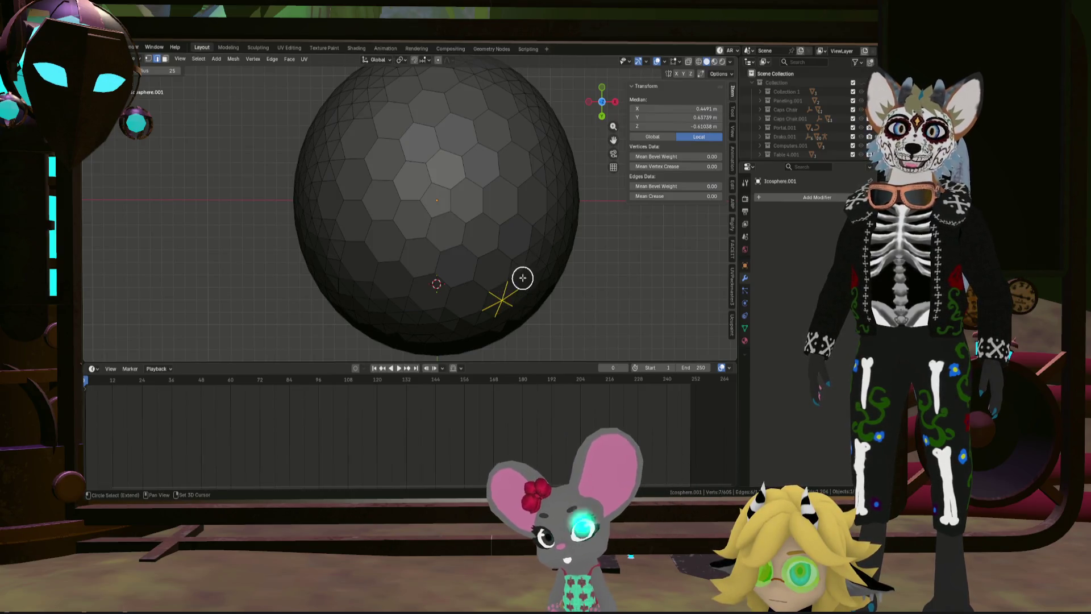
Step: Select a zigzag band of icosphere edges, adding vertices while orbiting the sphere
right_click(519, 253, "ctrl")
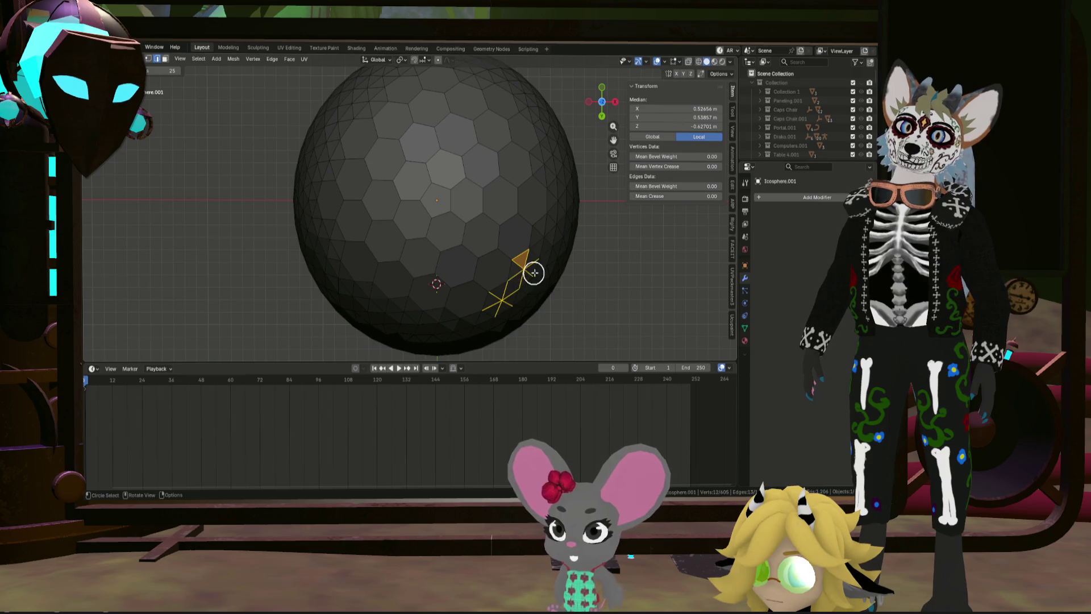
mouse_move(523, 271)
middle_mouse_down()
mouse_move(592, 215)
mouse_move(548, 275)
middle_mouse_up()
scroll(513, 273, "up", 3)
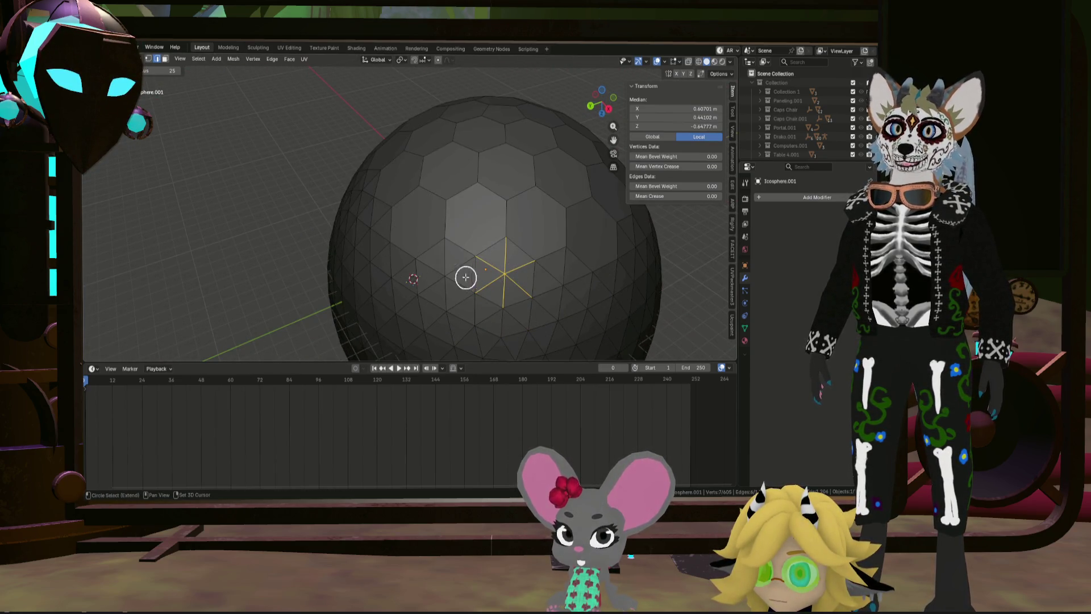
left_click(446, 275, "shift")
middle_click_drag(450, 276, 538, 295, "shift")
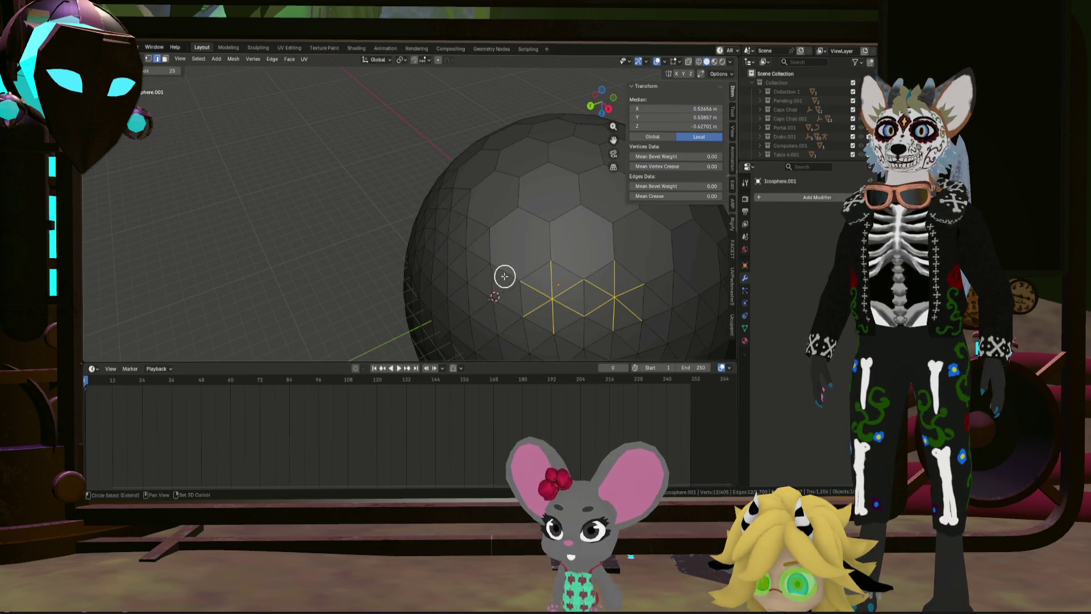
middle_click_drag(474, 249, 544, 254)
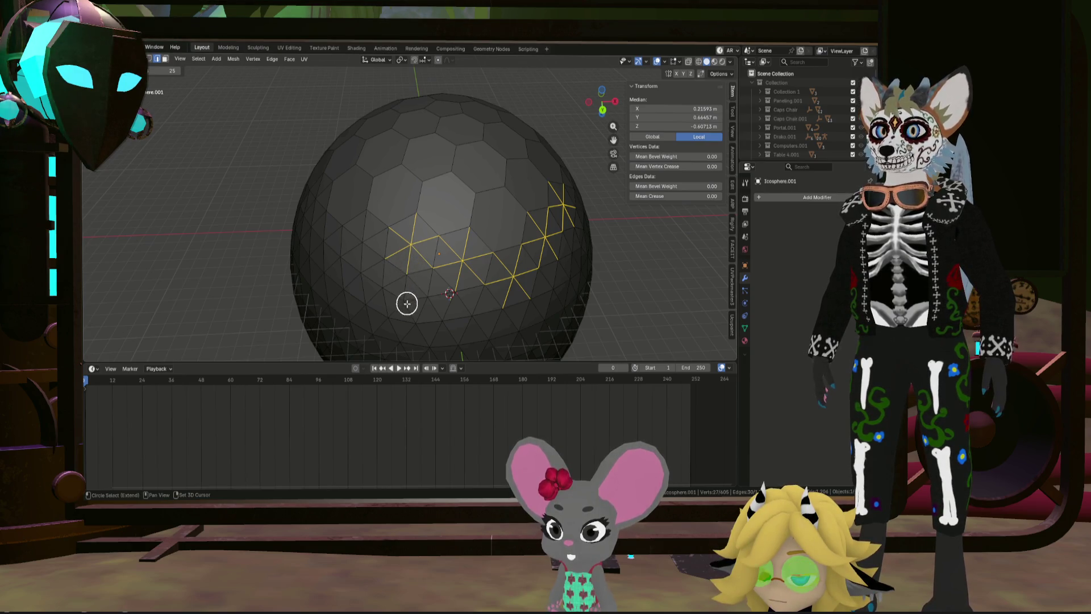
middle_click_drag(353, 234, 409, 240)
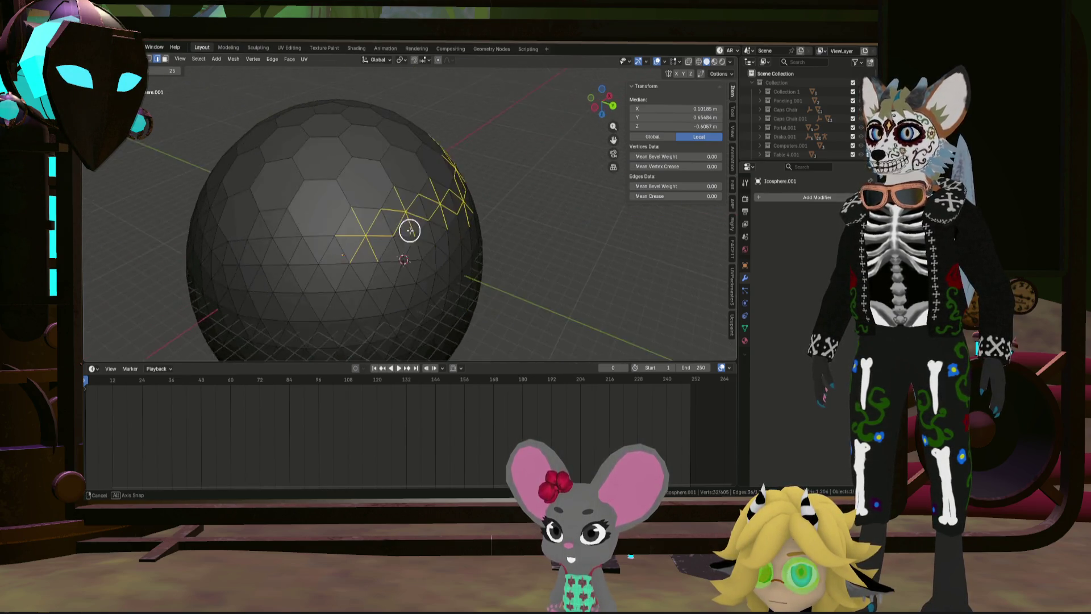
Step: Dissolve the selected zigzag edges so the triangles merge into hexagonal faces
key("x")
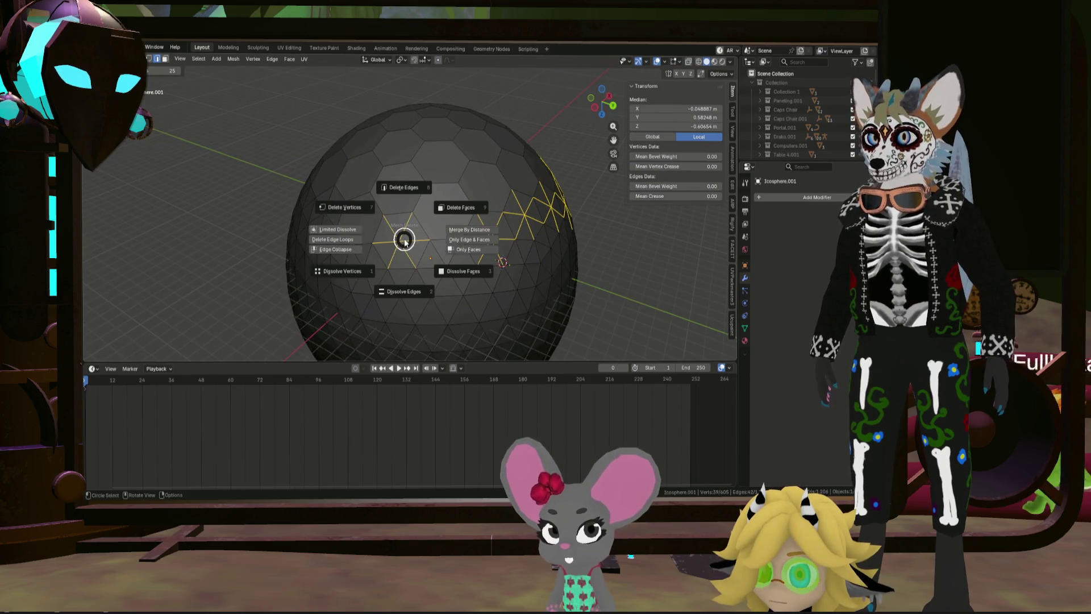
left_click(405, 273)
mouse_move(471, 268)
middle_mouse_down()
mouse_move(421, 254)
mouse_move(512, 263)
mouse_move(457, 265)
middle_mouse_up()
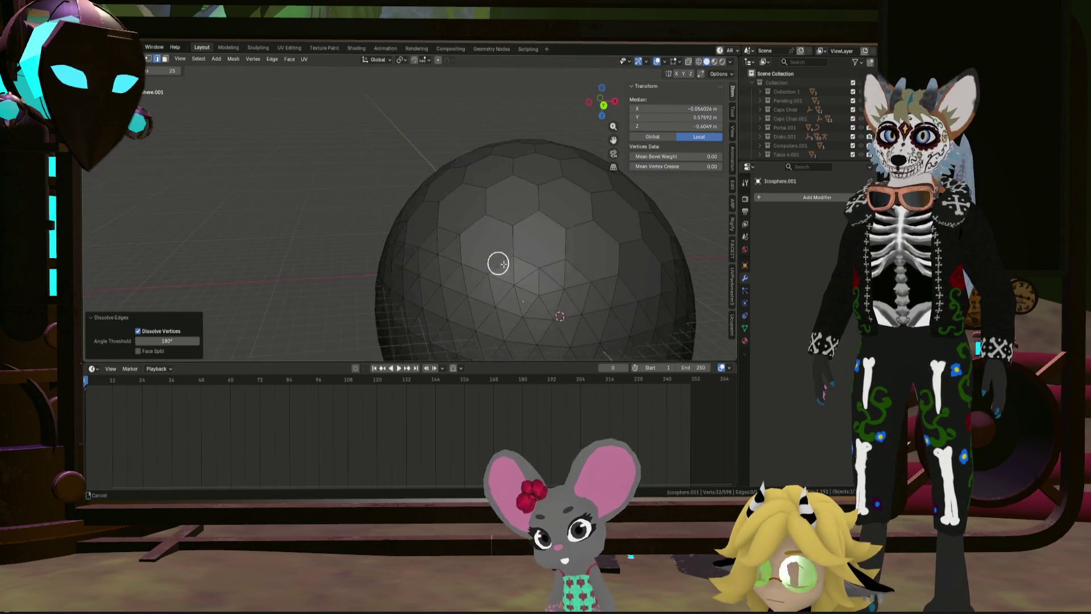
Step: Paint a new edge selection with circle select, Ctrl-removing unwanted edges
left_click(452, 265, "shift")
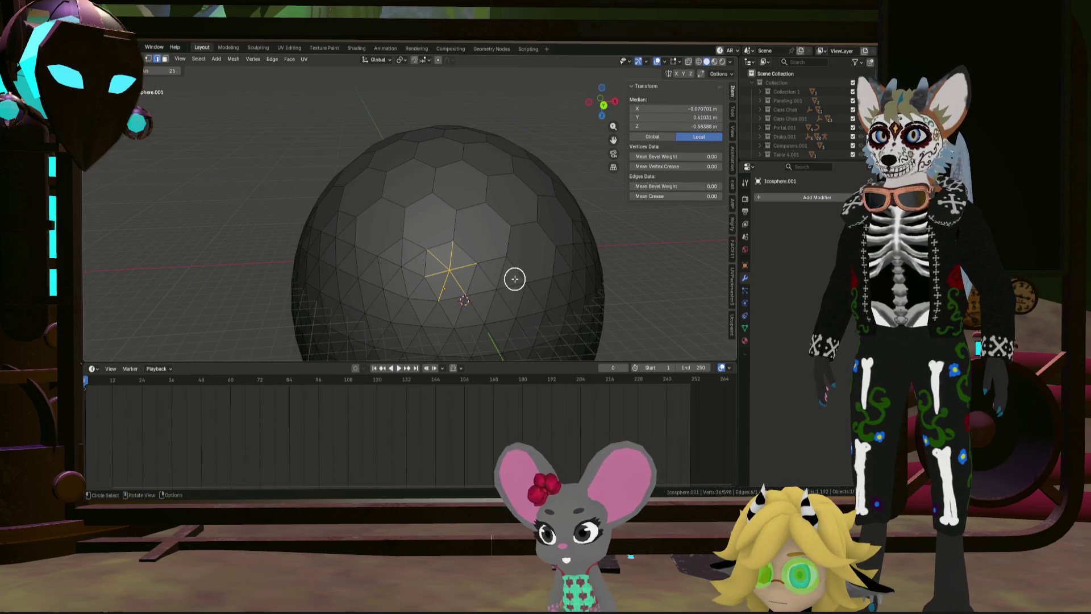
mouse_move(496, 292)
middle_mouse_down()
mouse_move(560, 278)
mouse_move(532, 279)
middle_mouse_up()
key("ctrl")
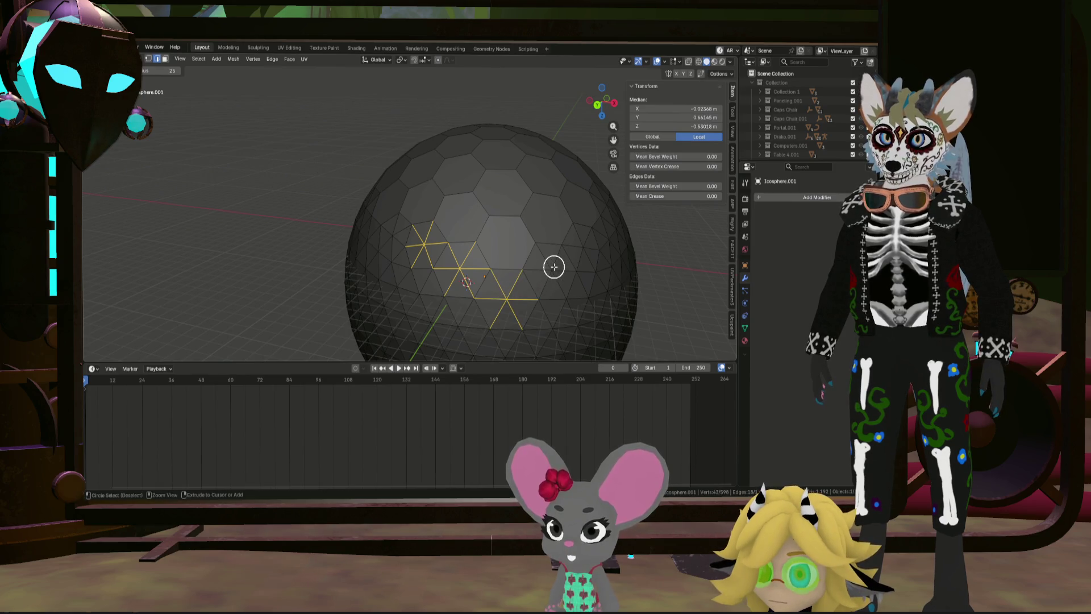
mouse_move(602, 269)
middle_mouse_down()
mouse_move(526, 270)
mouse_move(555, 260)
middle_mouse_up()
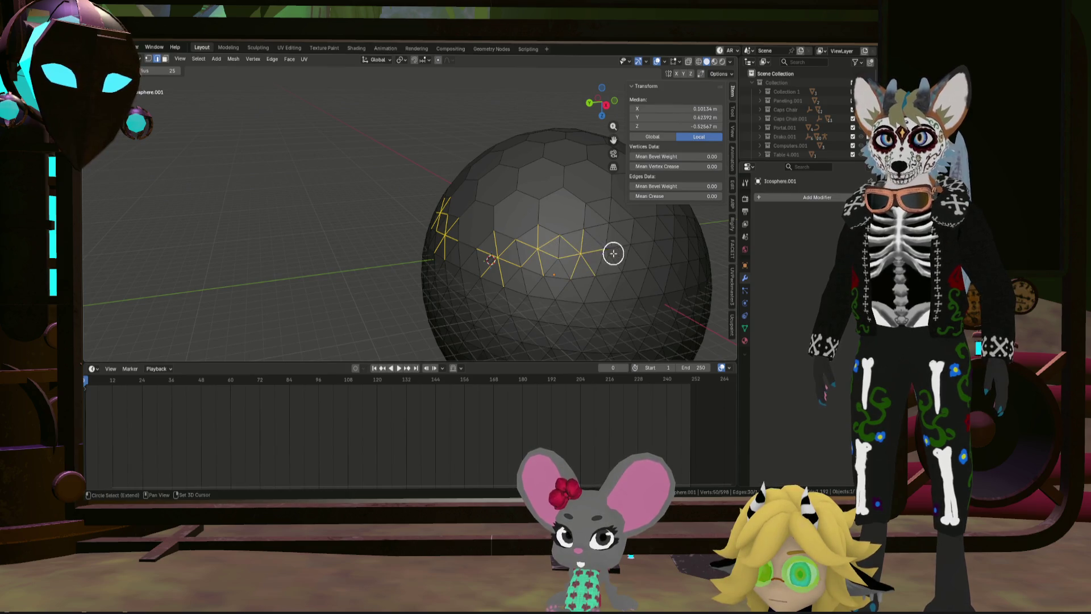
middle_click_drag(655, 262, 542, 254)
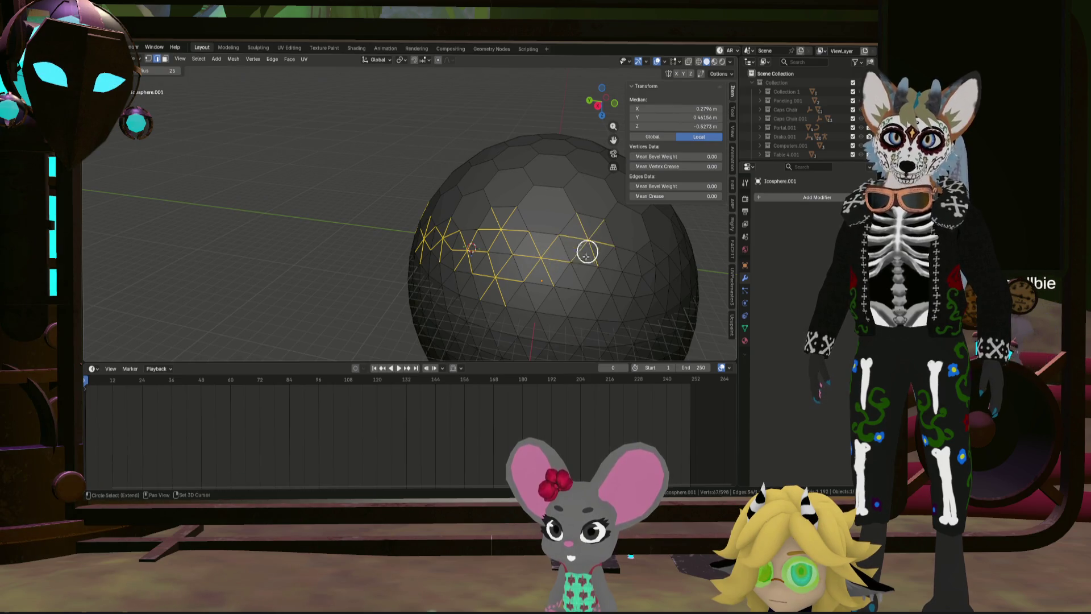
key("Escape")
Step: Start a fresh small cluster of edges beside the new hexagons after reviewing the sphere
mouse_move(537, 316)
middle_mouse_down()
mouse_move(626, 302)
mouse_move(563, 273)
middle_mouse_up()
mouse_move(621, 300)
middle_mouse_down()
mouse_move(592, 309)
mouse_move(546, 276)
mouse_move(605, 291)
middle_mouse_up()
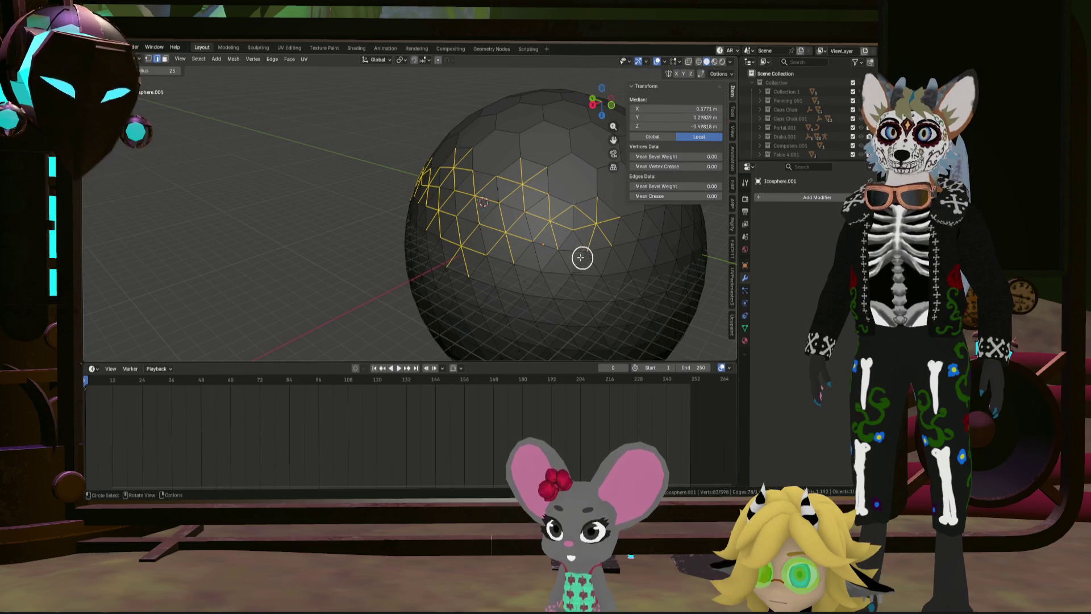
mouse_move(574, 248)
middle_mouse_down()
mouse_move(565, 261)
mouse_move(597, 246)
mouse_move(572, 251)
middle_mouse_up()
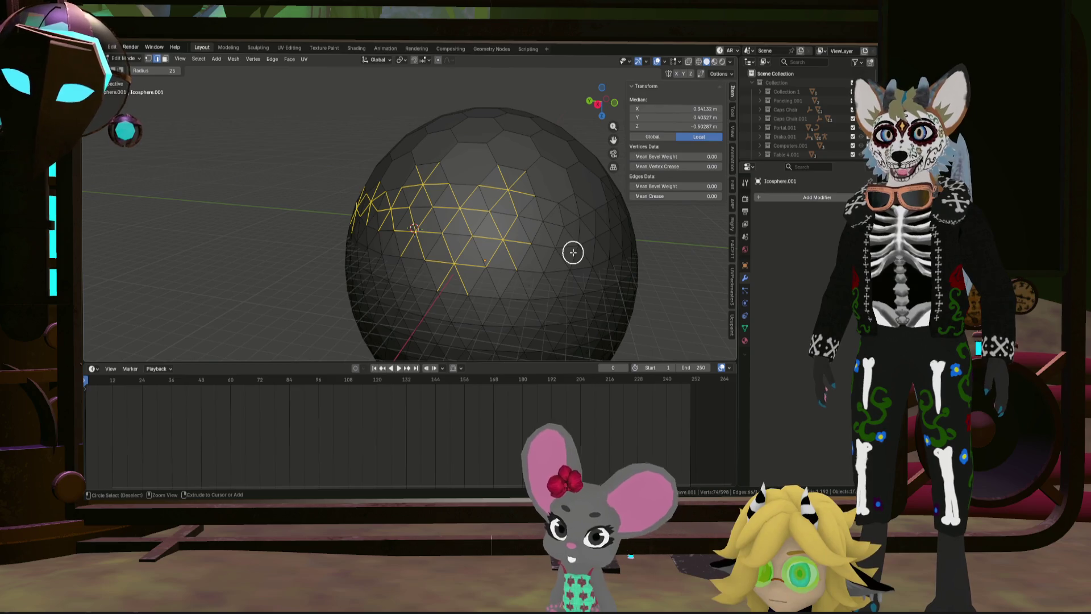
left_click_drag(575, 230, 546, 218, "shift")
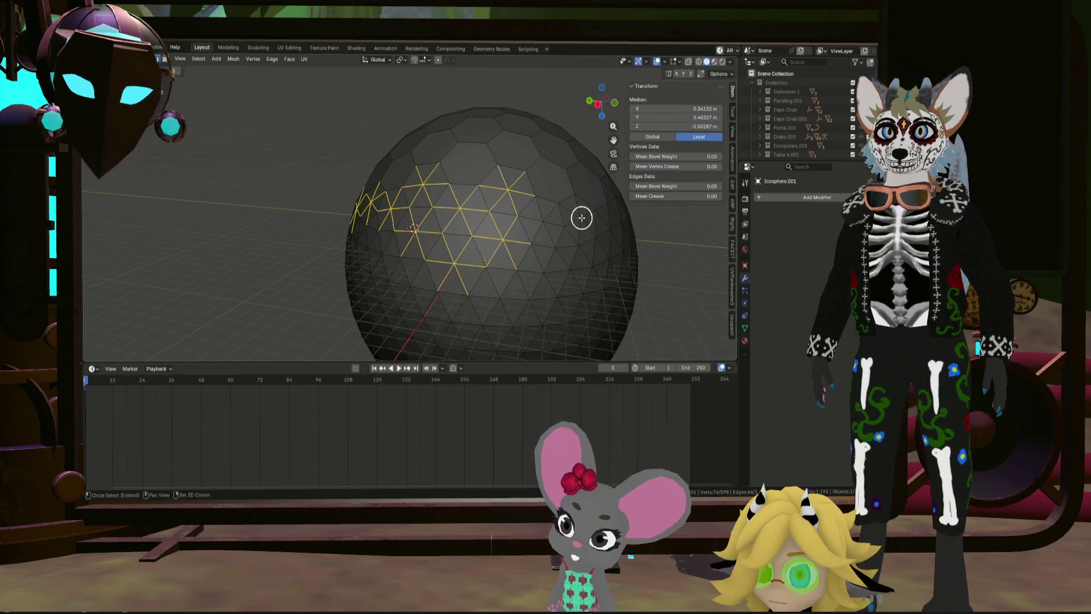
left_click(546, 218)
middle_click_drag(587, 245, 588, 222)
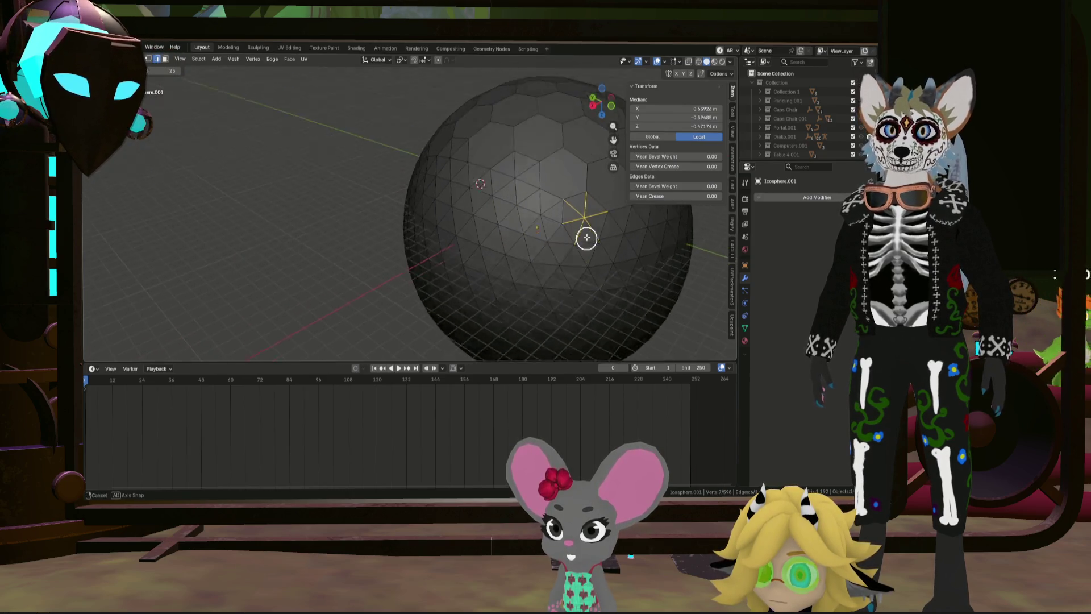
scroll(536, 261, "down", 5)
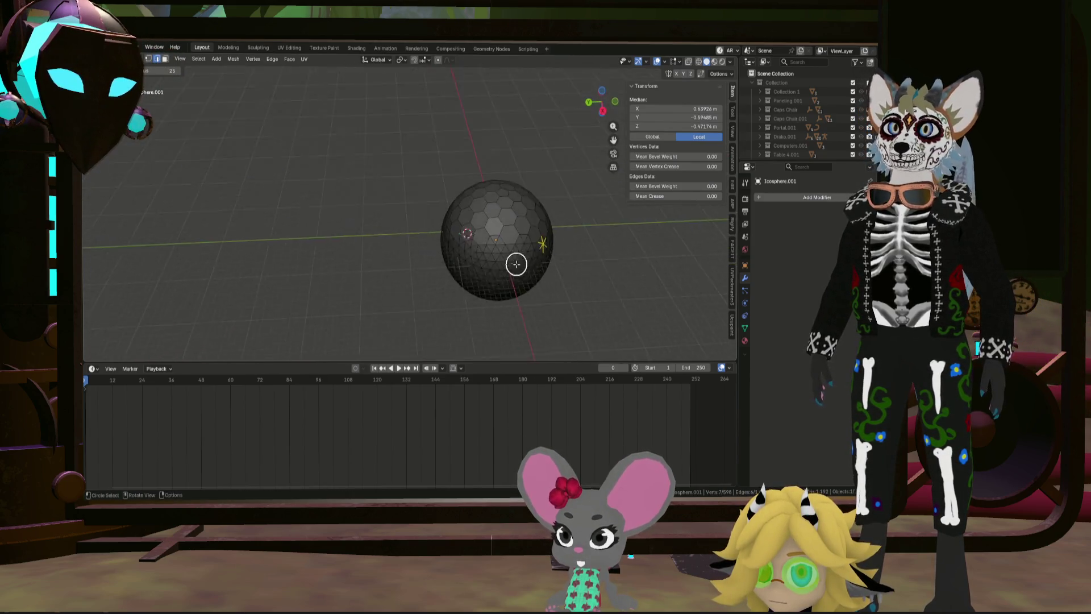
Step: Paint the first stretch of the hexagon-pattern edge band, removing a stray face
mouse_move(516, 261)
middle_mouse_down()
mouse_move(522, 291)
mouse_move(521, 219)
mouse_move(544, 239)
mouse_move(432, 247)
mouse_move(507, 259)
middle_mouse_up()
scroll(517, 239, "up", 4)
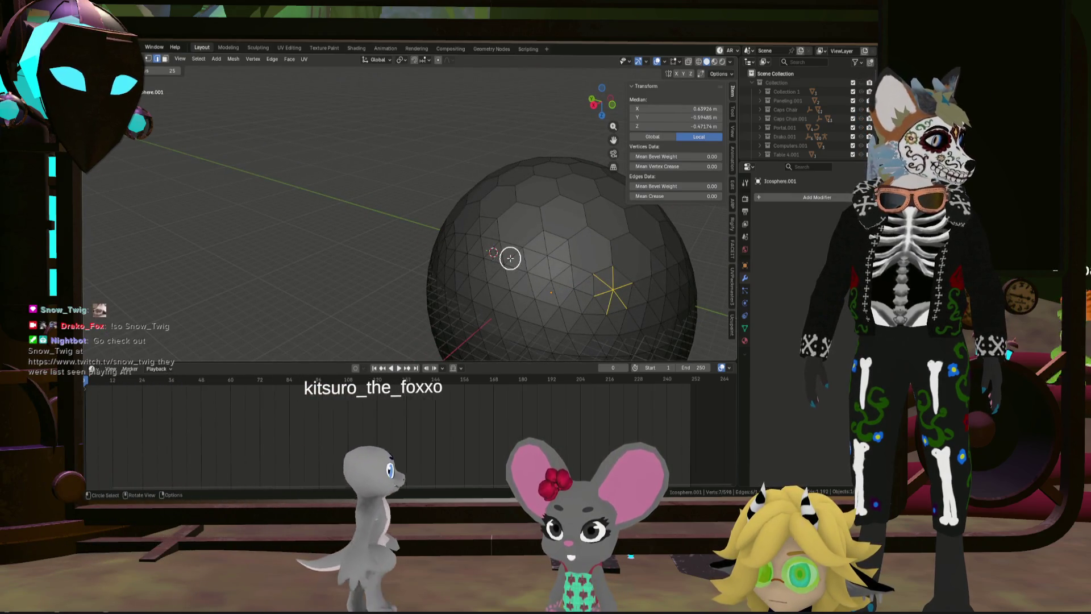
mouse_move(577, 285)
left_mouse_down("shift")
mouse_move(545, 253)
mouse_move(519, 295)
mouse_move(531, 298)
mouse_move(508, 268)
left_mouse_up("shift")
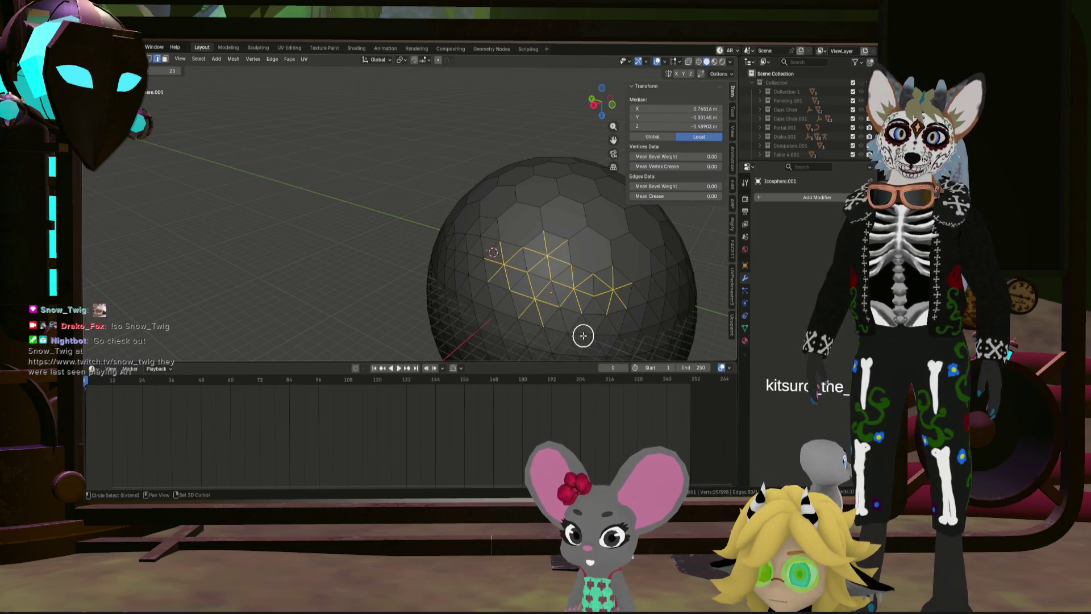
mouse_move(619, 337)
middle_mouse_down()
mouse_move(592, 312)
mouse_move(577, 219)
mouse_move(555, 231)
mouse_move(574, 245)
mouse_move(554, 228)
middle_mouse_up()
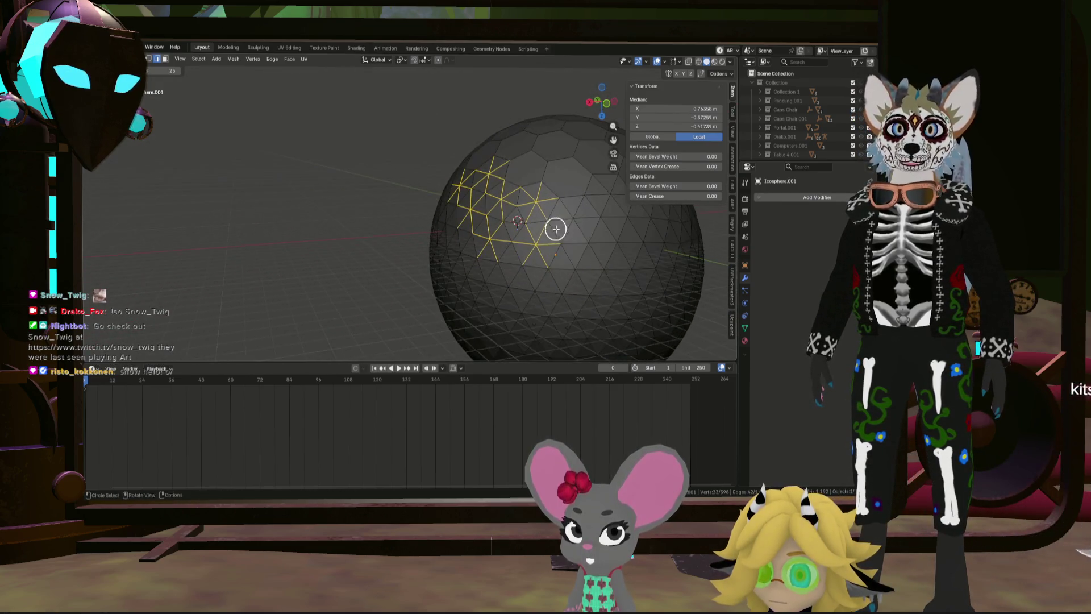
left_click_drag(573, 226, 610, 261)
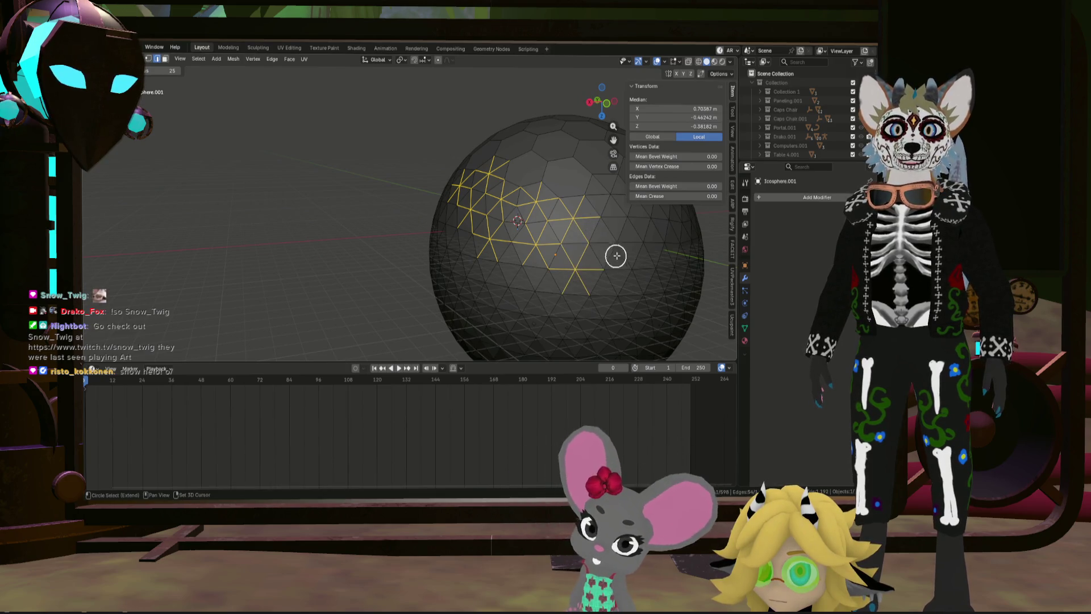
mouse_move(636, 284)
middle_mouse_down()
mouse_move(643, 271)
mouse_move(535, 288)
middle_mouse_up()
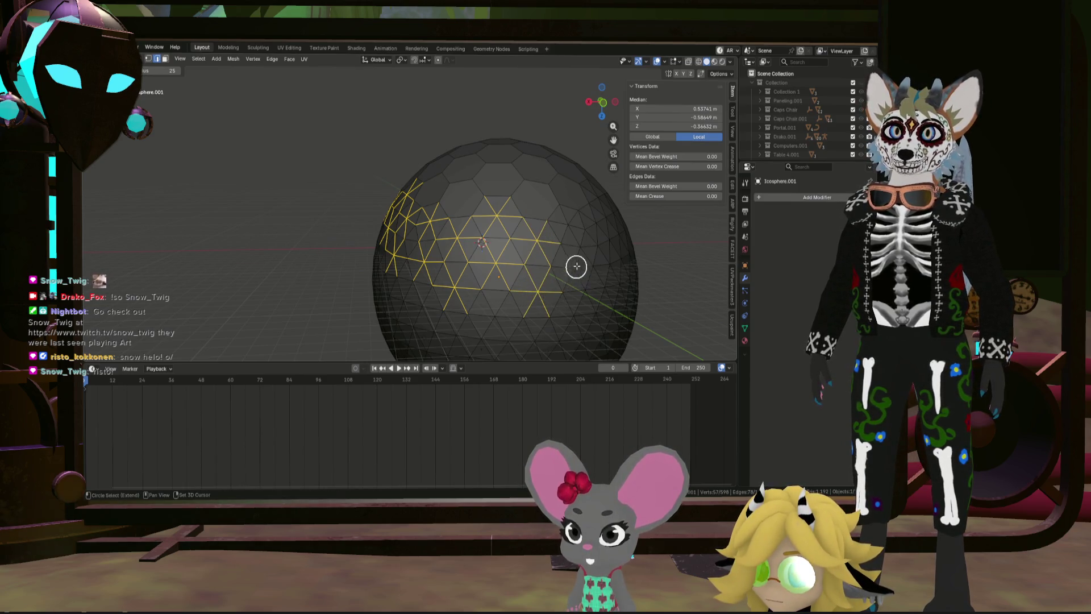
mouse_move(584, 262)
middle_mouse_down()
mouse_move(532, 284)
mouse_move(551, 282)
mouse_move(542, 268)
middle_mouse_up()
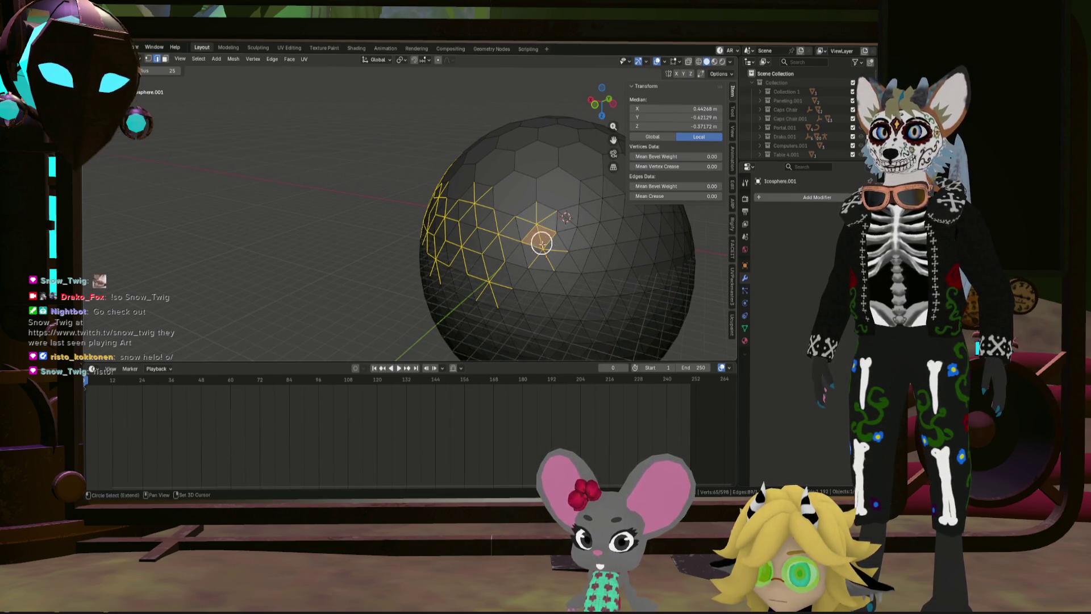
left_click_drag(550, 254, 589, 267, "ctrl")
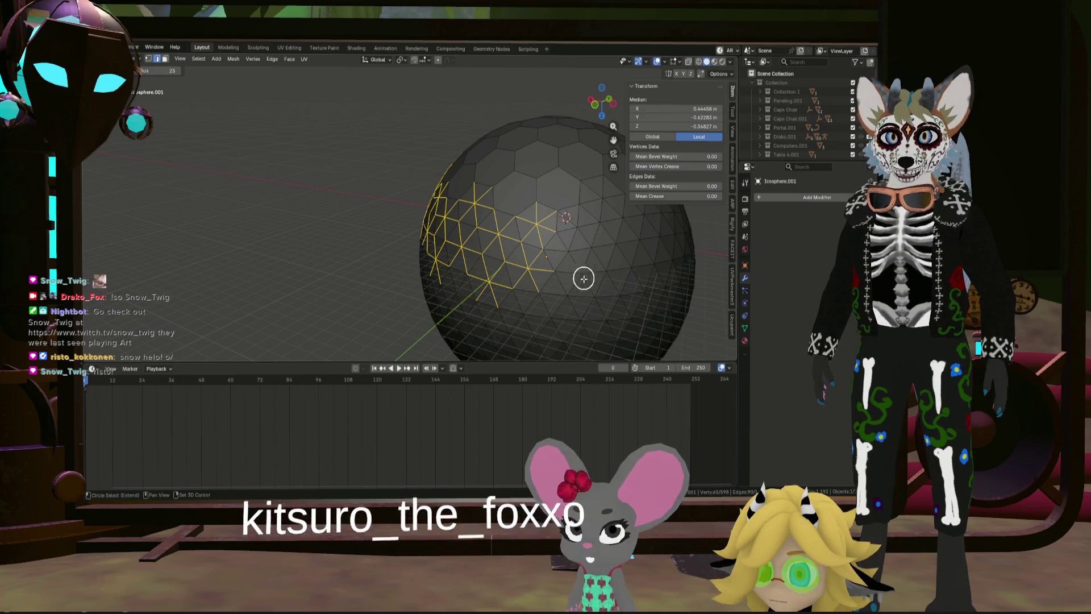
Step: Extend the edge band across the sphere's side and call up the dissolve menu (X)
left_click_drag(586, 275, 583, 278)
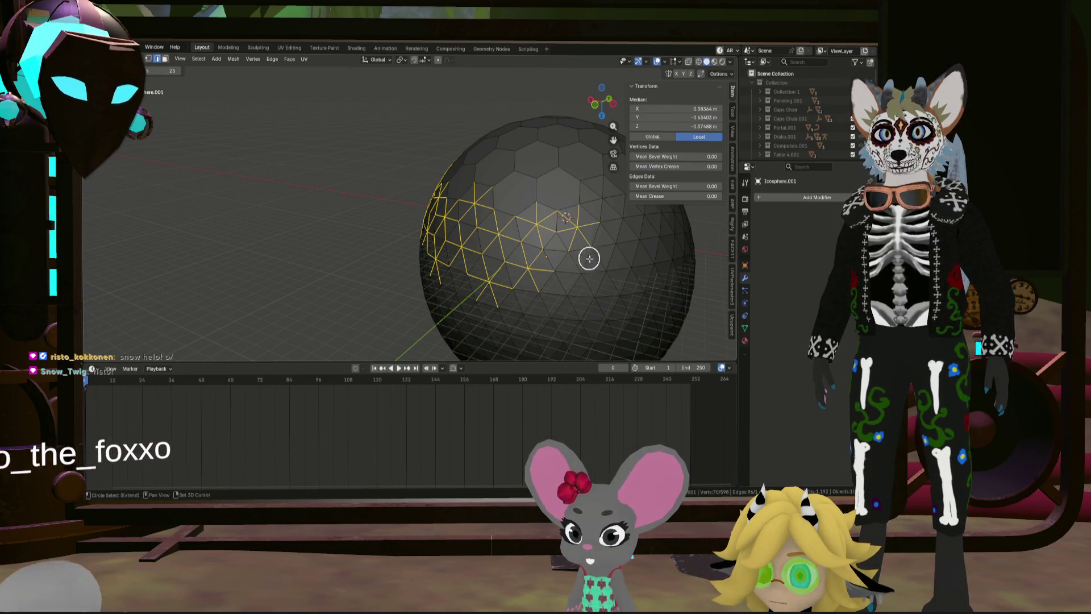
mouse_move(583, 279)
middle_mouse_down()
mouse_move(574, 299)
mouse_move(546, 292)
mouse_move(589, 273)
mouse_move(449, 276)
middle_mouse_up()
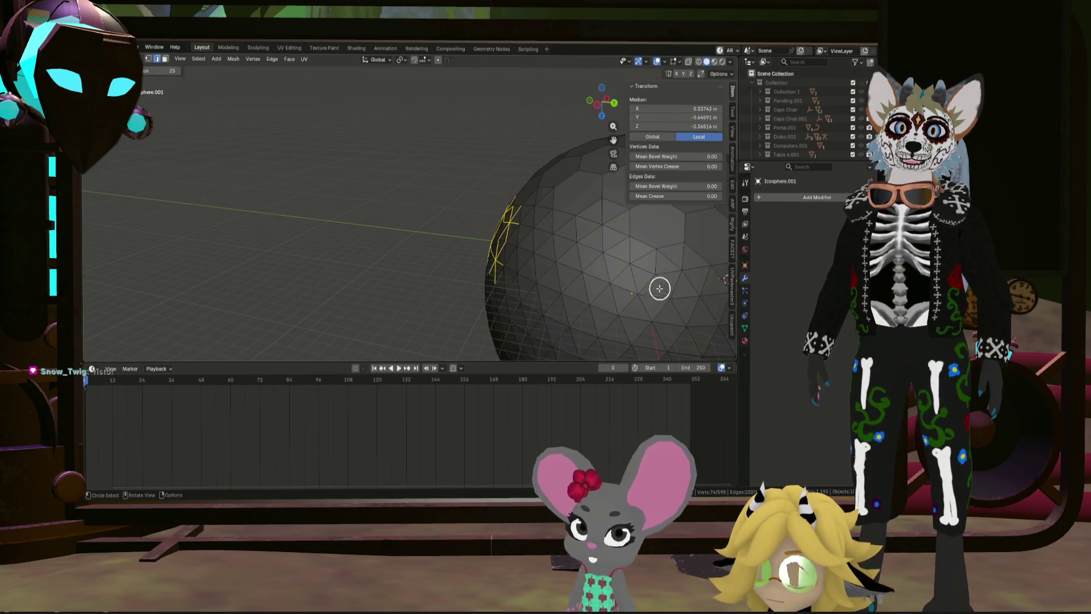
middle_click_drag(573, 293, 623, 287)
mouse_move(495, 261)
left_mouse_down()
mouse_move(482, 221)
mouse_move(495, 263)
mouse_move(531, 239)
left_mouse_up()
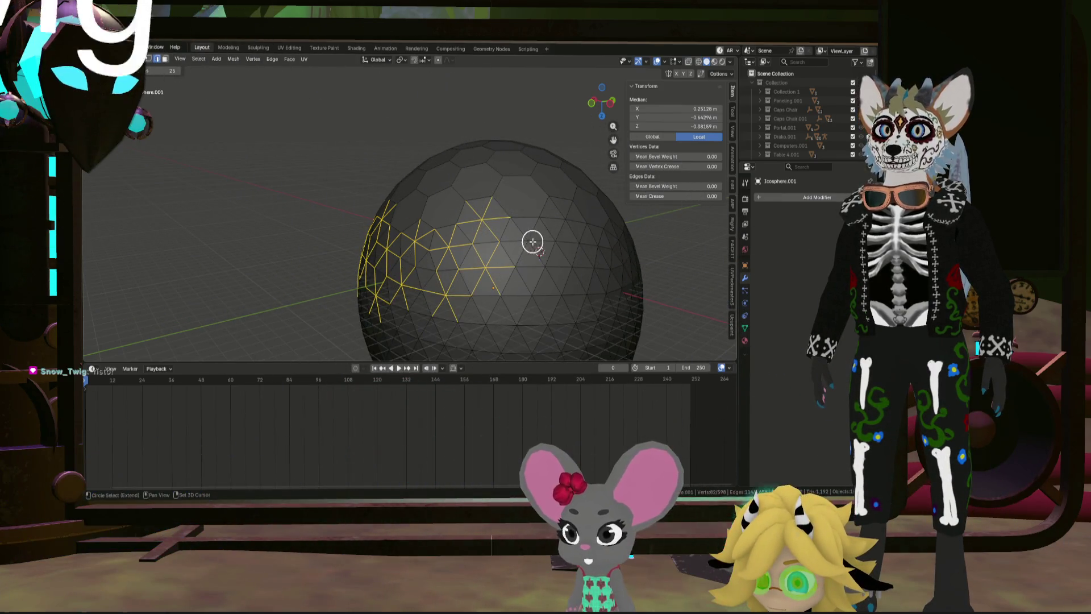
left_click_drag(531, 291, 565, 283)
middle_click_drag(576, 247, 551, 254)
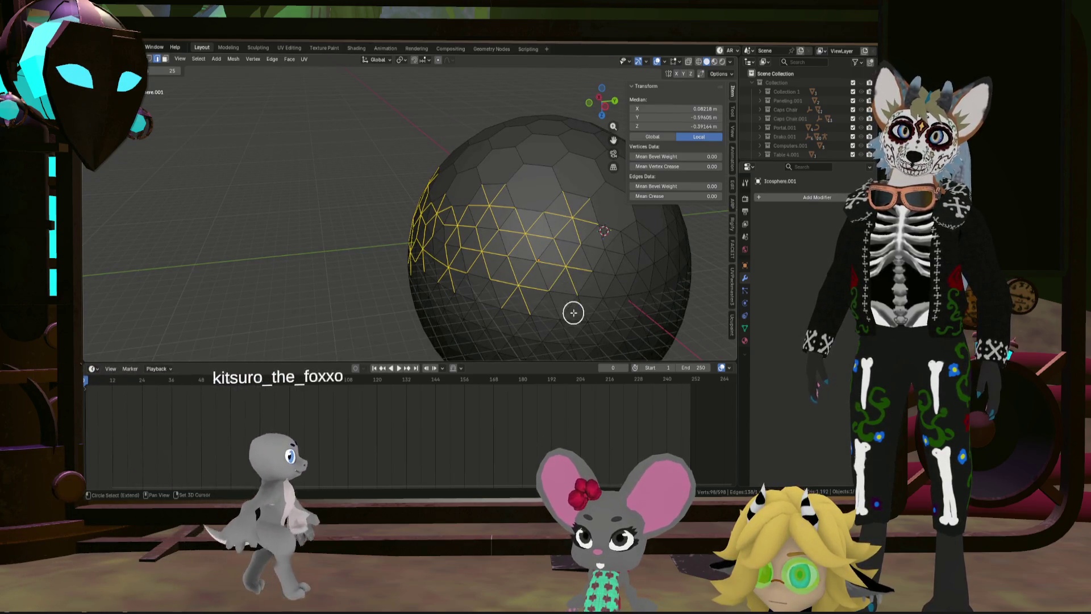
middle_click_drag(603, 278, 549, 271)
left_click_drag(550, 270, 593, 268)
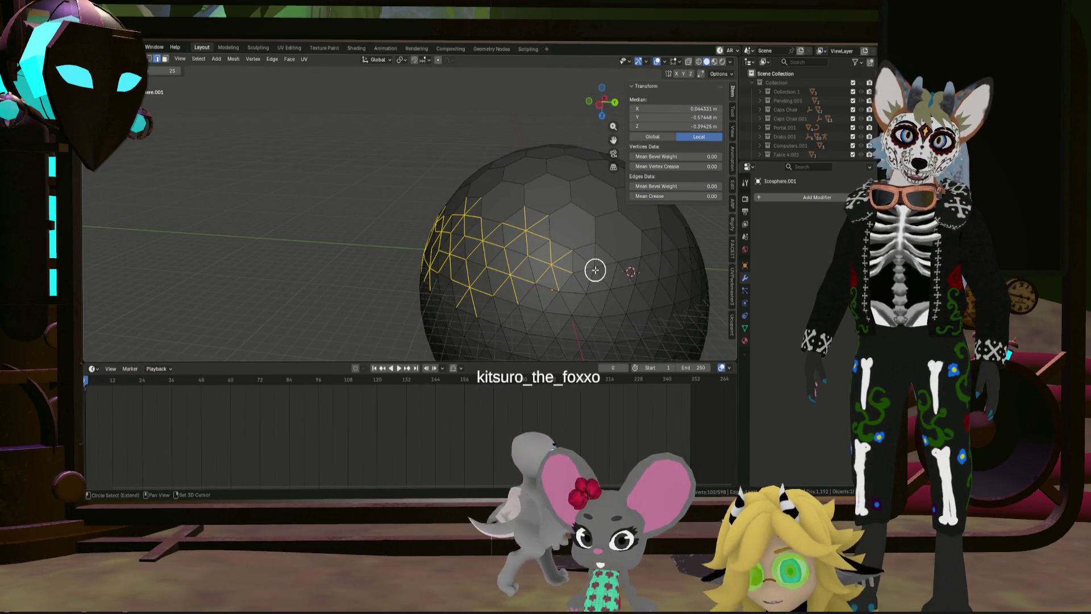
left_click_drag(546, 314, 623, 302)
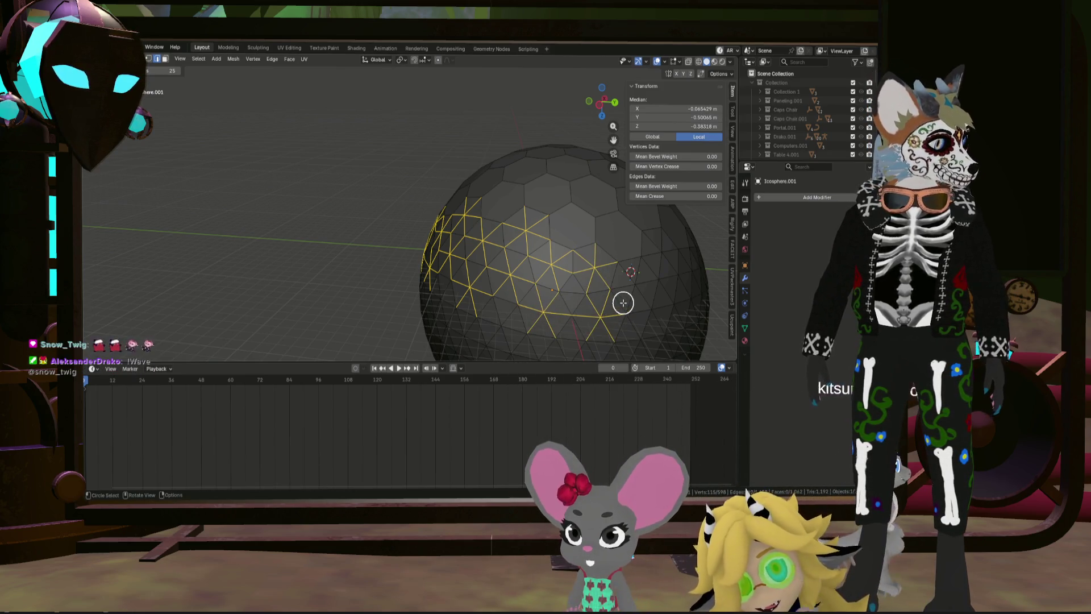
key("x")
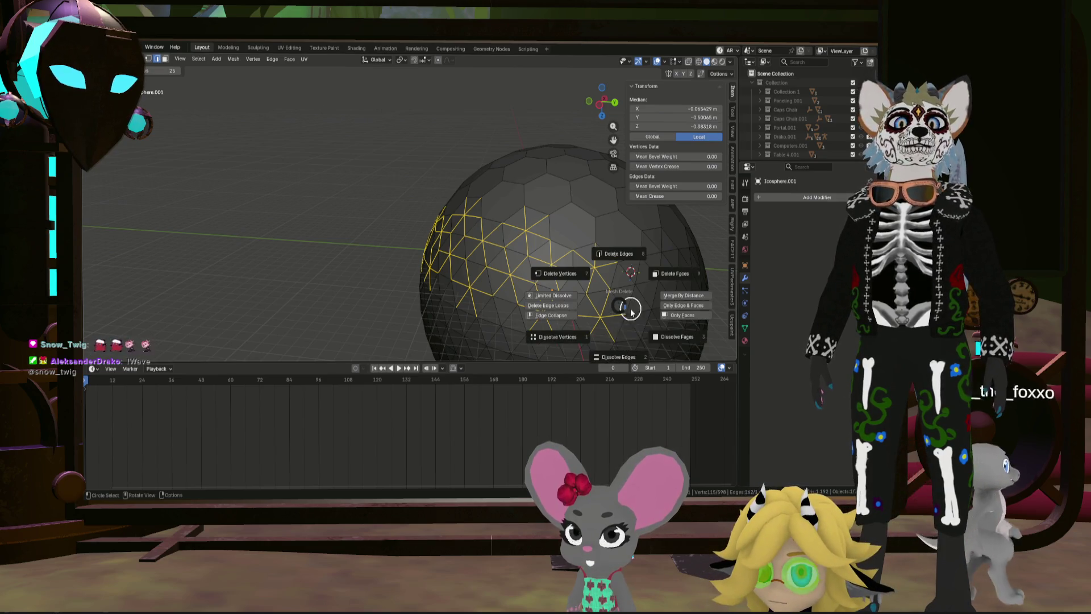
Step: Dissolve the selected band into hexagons, then begin a new edge selection nearby
left_click(629, 309)
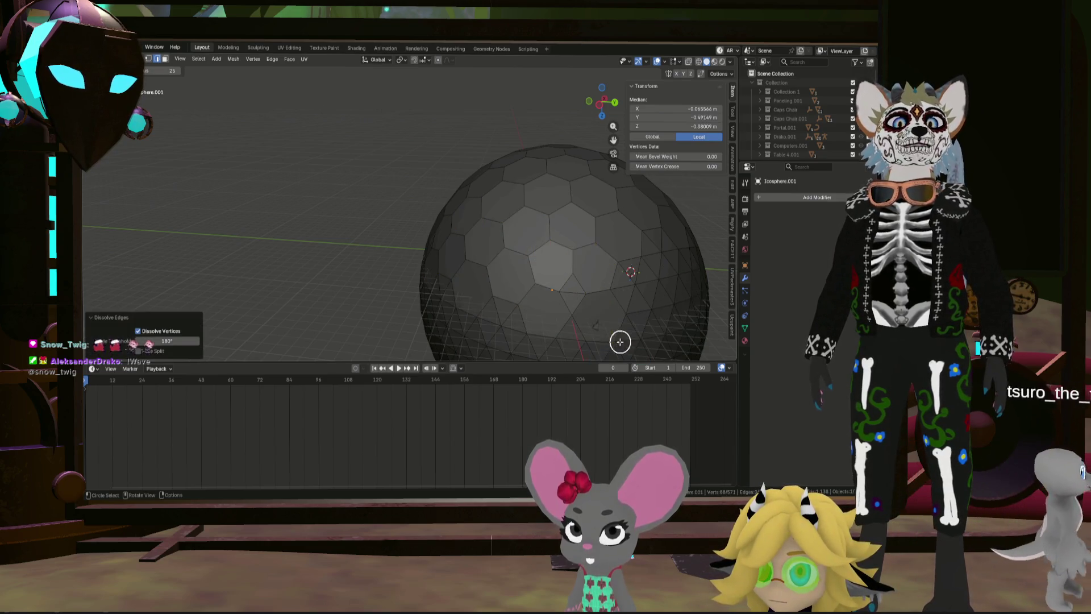
mouse_move(518, 293)
middle_mouse_down()
mouse_move(599, 283)
mouse_move(425, 299)
mouse_move(478, 281)
mouse_move(356, 285)
mouse_move(551, 287)
mouse_move(463, 281)
middle_mouse_up()
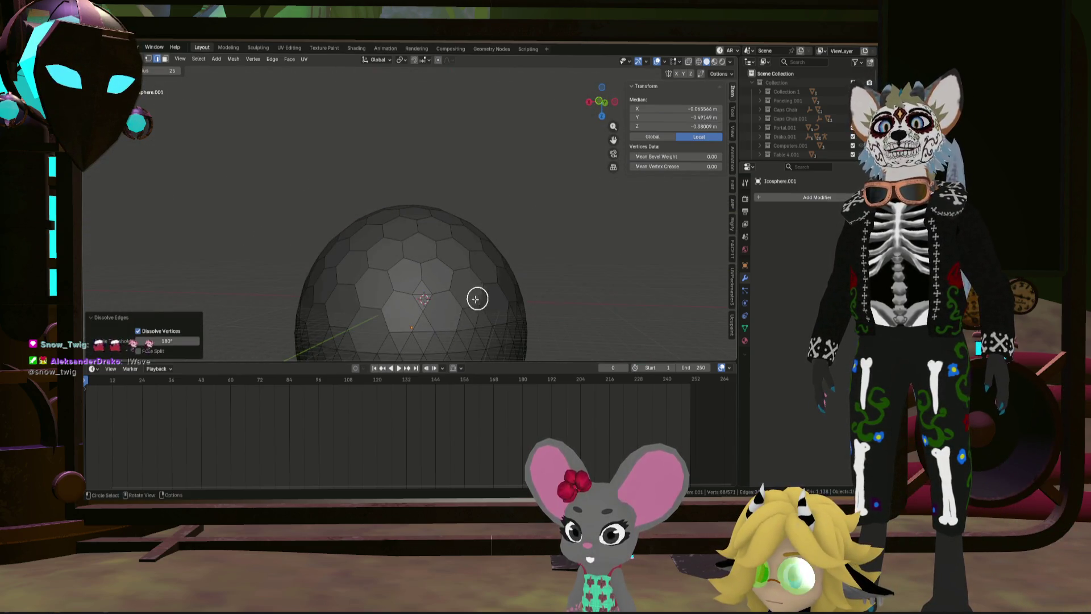
left_click(457, 264)
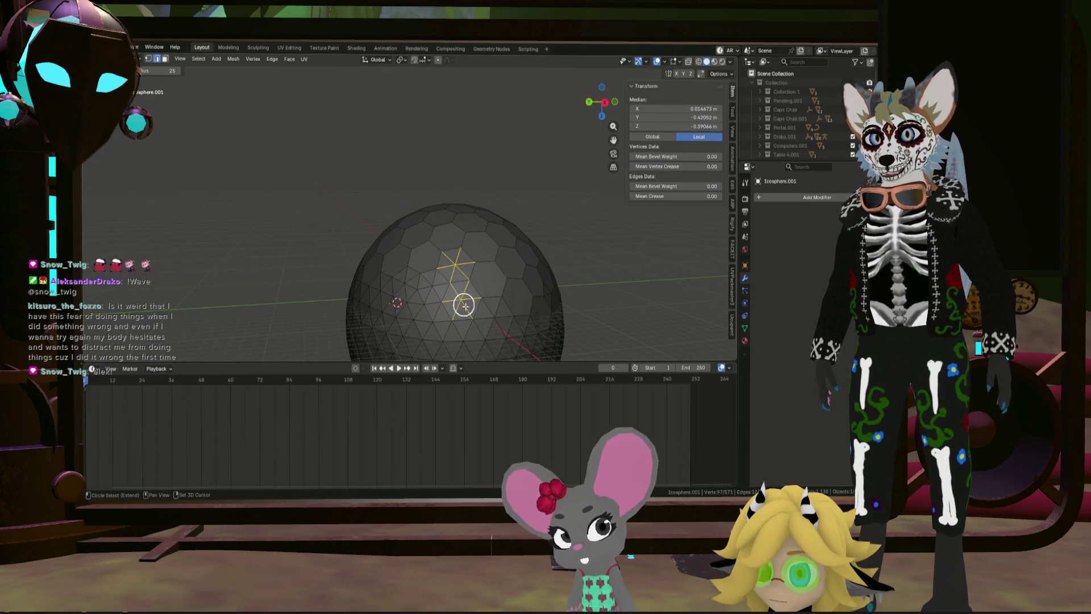
mouse_move(491, 323)
middle_mouse_down()
mouse_move(529, 324)
mouse_move(499, 263)
mouse_move(505, 308)
middle_mouse_up()
left_click(504, 307, "shift")
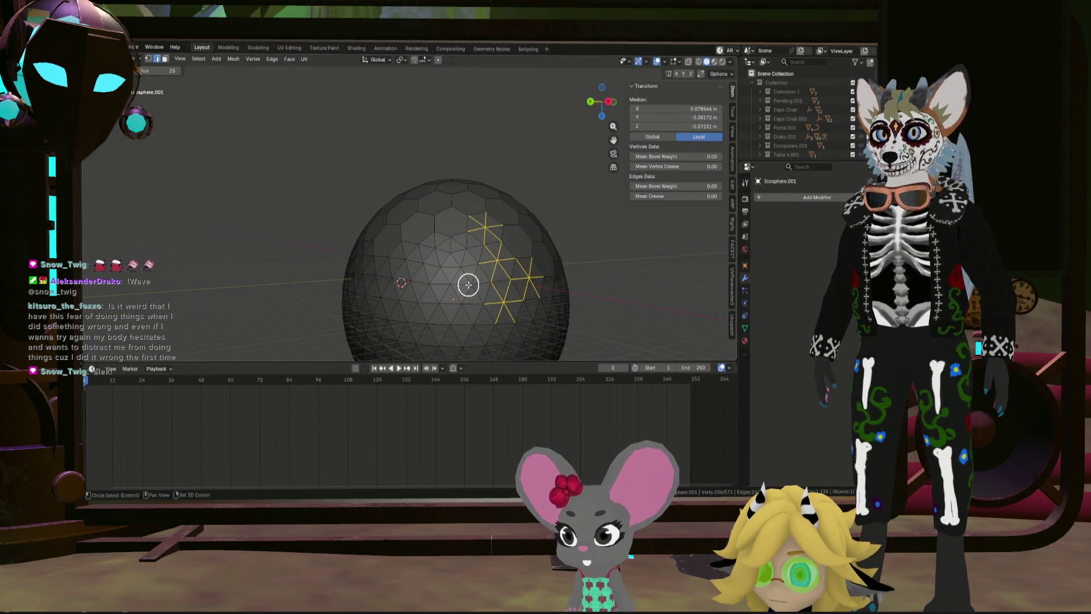
Step: Paint the zigzag star-like pattern down the upper sphere and call up the dissolve menu
left_click_drag(469, 284, 468, 244)
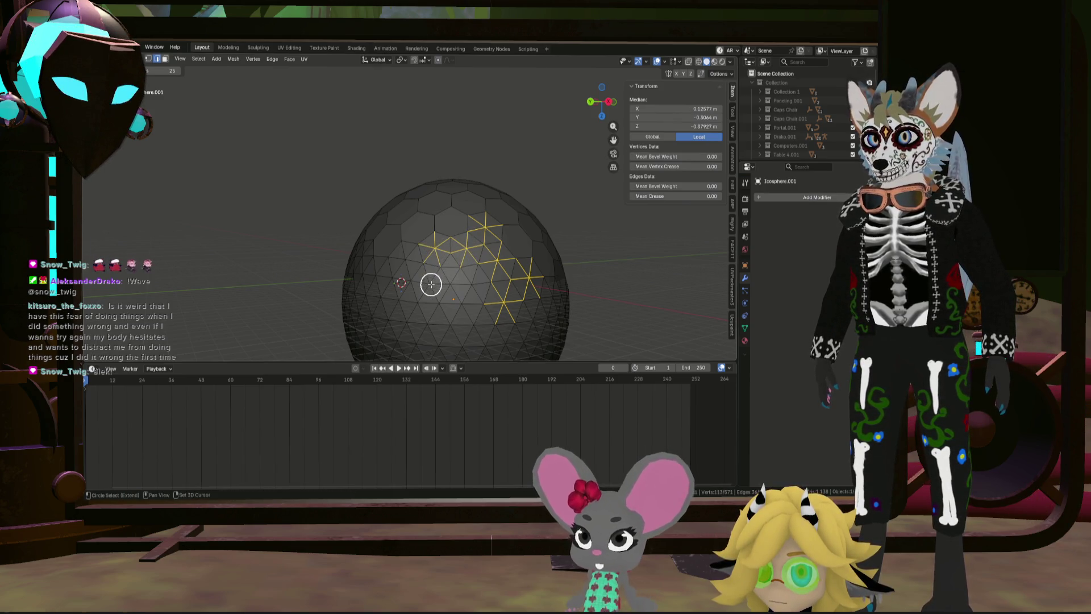
mouse_move(424, 284)
left_mouse_down()
mouse_move(451, 331)
mouse_move(441, 326)
left_mouse_up()
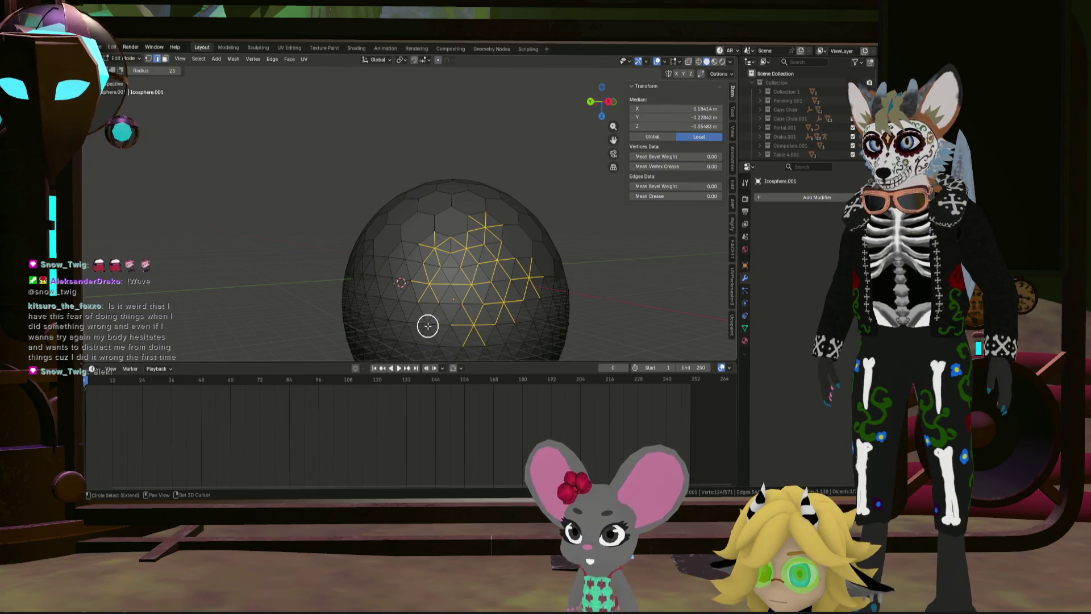
scroll(512, 319, "down", 2)
middle_click_drag(446, 309, 459, 263)
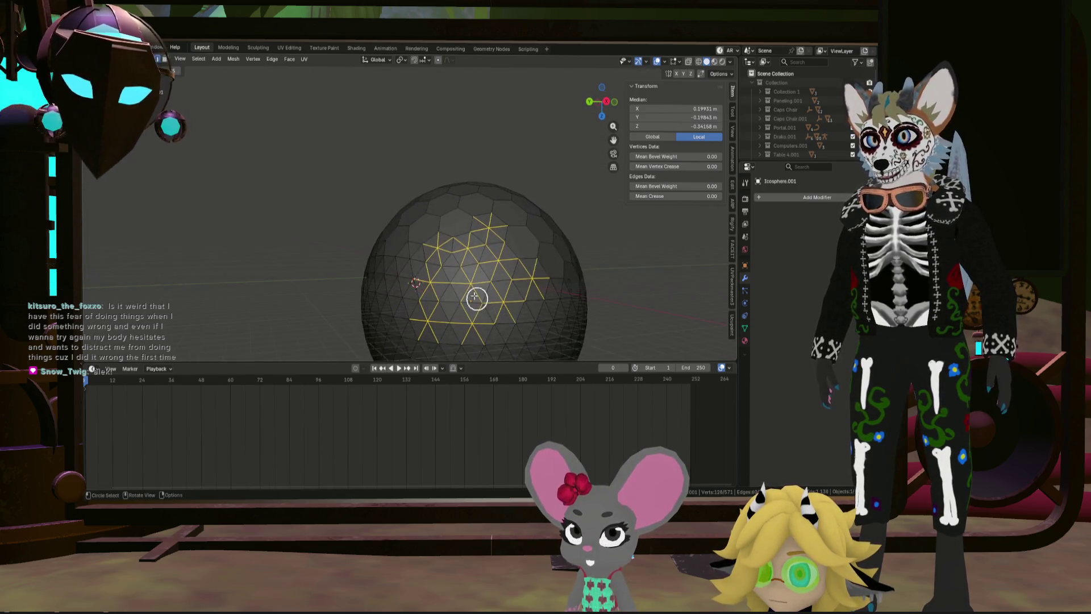
mouse_move(449, 321)
middle_mouse_down()
mouse_move(452, 251)
mouse_move(463, 293)
middle_mouse_up()
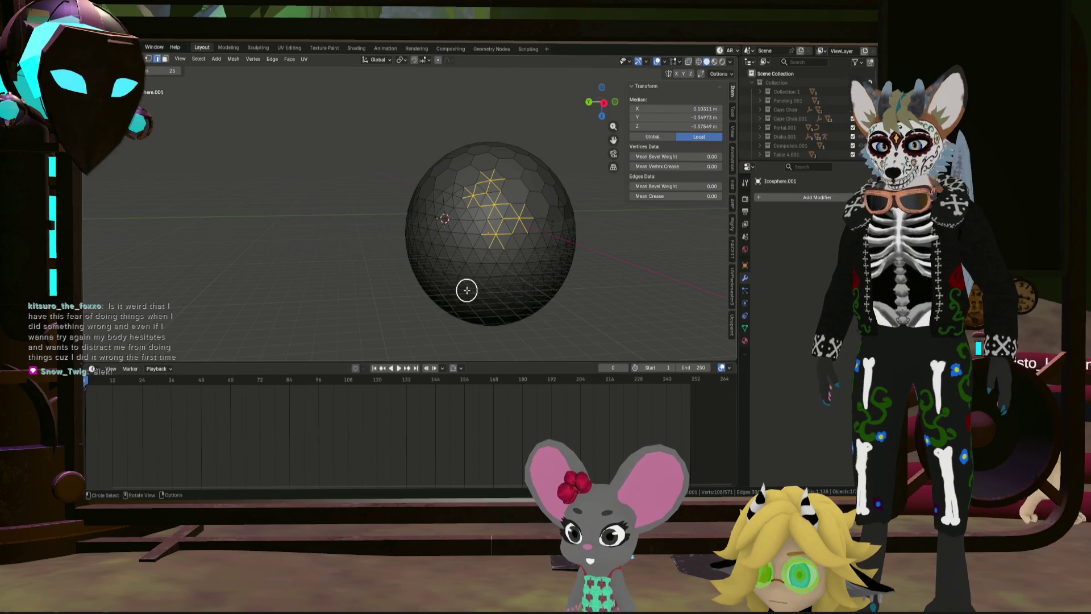
key("x")
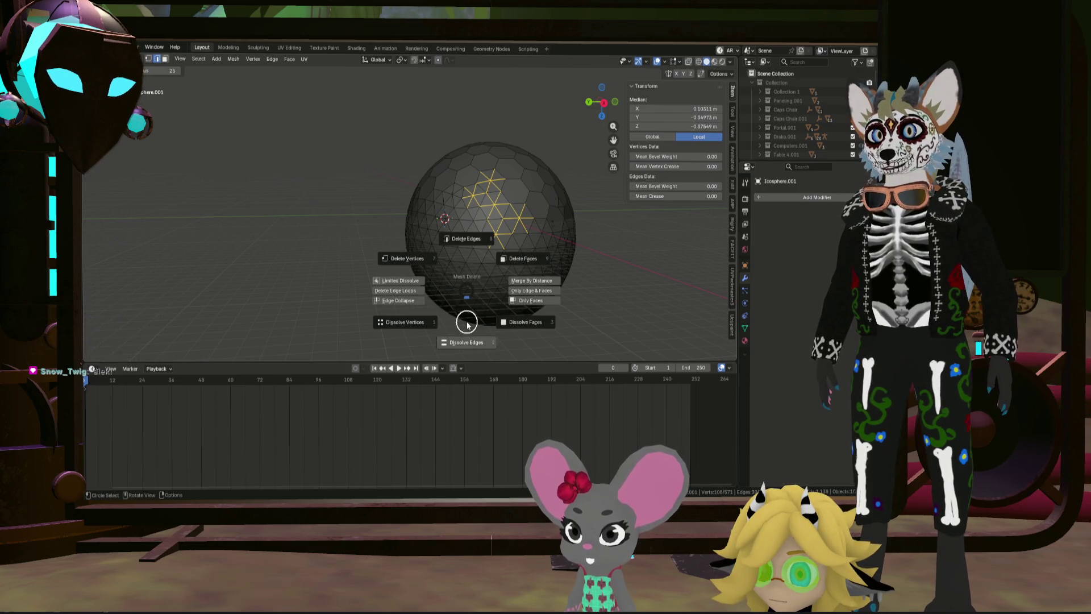
Step: Dissolve the selected pattern, select the next edge group and dissolve it as well
left_click(467, 340)
mouse_move(496, 284)
middle_mouse_down()
mouse_move(495, 304)
mouse_move(423, 287)
mouse_move(495, 296)
mouse_move(471, 231)
middle_mouse_up()
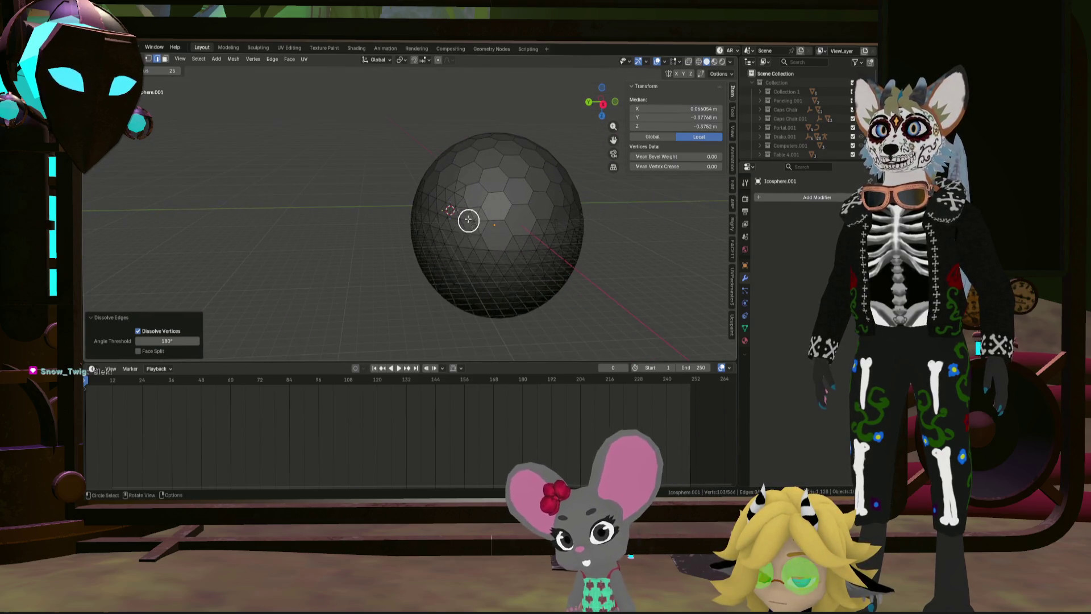
left_click(477, 224)
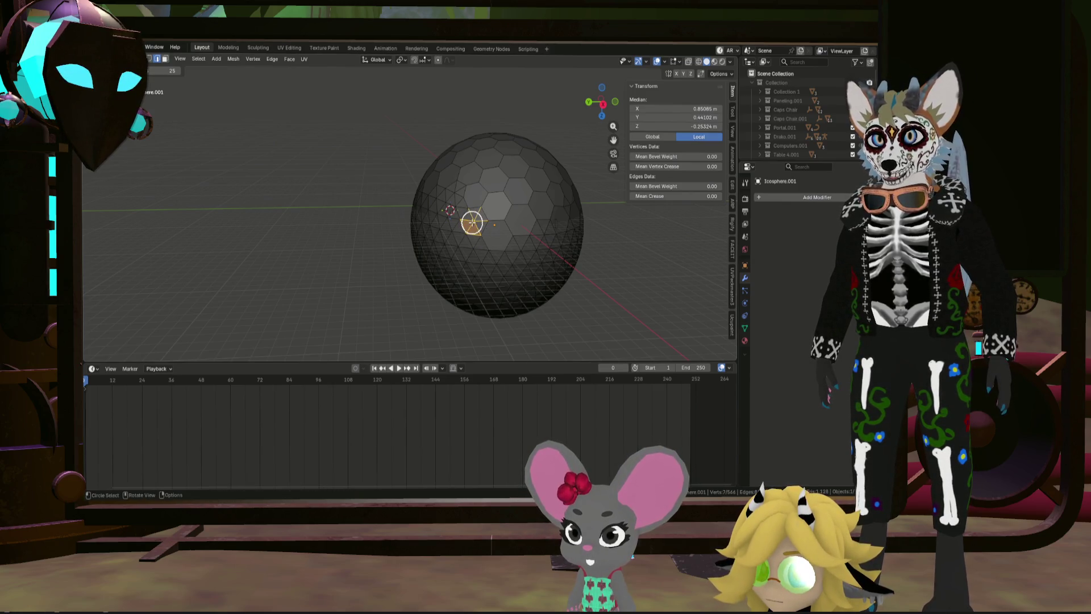
scroll(473, 222, "up", 3)
scroll(472, 252, "up", 2)
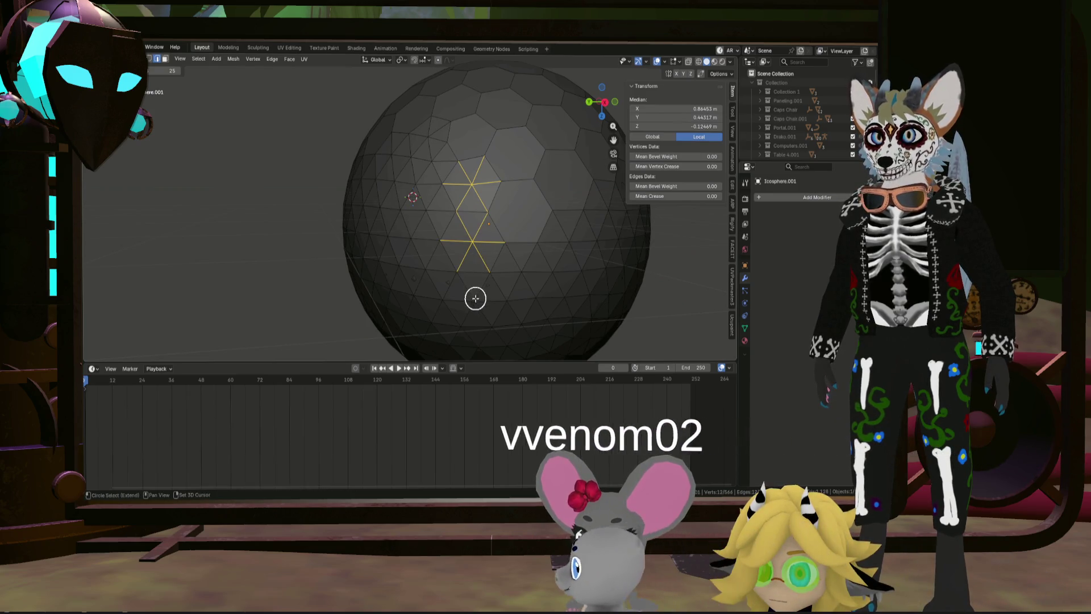
scroll(483, 298, "down", 4)
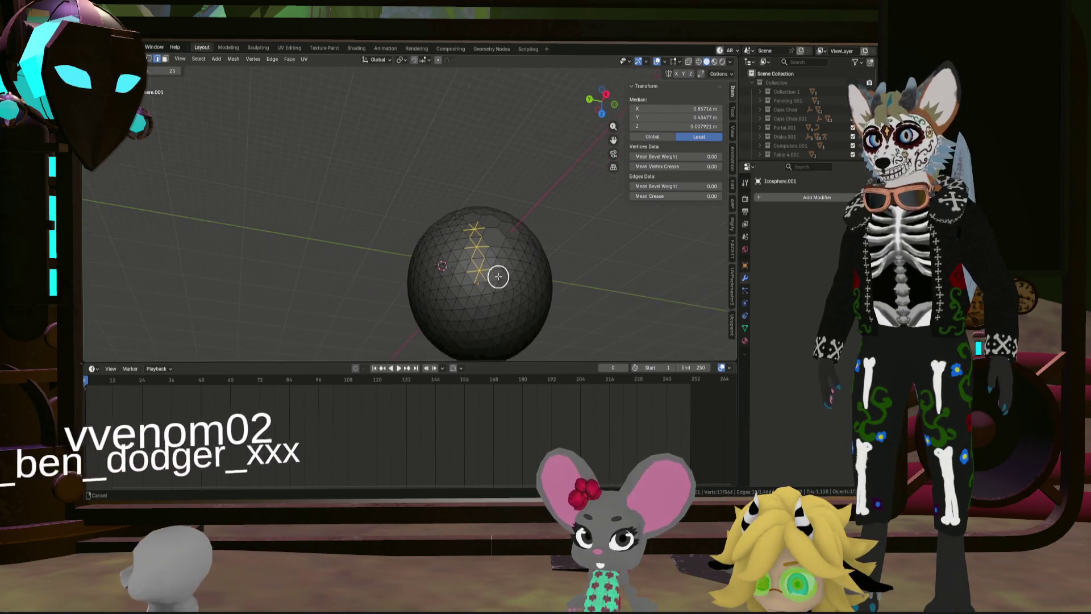
mouse_move(492, 278)
middle_mouse_down()
mouse_move(439, 237)
mouse_move(407, 284)
mouse_move(513, 295)
mouse_move(441, 241)
middle_mouse_up()
scroll(441, 242, "up", 3)
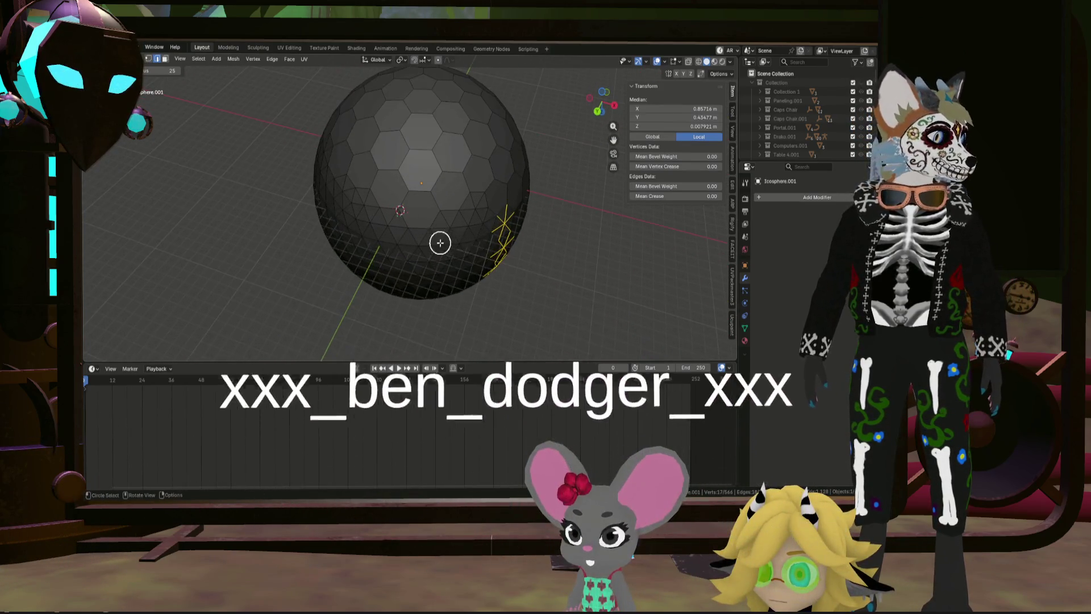
scroll(414, 203, "up", 4)
mouse_move(413, 203)
middle_mouse_down()
mouse_move(555, 307)
mouse_move(511, 255)
mouse_move(514, 269)
middle_mouse_up()
key("x")
left_click(566, 354)
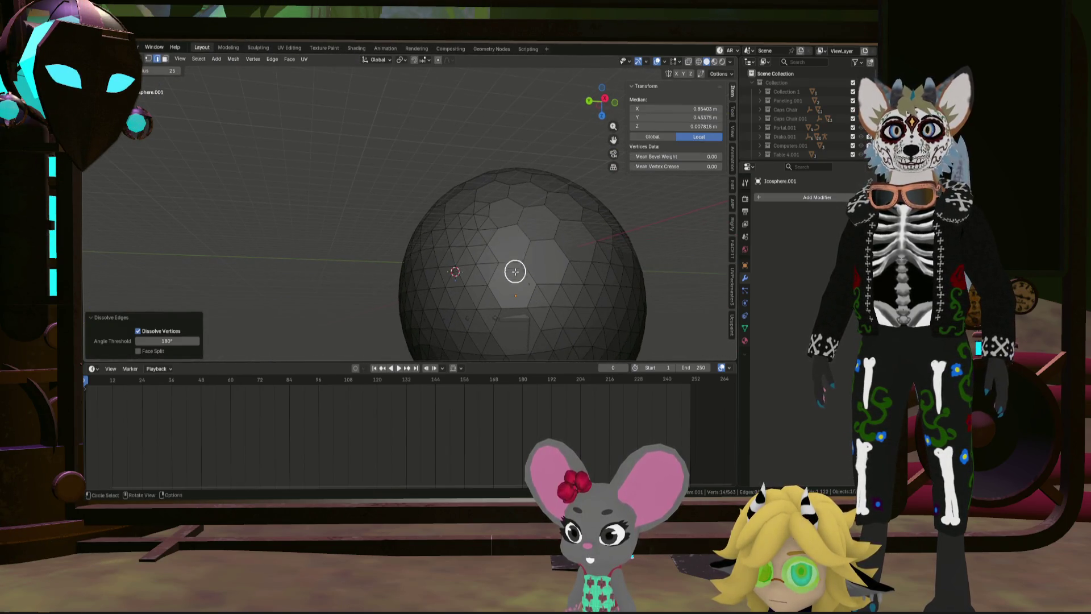
scroll(526, 302, "up", 2)
scroll(474, 220, "up", 3)
Step: Build a zigzag band from the sphere's centre, trimming lower edges, dissolve it and start another selection
left_click(472, 177)
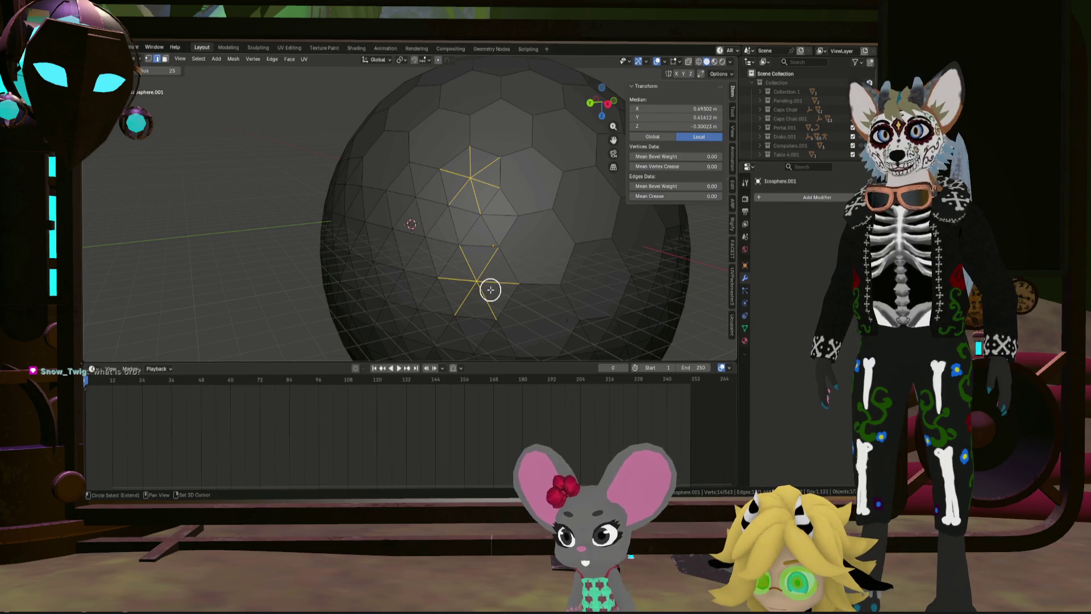
left_click_drag(474, 252, 481, 267, "ctrl")
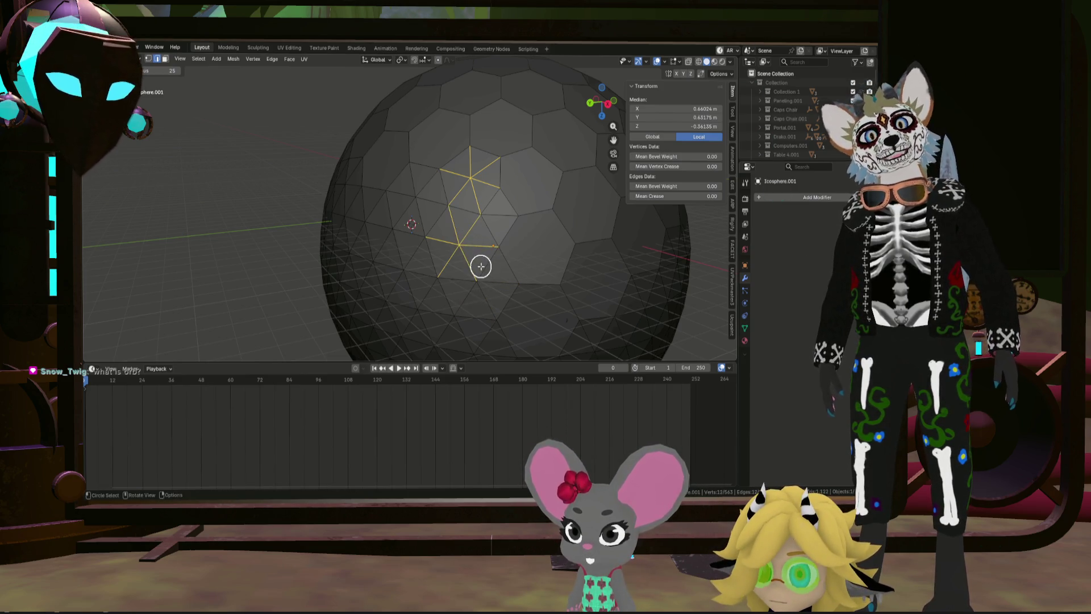
scroll(489, 200, "down", 4)
mouse_move(490, 225)
middle_mouse_down()
mouse_move(505, 238)
mouse_move(604, 236)
middle_mouse_up()
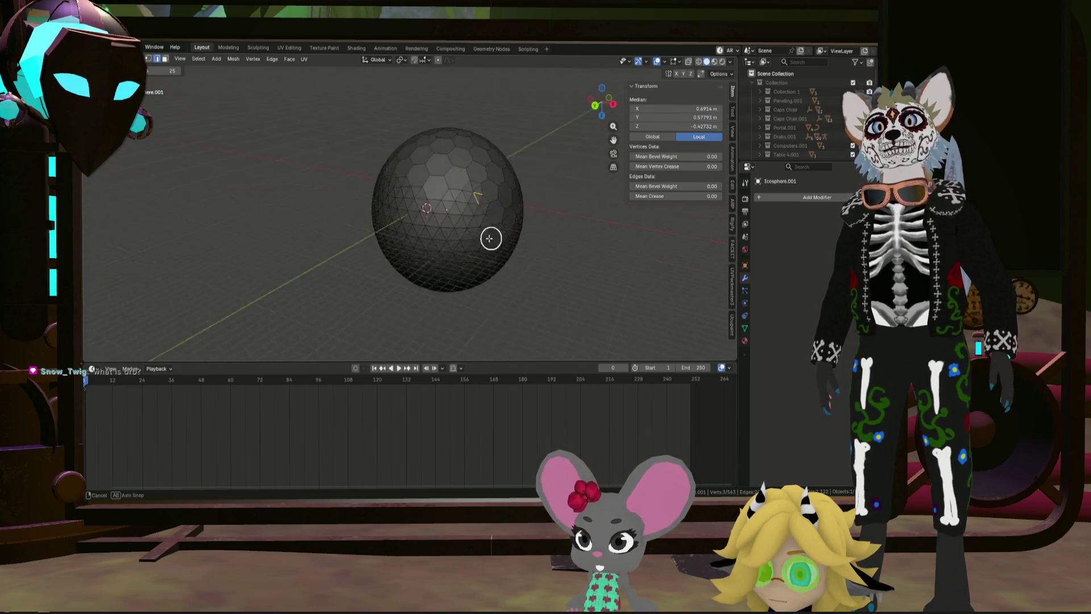
left_click(370, 242)
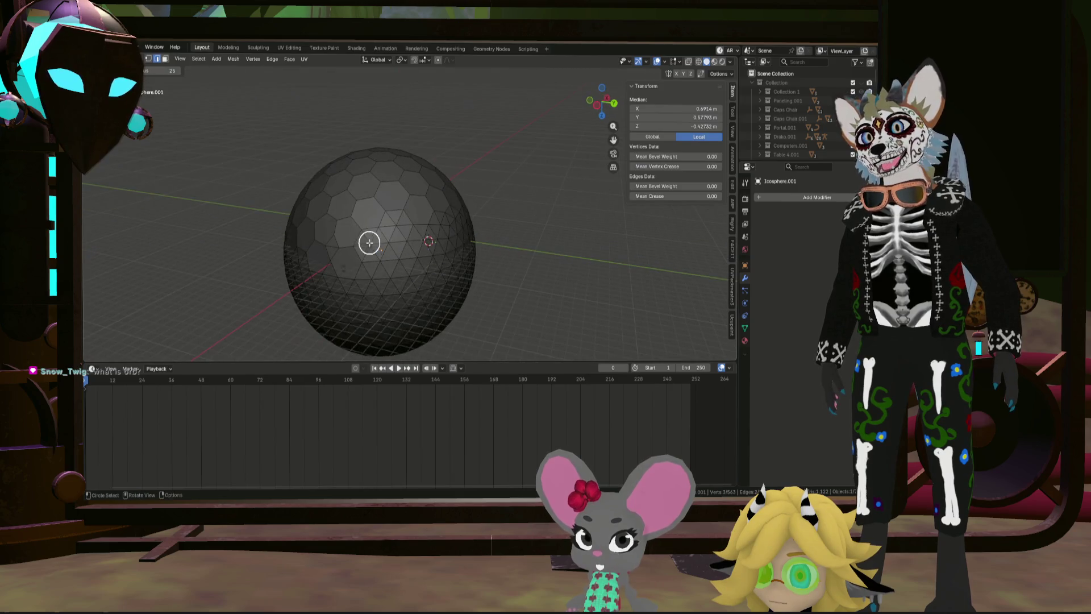
scroll(409, 241, "up", 2)
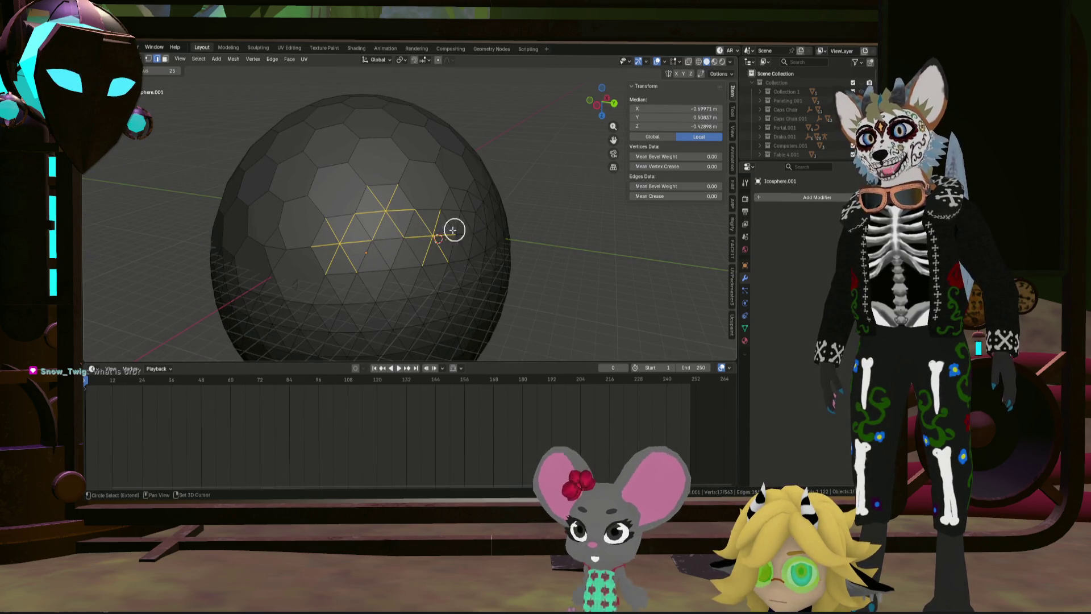
middle_click_drag(453, 231, 430, 228)
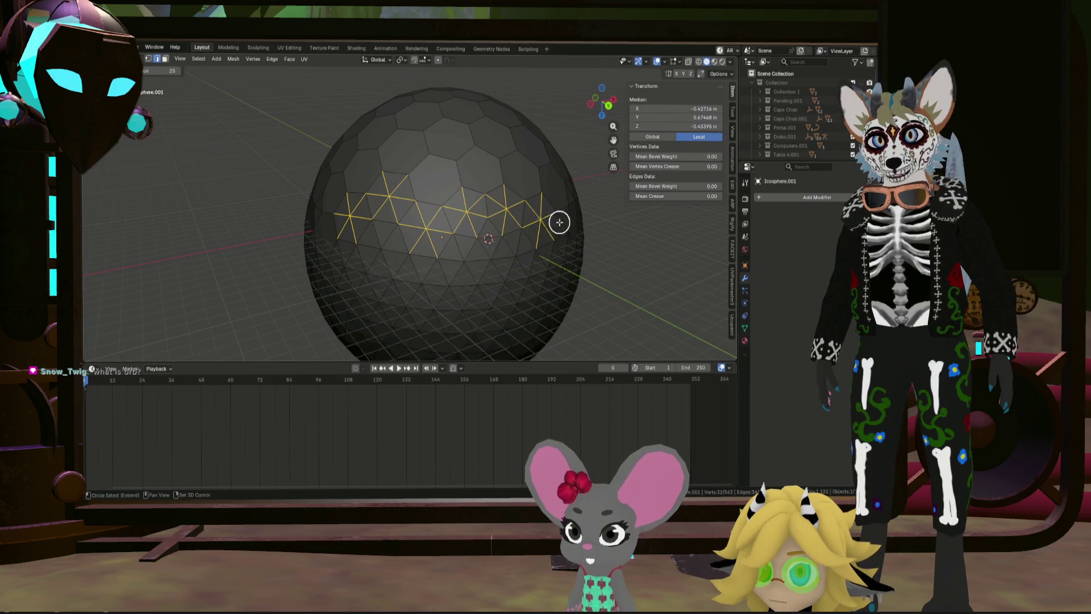
middle_click_drag(560, 222, 494, 214)
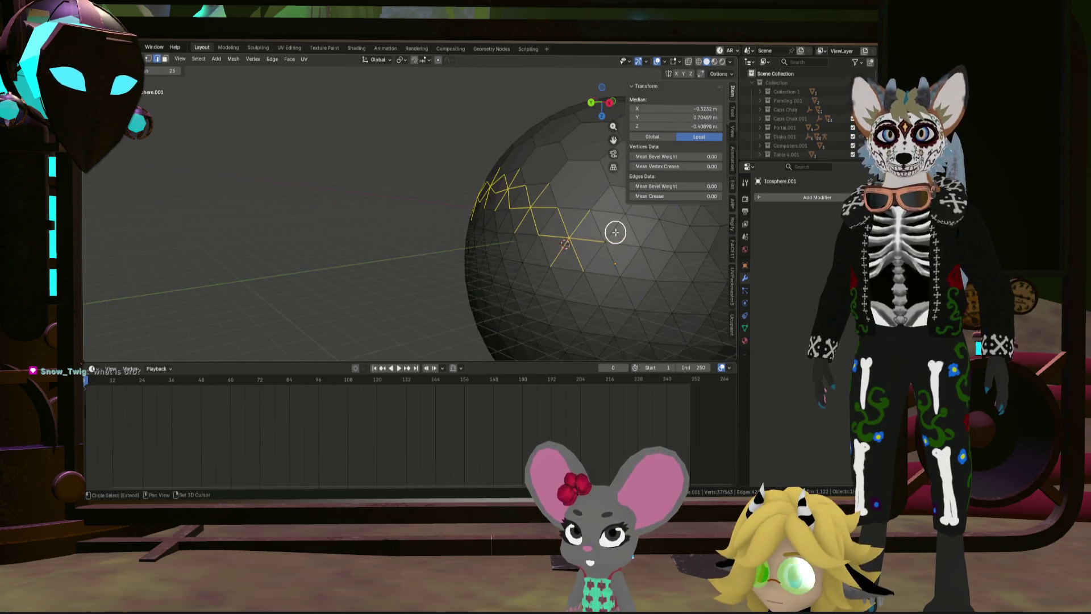
middle_click_drag(614, 232, 528, 224)
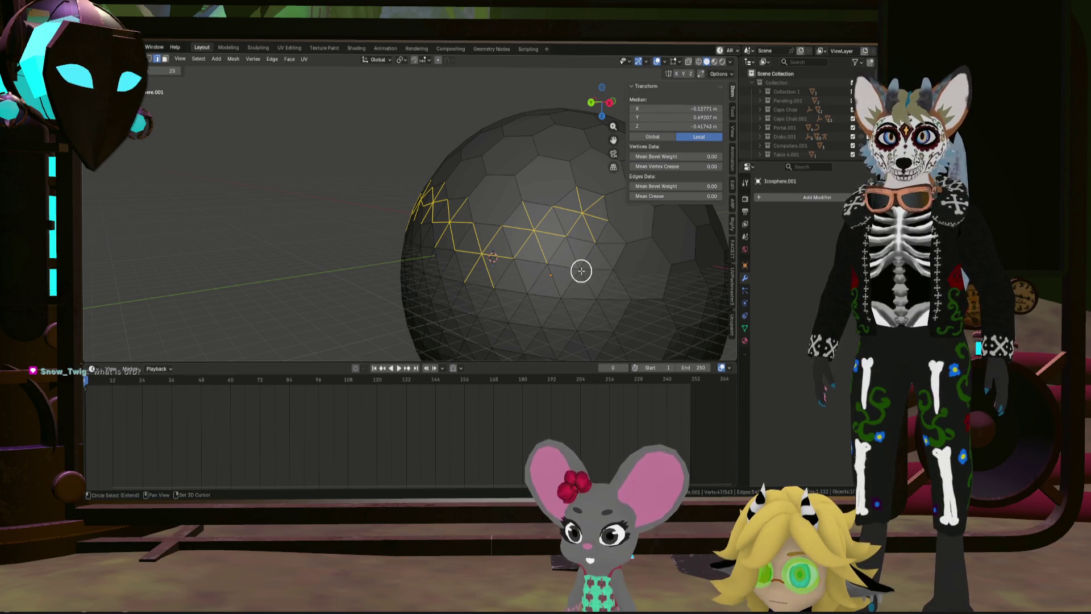
key("x")
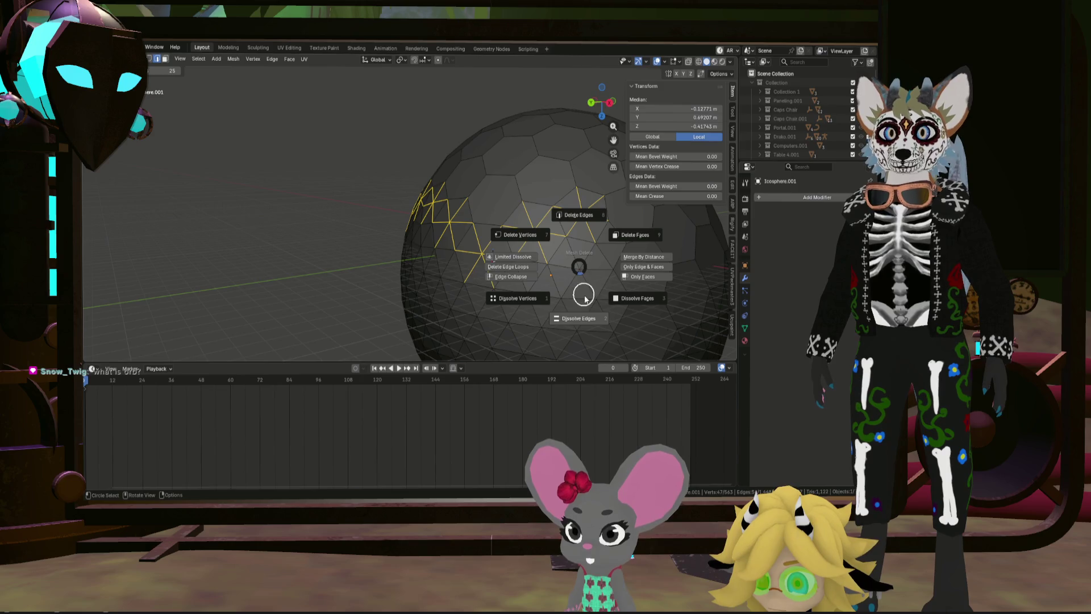
left_click(585, 299)
scroll(523, 297, "down", 2)
scroll(545, 303, "down", 3)
mouse_move(565, 309)
middle_mouse_down()
mouse_move(421, 280)
mouse_move(397, 287)
mouse_move(571, 305)
mouse_move(611, 337)
mouse_move(597, 341)
mouse_move(589, 271)
mouse_move(464, 241)
mouse_move(393, 246)
mouse_move(452, 246)
mouse_move(409, 263)
mouse_move(461, 221)
mouse_move(421, 254)
mouse_move(411, 325)
middle_mouse_up()
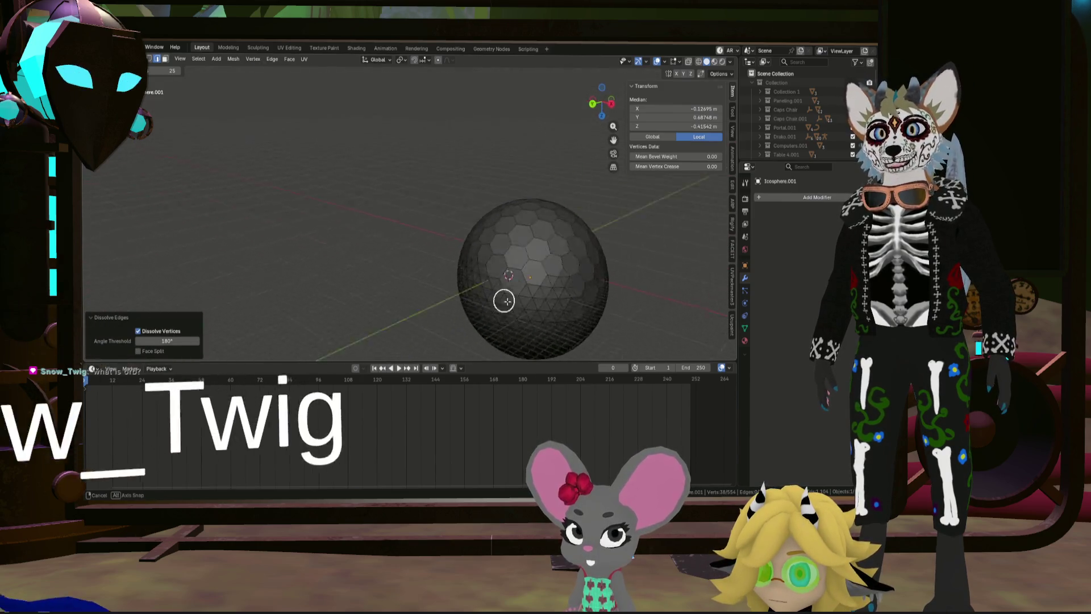
scroll(383, 224, "up", 4)
scroll(426, 227, "up", 2)
left_click(435, 221, "shift")
scroll(435, 221, "down", 5)
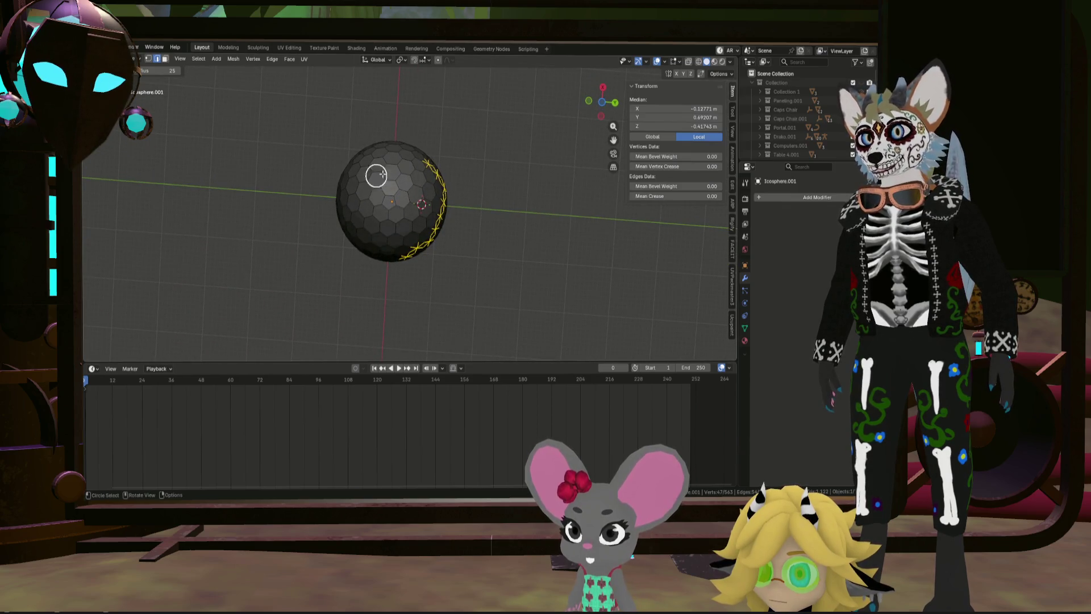
Step: Frame the new zigzag strip at the upper centre of the sphere and undo a selection change
middle_click_drag(390, 193, 433, 209)
scroll(426, 195, "up", 4)
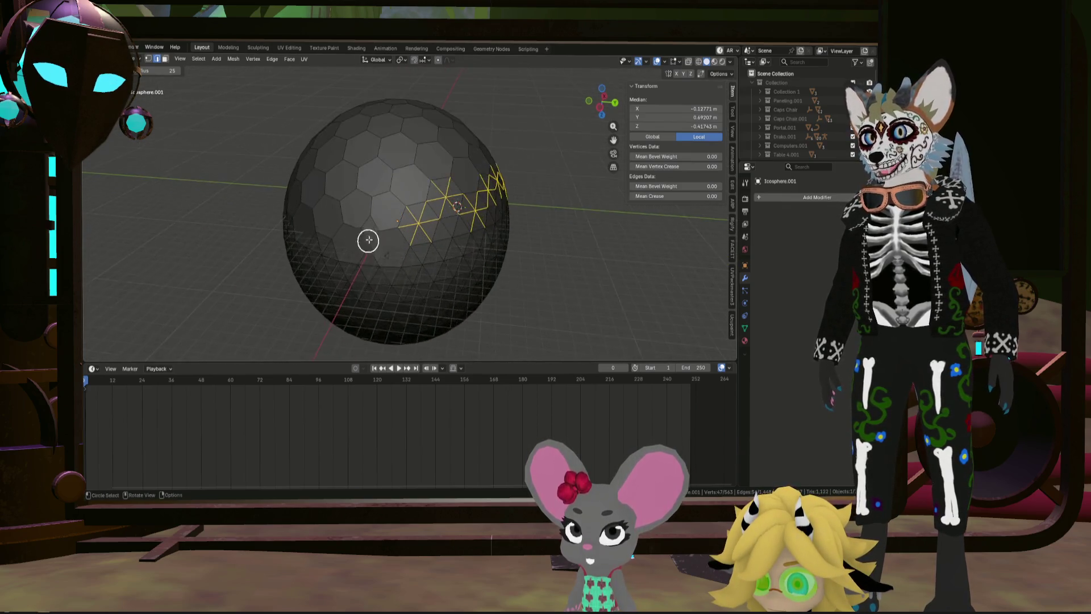
scroll(366, 241, "up", 1)
scroll(383, 217, "up", 2)
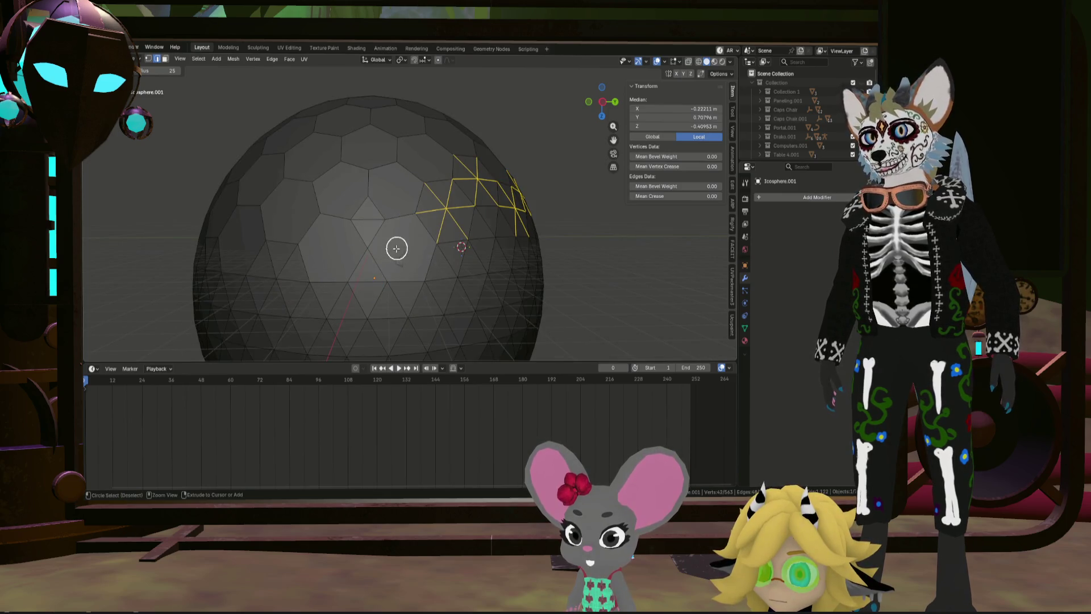
middle_click_drag(439, 246, 383, 251)
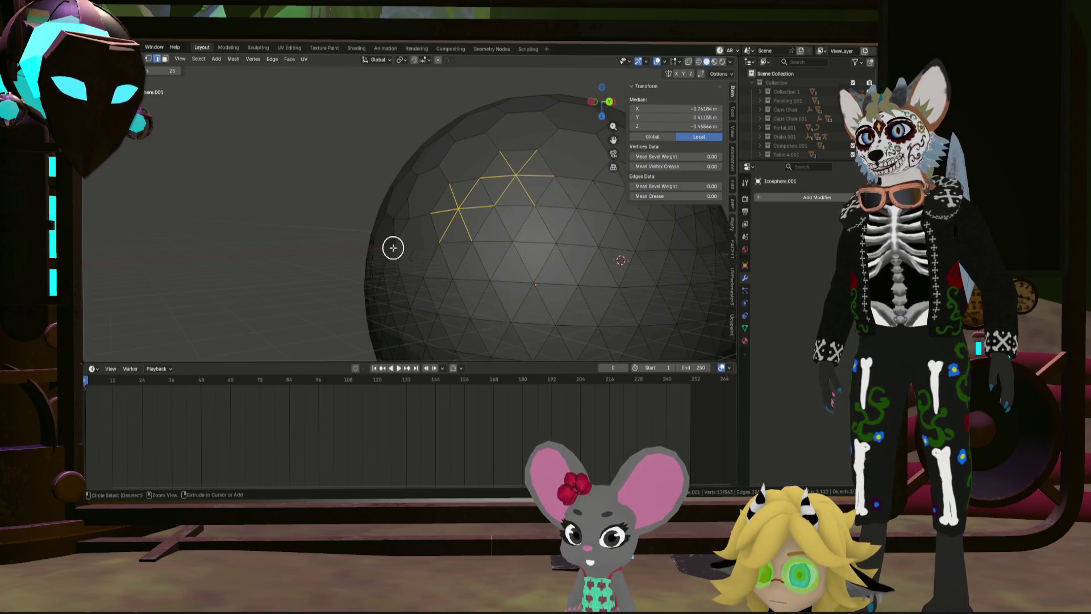
scroll(393, 247, "down", 5)
middle_click_drag(438, 251, 486, 267)
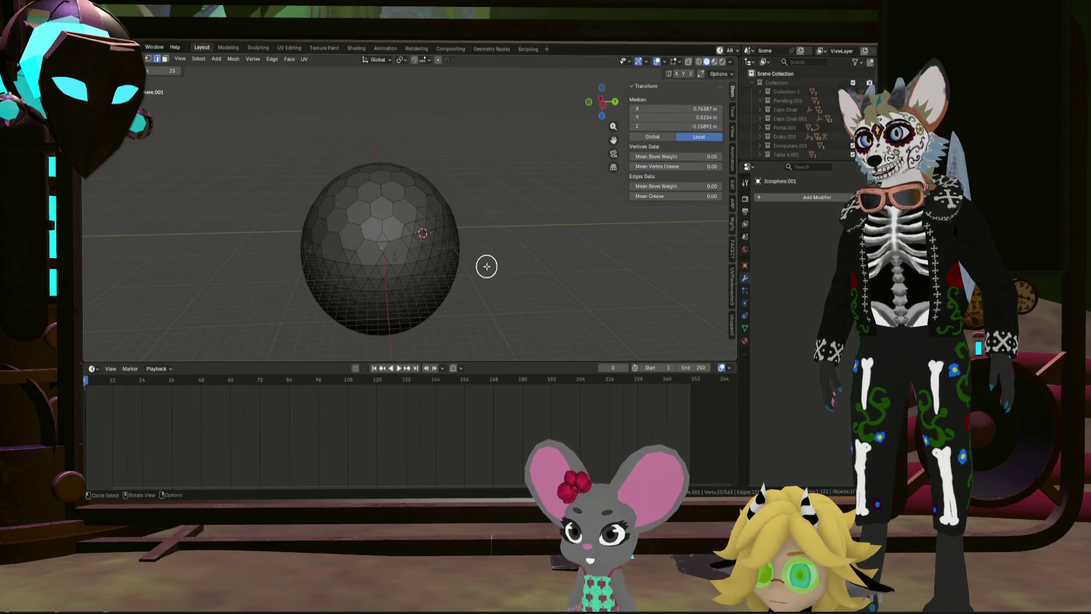
scroll(438, 253, "down", 4)
middle_click_drag(353, 265, 415, 259)
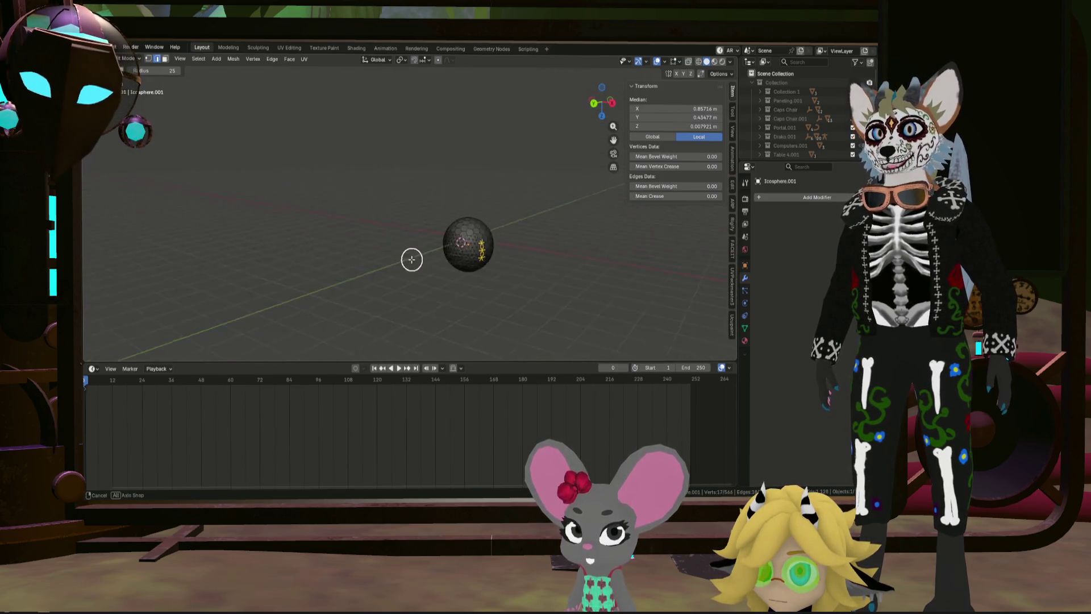
scroll(523, 238, "up", 4)
key("ctrl+z")
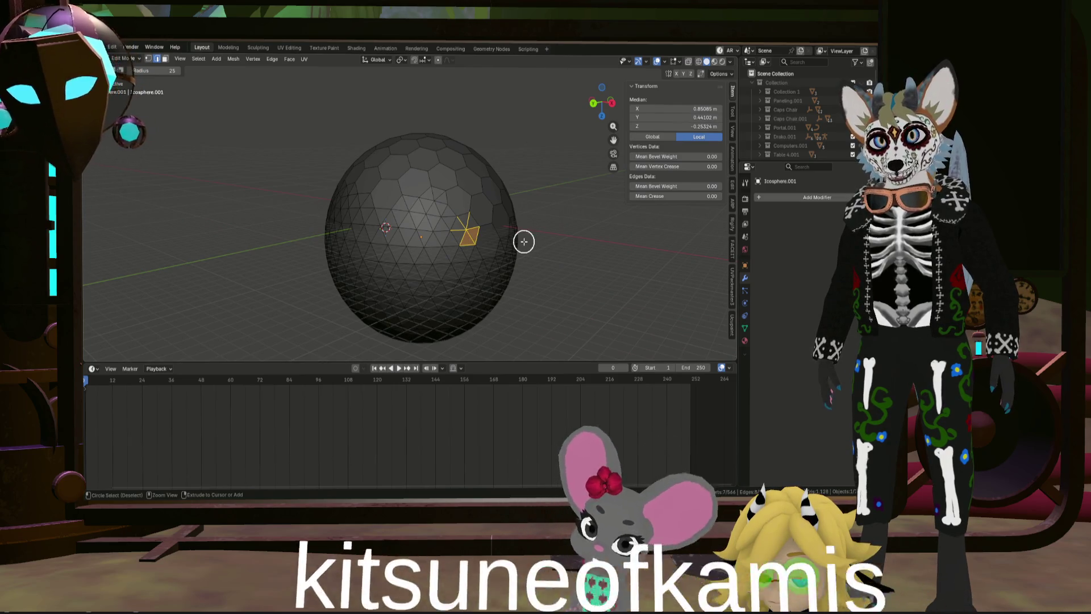
Step: Extend the zigzag path selection to a chosen point, undoing and redoing it
right_click(523, 242, "ctrl")
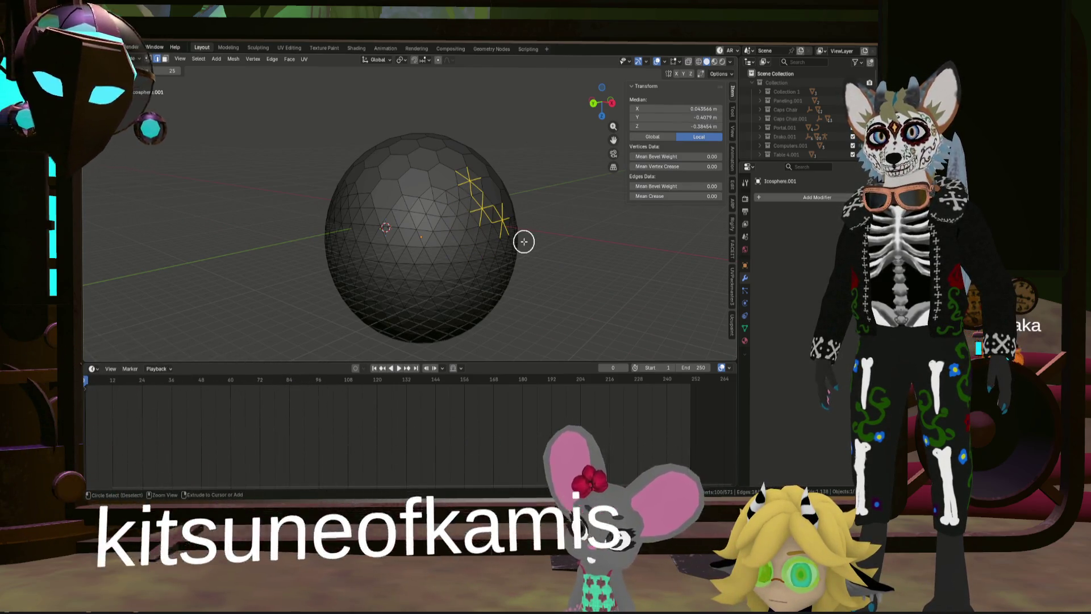
key("ctrl+z")
middle_click_drag(521, 241, 434, 241)
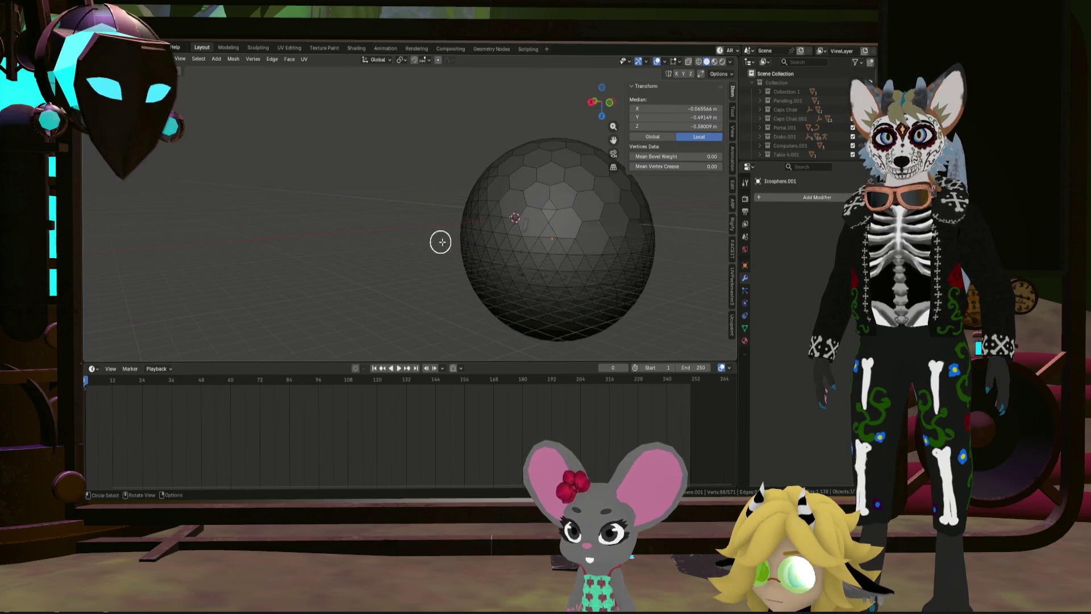
key("ctrl+shift+z")
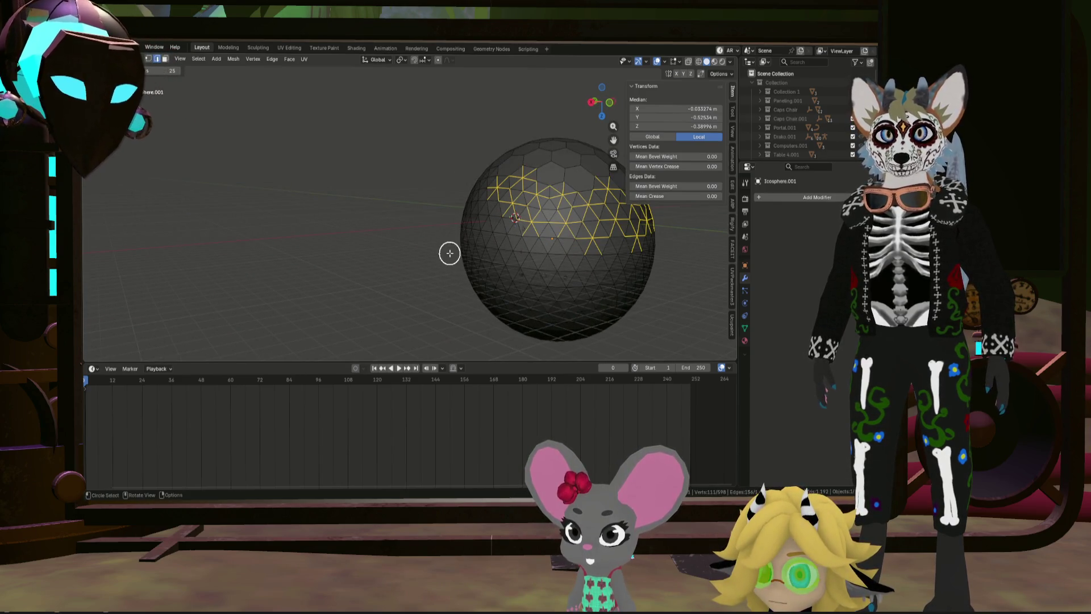
Step: Deselect everything on the icosphere and tilt to a side view
key("alt+a")
mouse_move(448, 251)
middle_mouse_down()
mouse_move(558, 282)
mouse_move(571, 276)
mouse_move(502, 295)
mouse_move(514, 259)
mouse_move(511, 283)
mouse_move(531, 283)
mouse_move(453, 316)
middle_mouse_up()
scroll(456, 293, "up", 3)
mouse_move(458, 278)
middle_mouse_down()
mouse_move(501, 235)
mouse_move(417, 263)
mouse_move(487, 287)
mouse_move(370, 285)
mouse_move(429, 279)
mouse_move(427, 316)
middle_mouse_up()
scroll(460, 263, "down", 3)
scroll(461, 244, "up", 3)
scroll(430, 279, "down", 3)
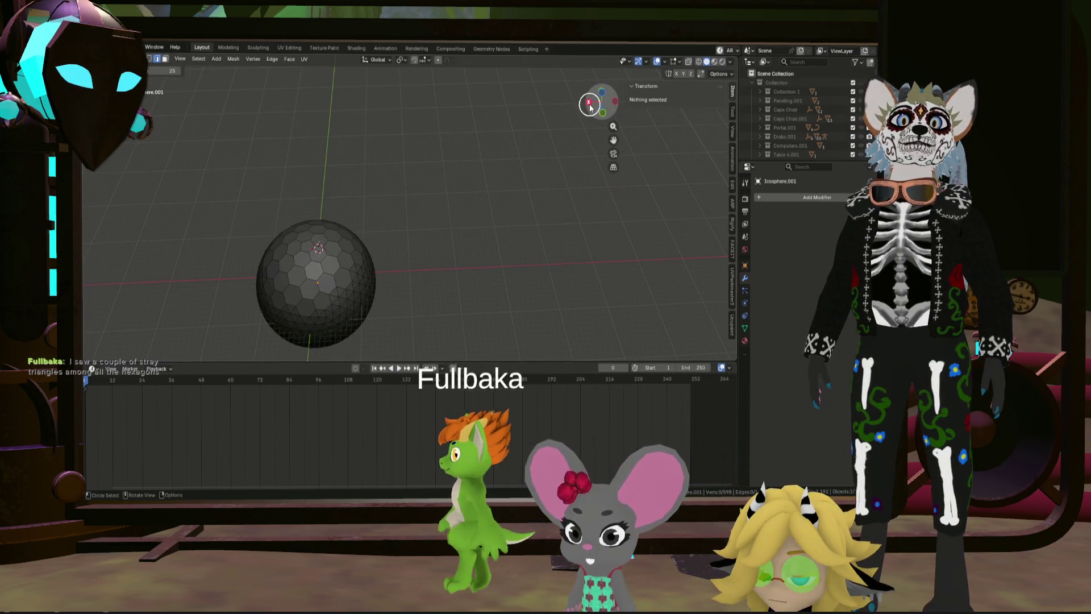
Step: Snap to the top view with the navigation gizmo and zoom in to frame the sphere
left_click_drag(603, 94, 612, 101)
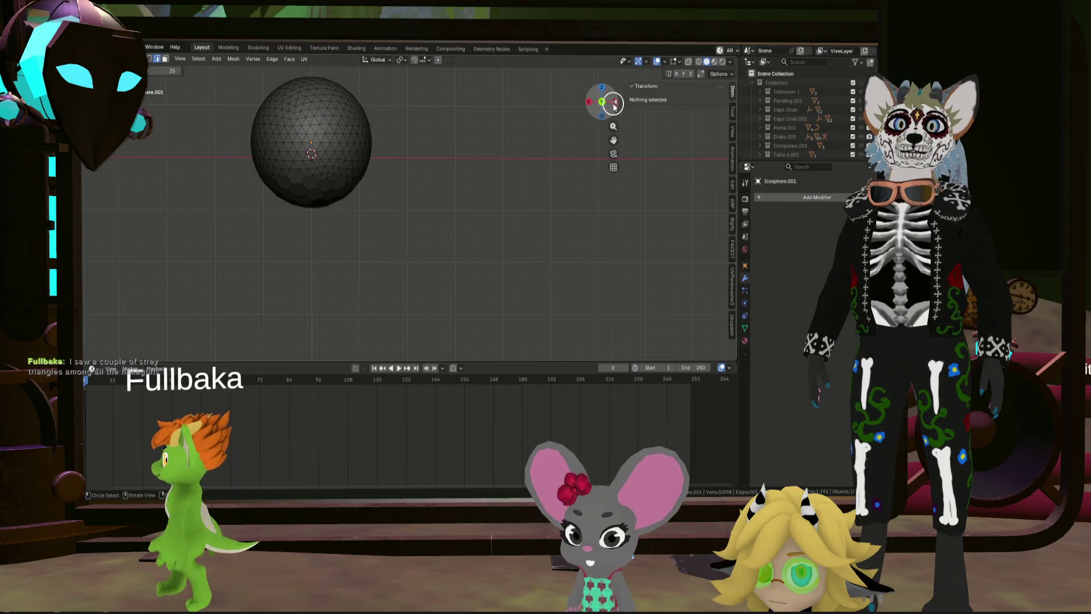
left_click(607, 89)
left_click_drag(607, 88, 601, 103)
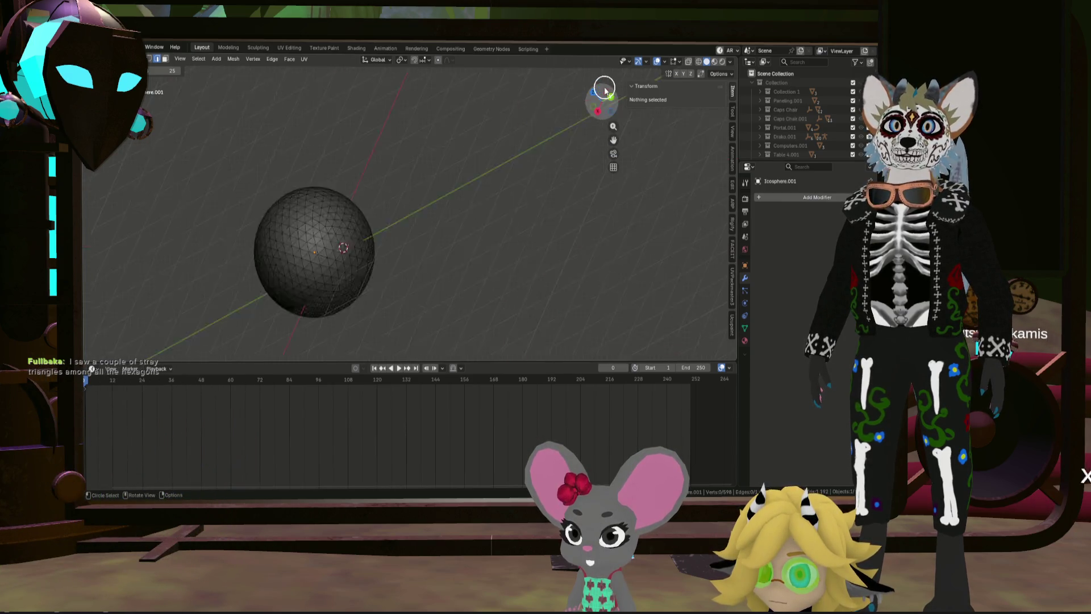
left_click(603, 93)
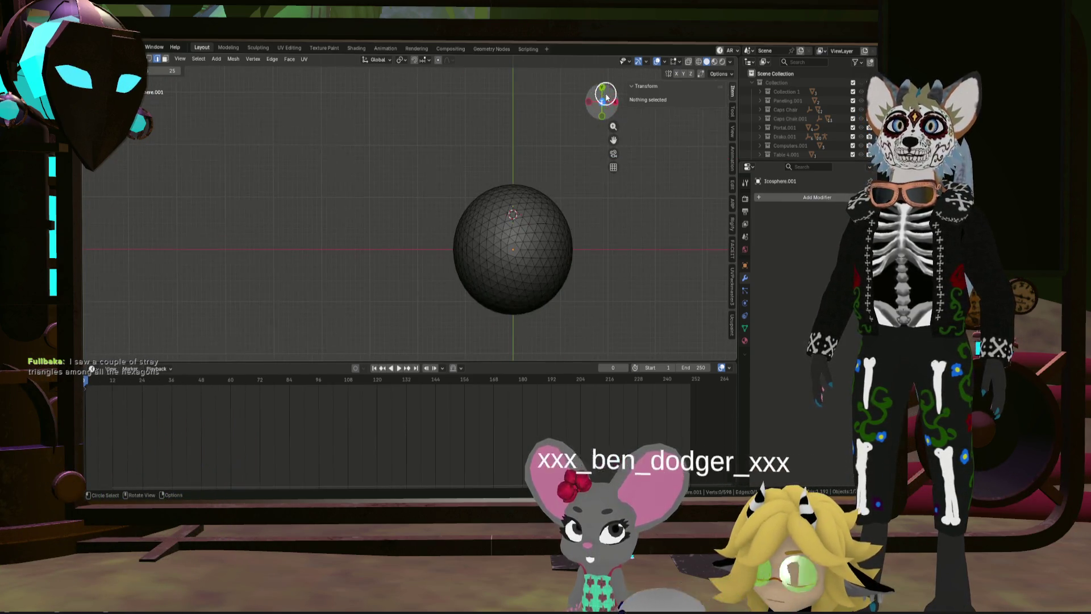
middle_click_drag(526, 252, 526, 175, "shift")
scroll(526, 174, "up", 3)
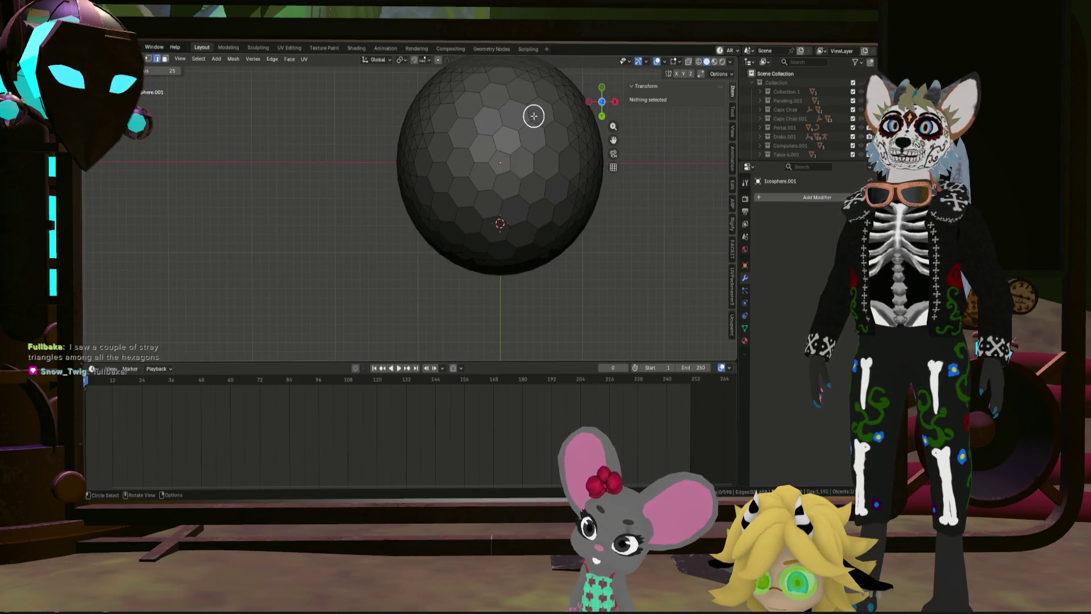
middle_click_drag(531, 112, 480, 199, "shift")
scroll(489, 168, "up", 3)
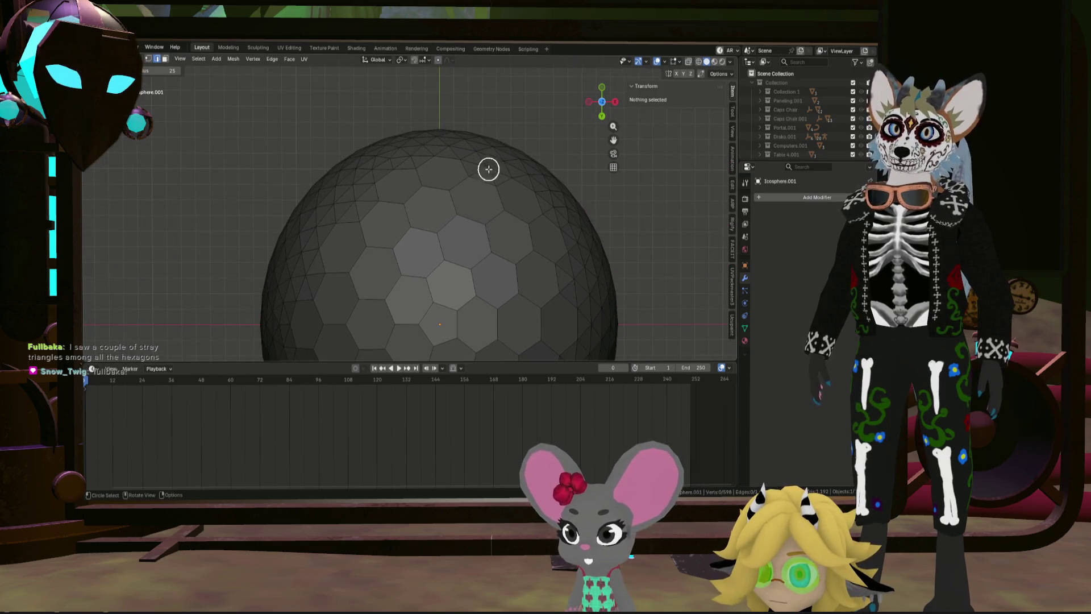
Step: Select a vertex to begin the zigzag column down the sphere's front
left_click(489, 162)
mouse_move(492, 171)
middle_mouse_down()
mouse_move(484, 218)
mouse_move(478, 150)
middle_mouse_up()
middle_click_drag(487, 223, 468, 193)
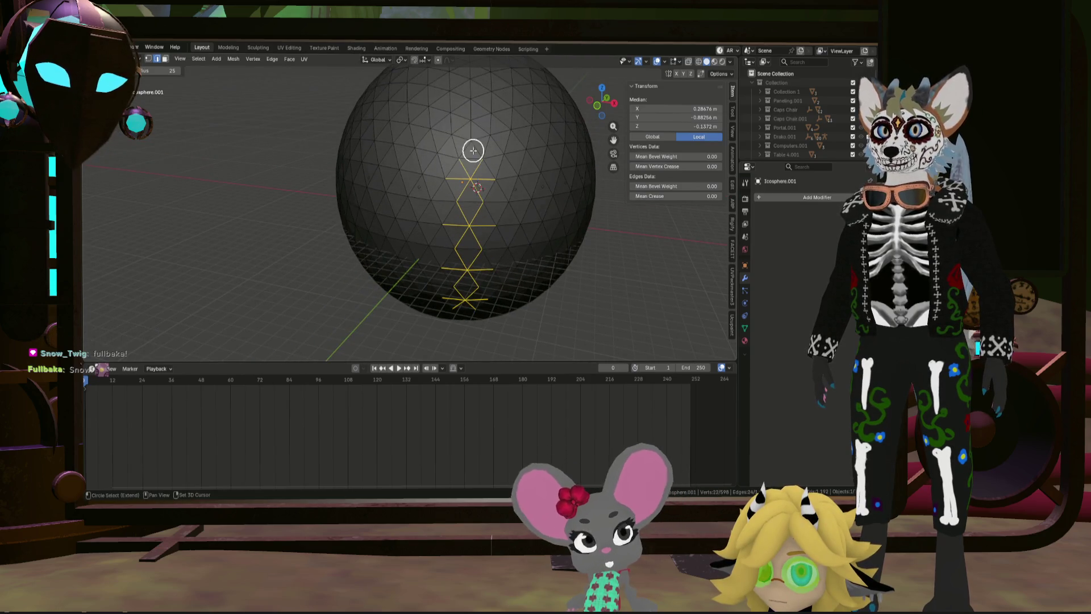
middle_click_drag(475, 141, 480, 205)
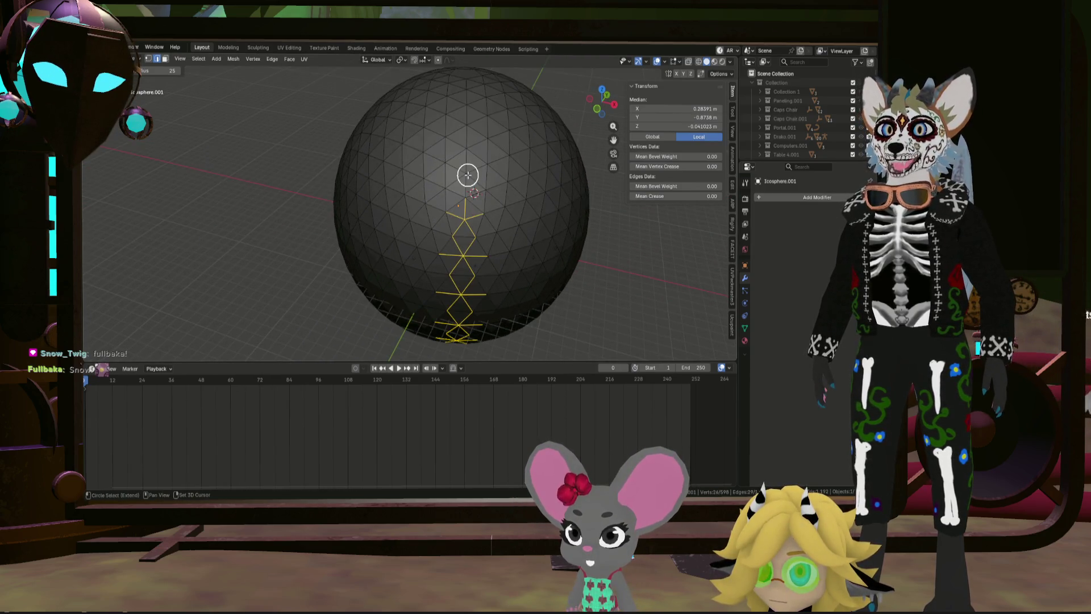
mouse_move(471, 156)
middle_mouse_down()
mouse_move(471, 118)
mouse_move(447, 186)
mouse_move(451, 111)
mouse_move(437, 201)
middle_mouse_up()
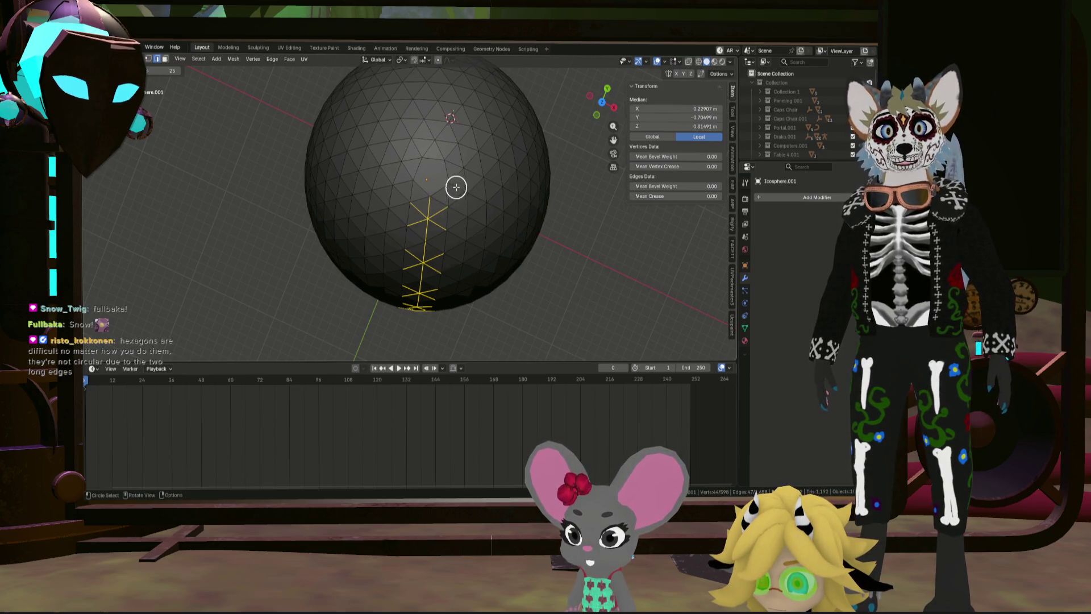
mouse_move(428, 152)
middle_mouse_down()
mouse_move(417, 170)
mouse_move(431, 157)
middle_mouse_up()
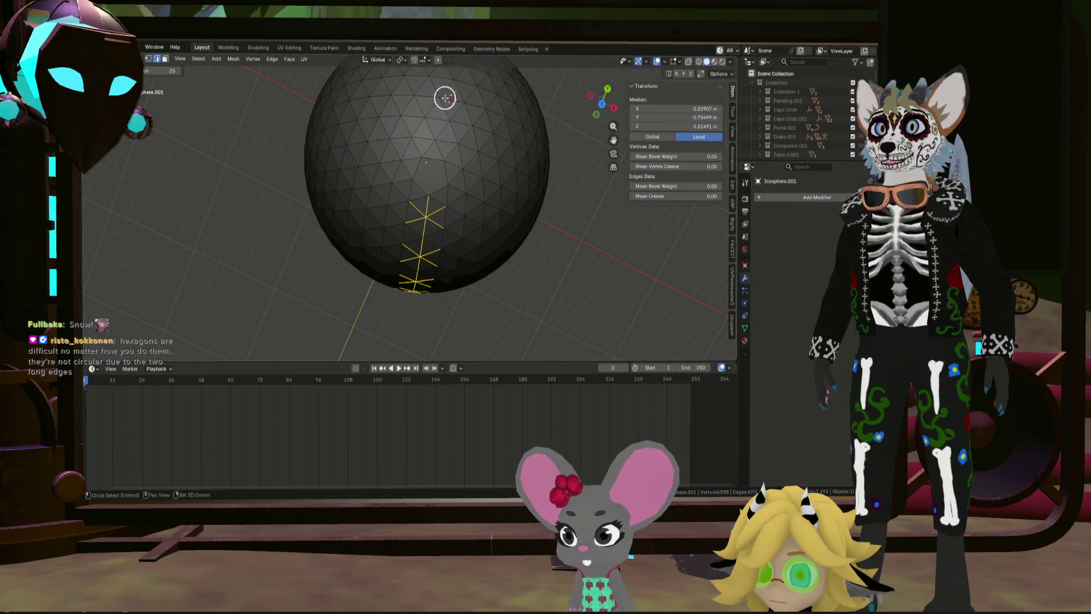
mouse_move(442, 106)
middle_mouse_down()
mouse_move(433, 117)
mouse_move(468, 190)
middle_mouse_up()
scroll(469, 190, "down", 5)
mouse_move(477, 231)
middle_mouse_down()
mouse_move(467, 274)
mouse_move(480, 248)
mouse_move(475, 260)
middle_mouse_up()
scroll(467, 275, "up", 4)
scroll(463, 231, "up", 2)
scroll(478, 214, "up", 1)
scroll(475, 261, "down", 4)
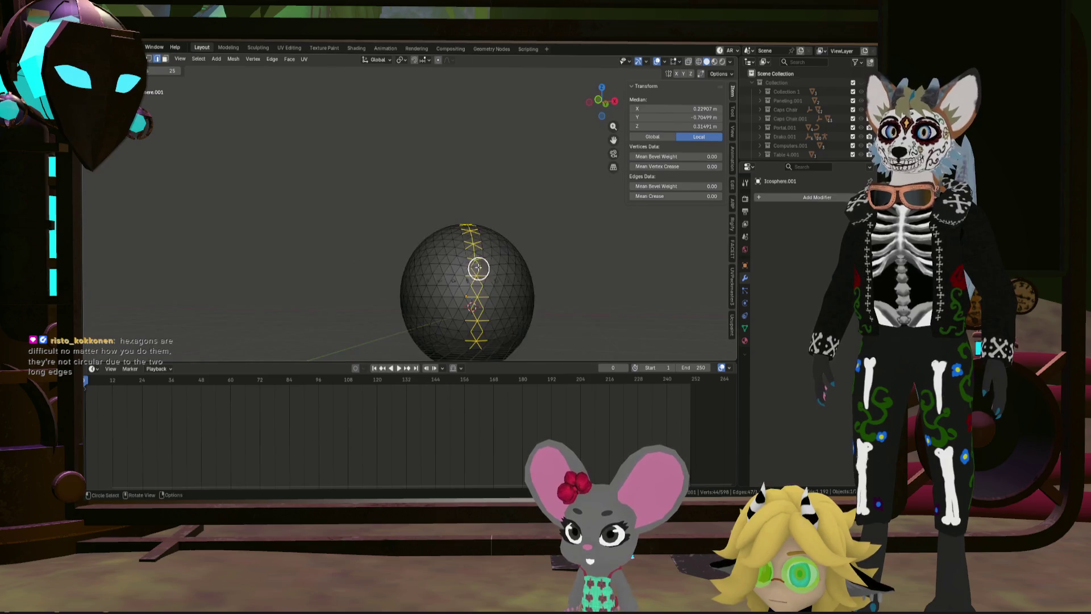
scroll(490, 320, "up", 4)
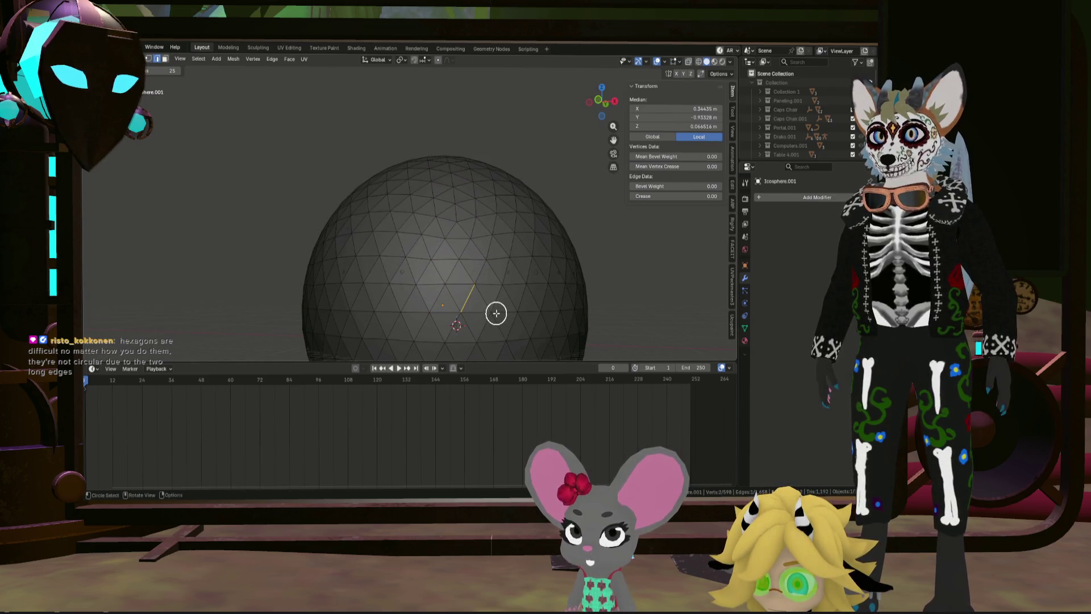
scroll(486, 316, "up", 2)
scroll(469, 317, "up", 2)
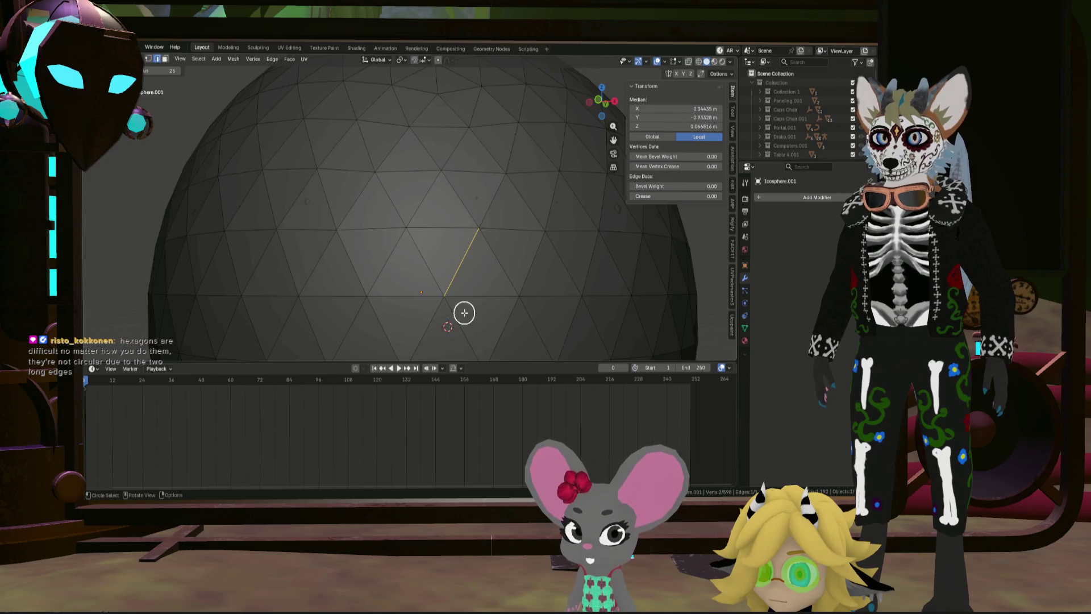
scroll(464, 312, "down", 3)
middle_click_drag(466, 309, 448, 176, "shift")
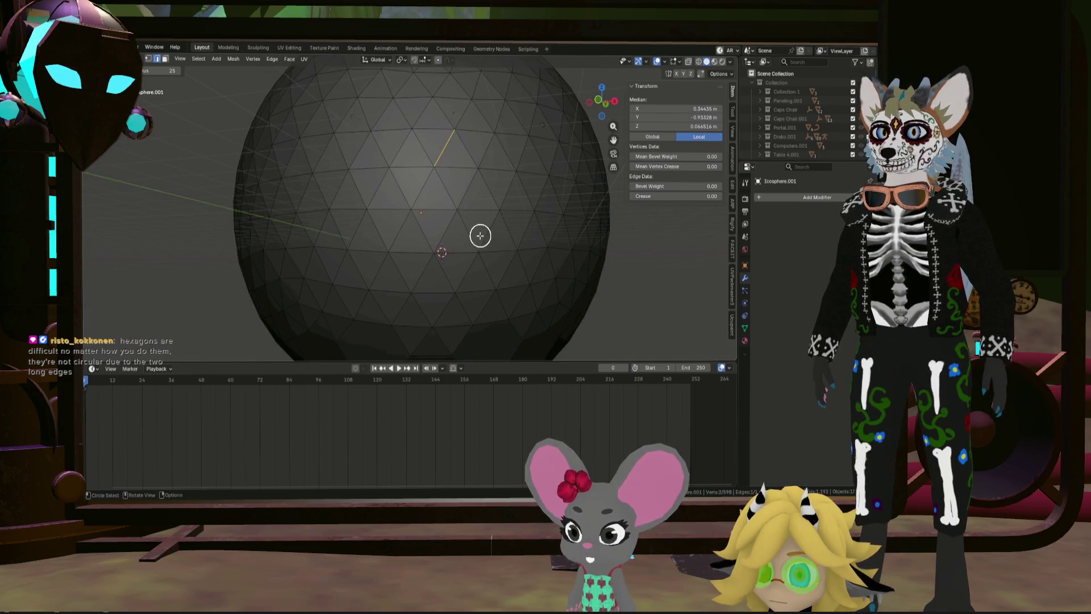
scroll(474, 235, "down", 2)
middle_click_drag(450, 296, 453, 269)
scroll(440, 265, "down", 3)
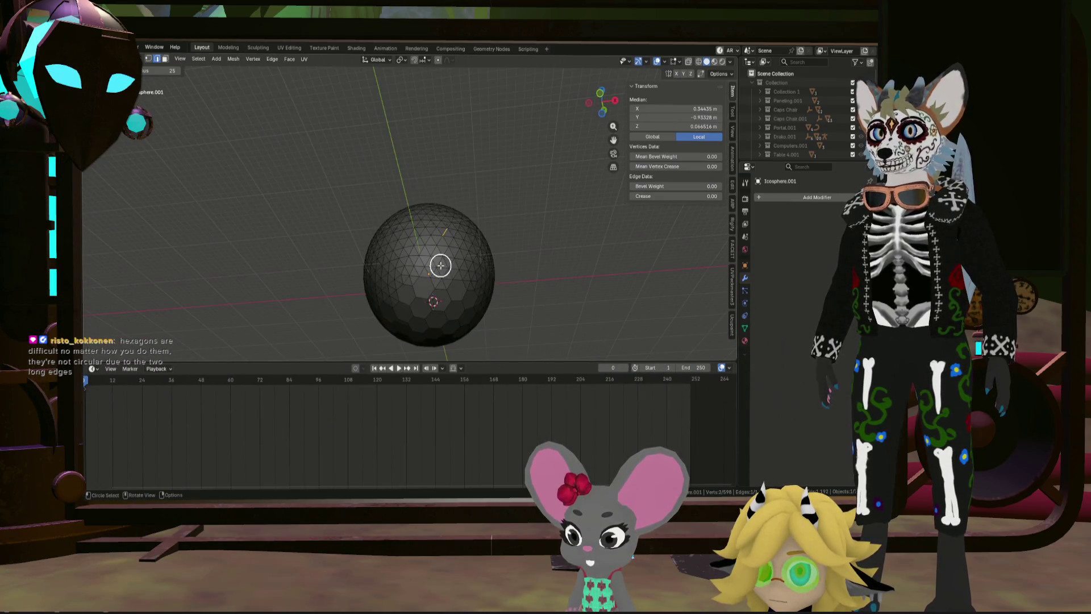
left_click(446, 277)
scroll(440, 273, "up", 5)
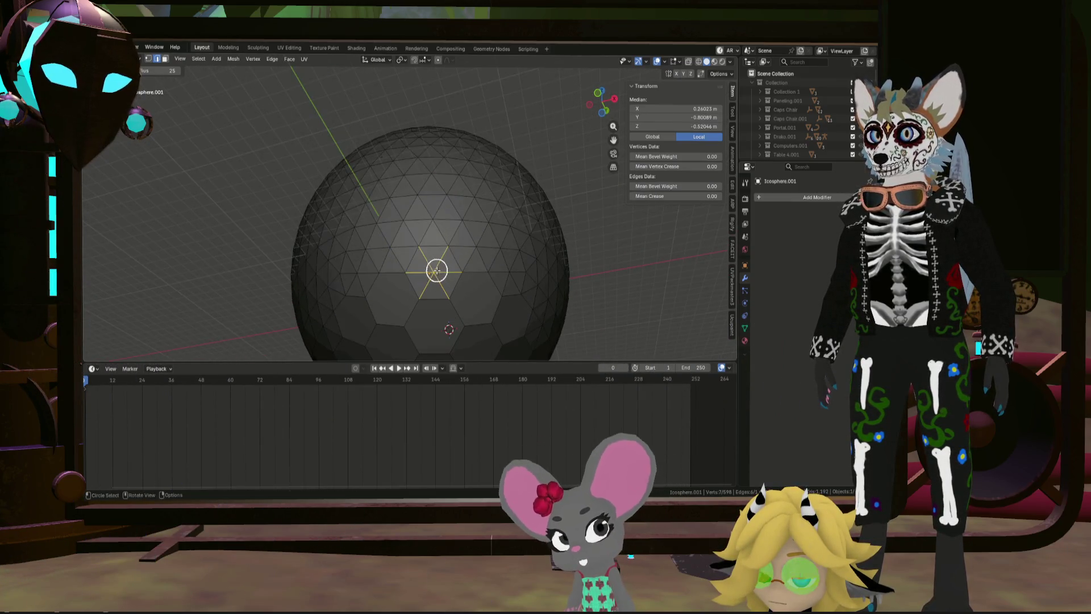
left_click(428, 219, "shift")
mouse_move(429, 219)
middle_mouse_down()
mouse_move(438, 179)
mouse_move(435, 220)
middle_mouse_up()
mouse_move(447, 158)
middle_mouse_down()
mouse_move(445, 186)
mouse_move(438, 179)
middle_mouse_up()
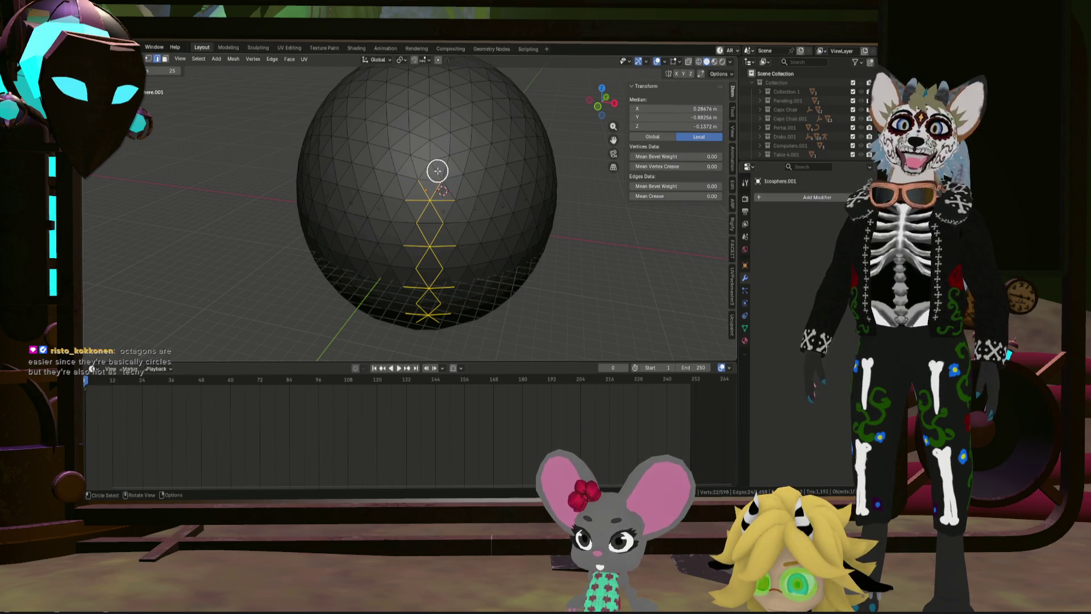
Step: Shift-add further edge groups around the sphere to the zigzag column selection
key("shift")
scroll(433, 151, "up", 2)
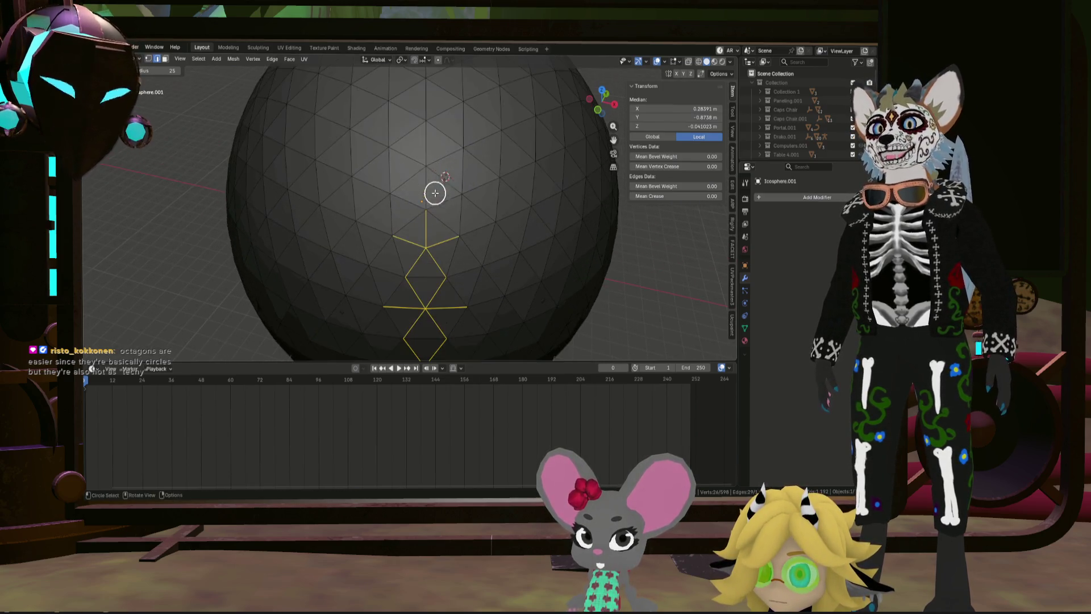
scroll(433, 151, "up", 1)
scroll(433, 150, "down", 4)
middle_click_drag(434, 150, 431, 196)
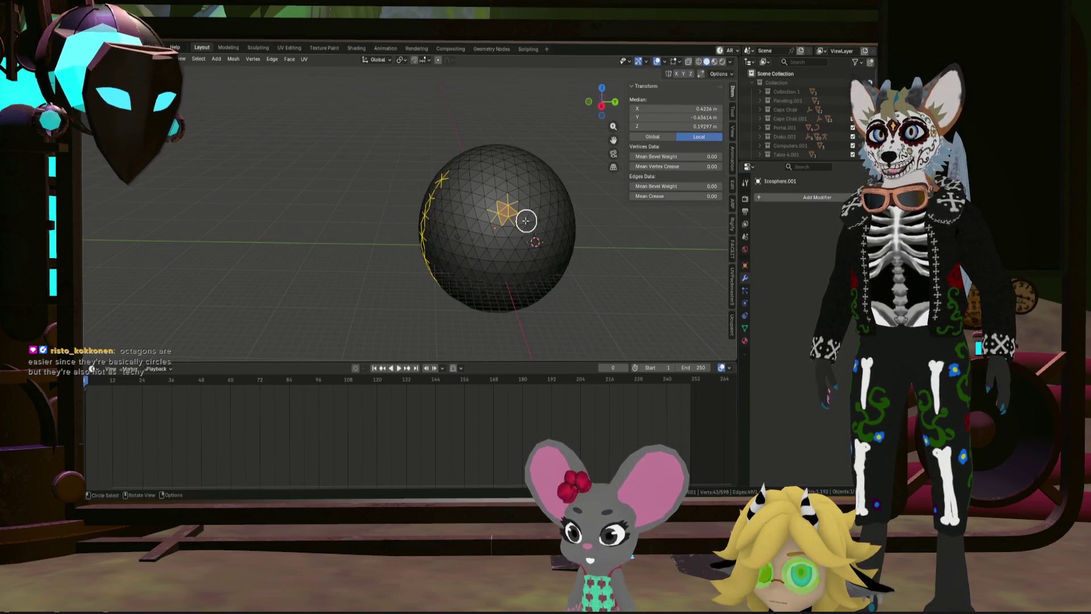
scroll(526, 220, "up", 5)
mouse_move(502, 216)
middle_mouse_down()
mouse_move(484, 228)
mouse_move(494, 208)
mouse_move(479, 229)
mouse_move(553, 221)
mouse_move(555, 249)
middle_mouse_up()
scroll(555, 225, "down", 5)
scroll(502, 234, "up", 5)
scroll(611, 245, "down", 5)
scroll(555, 248, "up", 2)
scroll(554, 228, "up", 3)
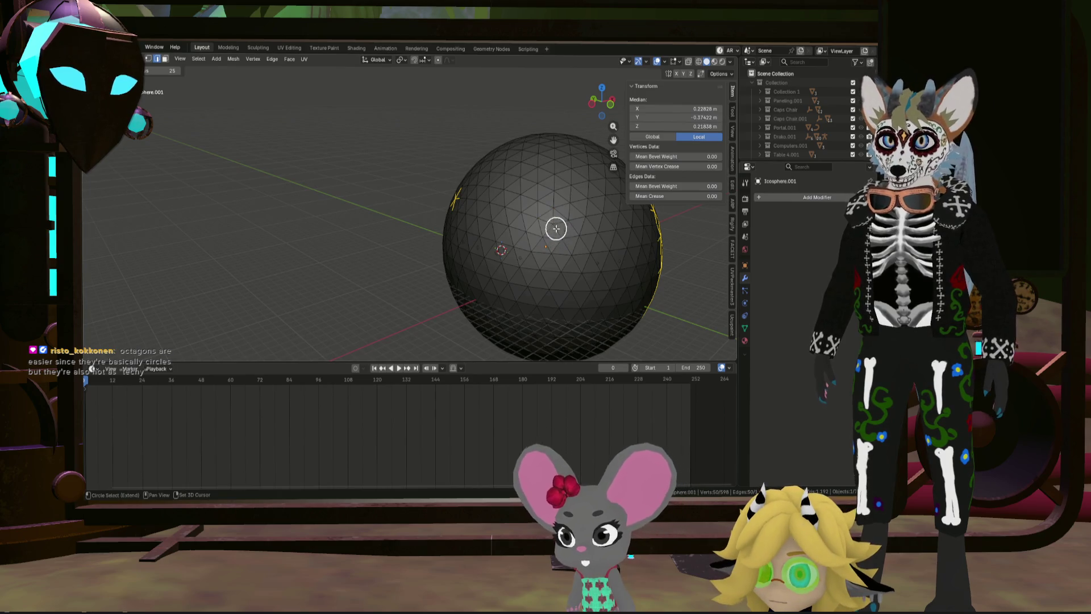
scroll(551, 226, "down", 3)
mouse_move(563, 259)
middle_mouse_down()
mouse_move(546, 195)
mouse_move(520, 210)
mouse_move(504, 207)
mouse_move(549, 200)
mouse_move(494, 196)
mouse_move(570, 205)
mouse_move(449, 195)
mouse_move(497, 198)
middle_mouse_up()
scroll(546, 195, "up", 4)
mouse_move(401, 211)
middle_mouse_down()
mouse_move(418, 206)
mouse_move(304, 182)
mouse_move(422, 210)
middle_mouse_up()
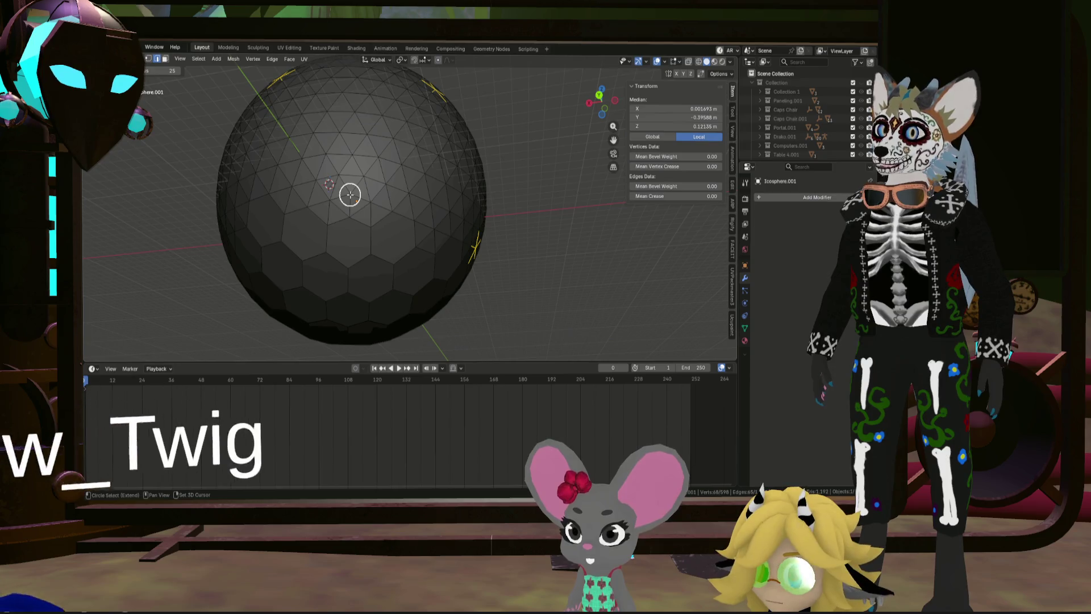
Step: Add the last vertex on another side of the sphere to the selection
mouse_move(360, 202)
middle_mouse_down()
mouse_move(440, 222)
mouse_move(368, 200)
mouse_move(463, 242)
middle_mouse_up()
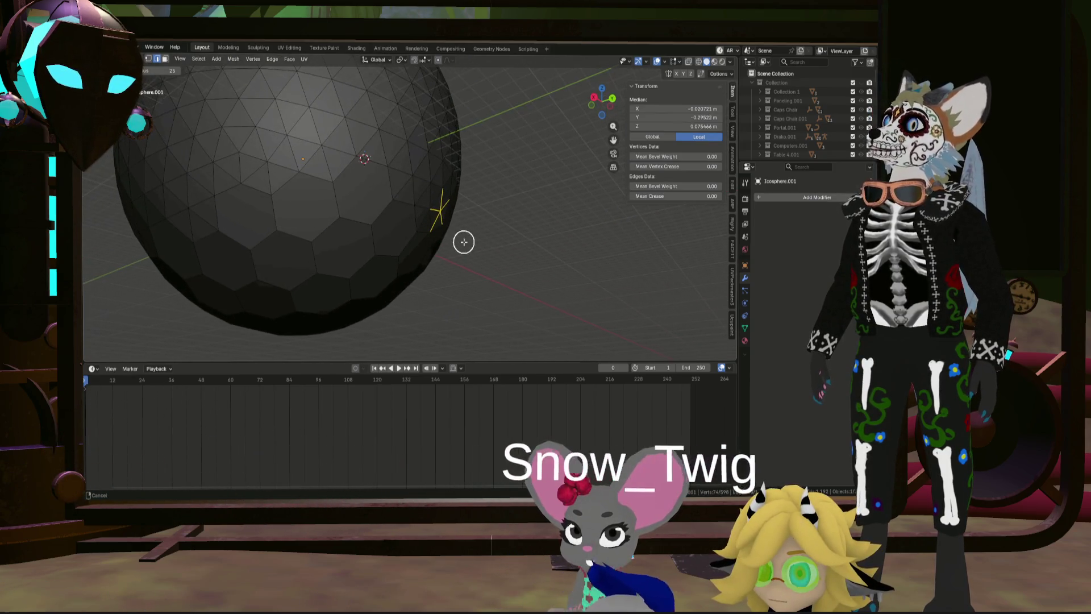
middle_click_drag(283, 167, 352, 175)
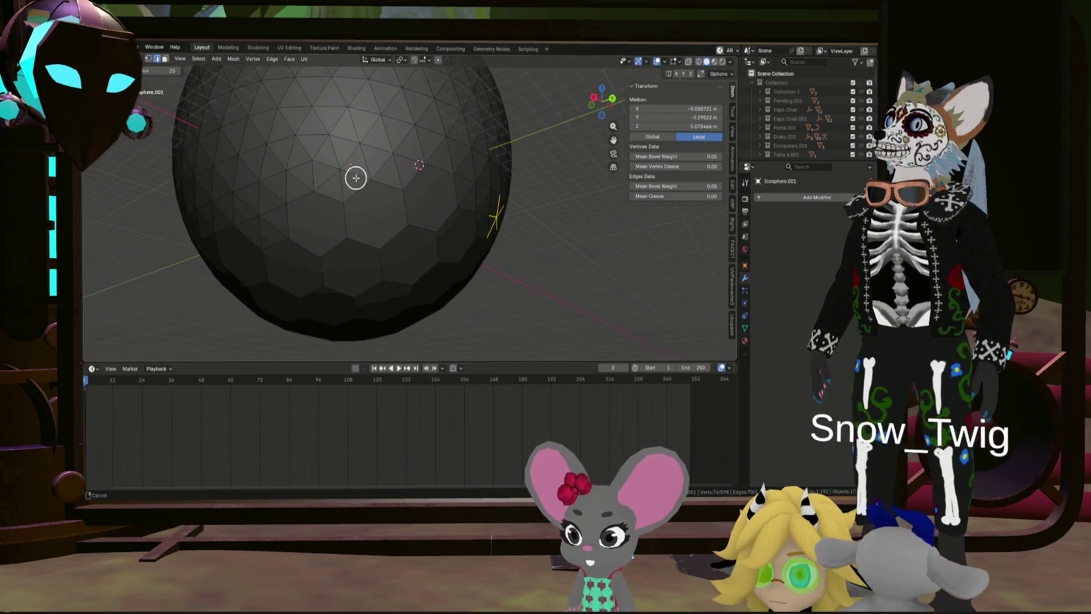
scroll(347, 176, "up", 2)
left_click(305, 158, "shift")
scroll(309, 164, "down", 3)
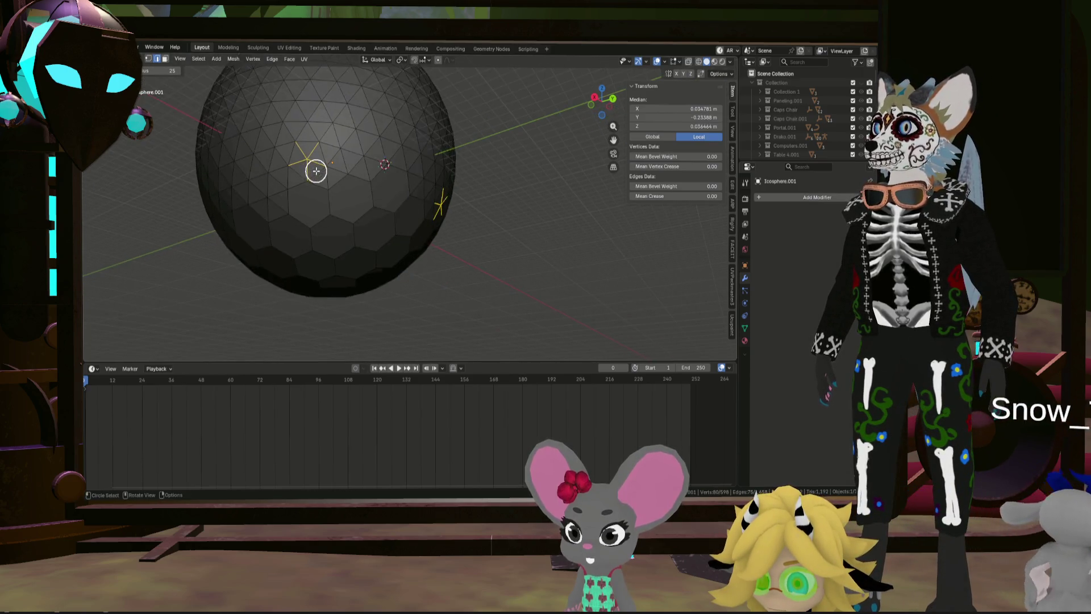
scroll(317, 171, "down", 2)
mouse_move(316, 171)
middle_mouse_down()
mouse_move(400, 180)
mouse_move(332, 162)
middle_mouse_up()
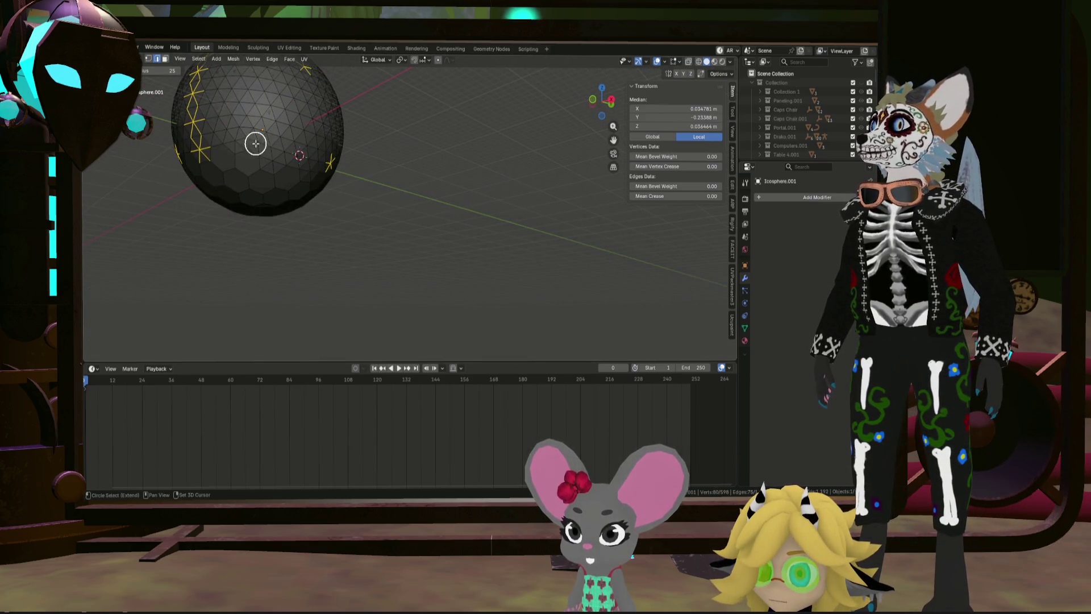
scroll(256, 143, "up", 2)
scroll(285, 143, "up", 3)
scroll(317, 163, "down", 4)
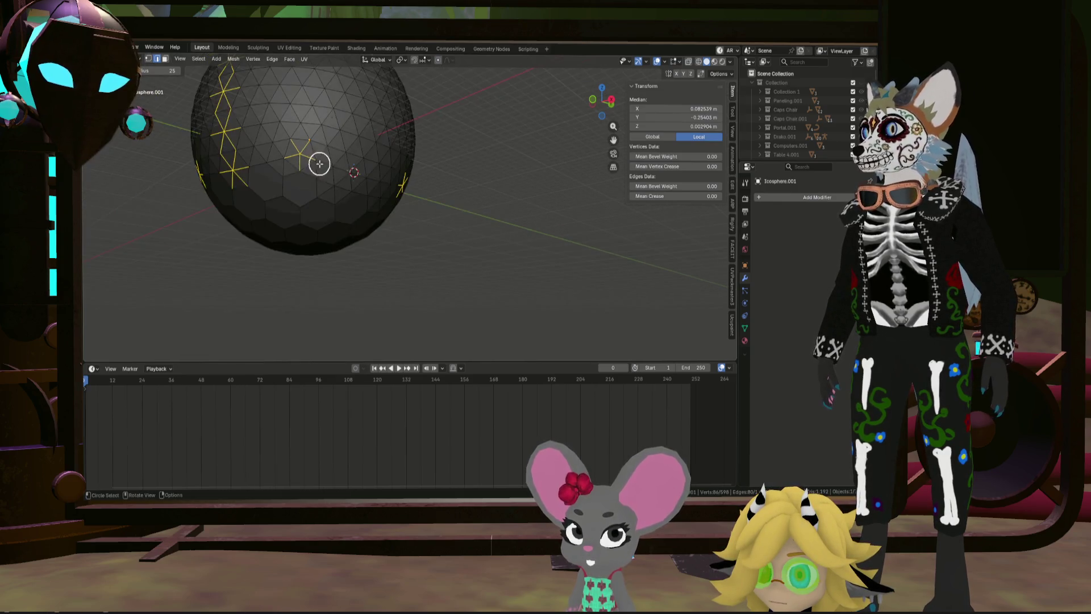
scroll(316, 162, "down", 1)
Step: Dissolve the selected edges, extending the hexagon pattern across the sphere
key("x")
left_click(319, 205)
mouse_move(320, 206)
middle_mouse_down()
mouse_move(370, 176)
mouse_move(266, 195)
middle_mouse_up()
scroll(312, 189, "up", 2)
scroll(307, 166, "down", 3)
scroll(396, 171, "up", 3)
mouse_move(396, 171)
middle_mouse_down()
mouse_move(405, 149)
mouse_move(387, 127)
mouse_move(428, 130)
mouse_move(410, 191)
middle_mouse_up()
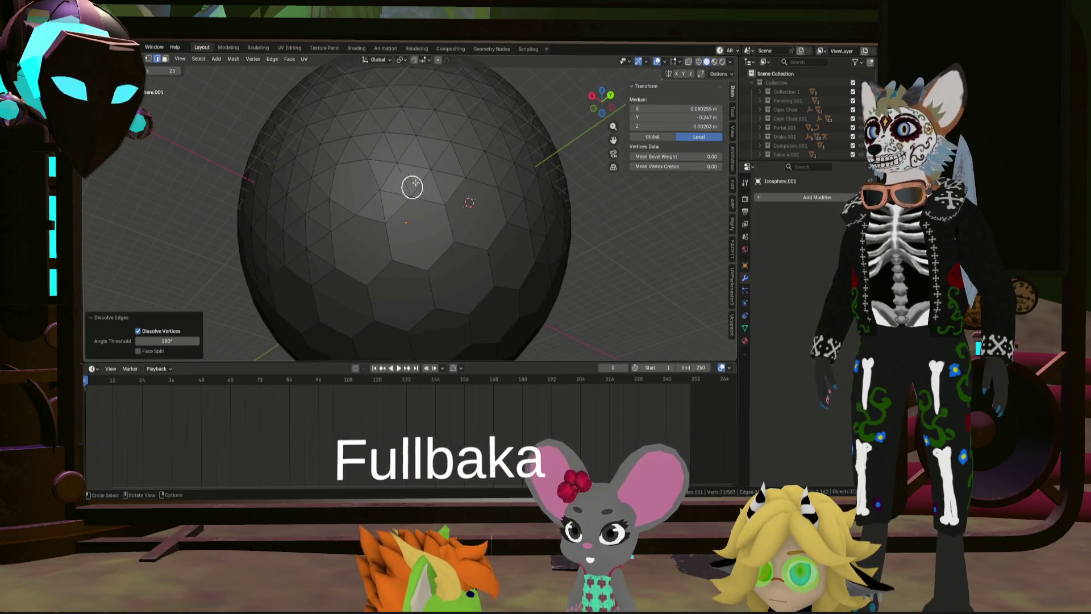
Step: Select a new vertex on the icosphere's triangulated upper area to start the next edge group
left_click(427, 166)
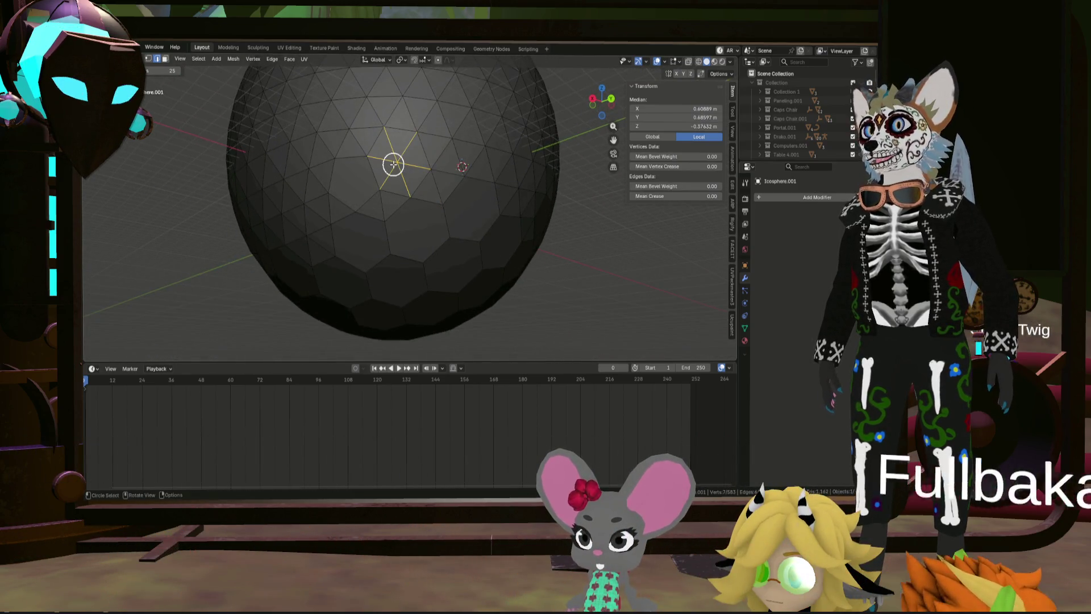
scroll(393, 167, "down", 5)
mouse_move(407, 171)
middle_mouse_down()
mouse_move(431, 124)
mouse_move(455, 164)
middle_mouse_up()
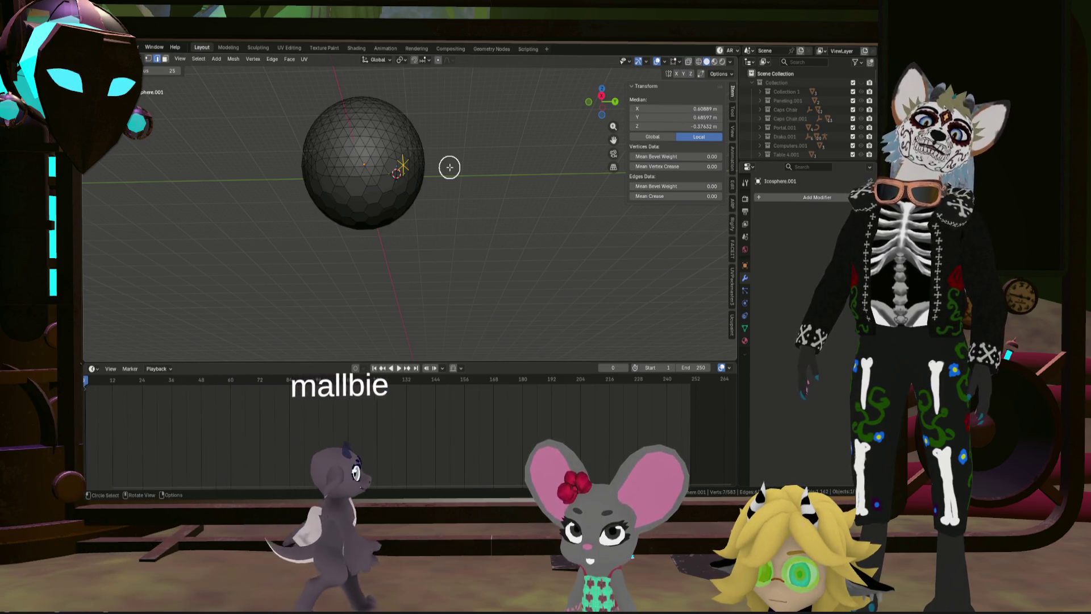
scroll(418, 136, "up", 3)
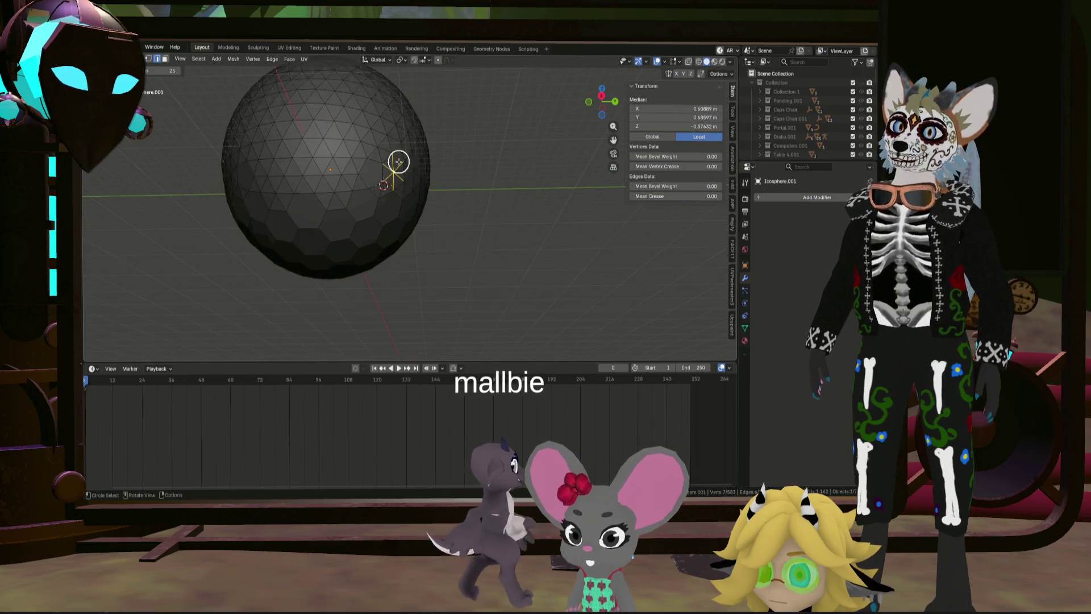
scroll(392, 158, "up", 2)
scroll(350, 146, "up", 2)
scroll(355, 163, "up", 2)
scroll(355, 162, "down", 5)
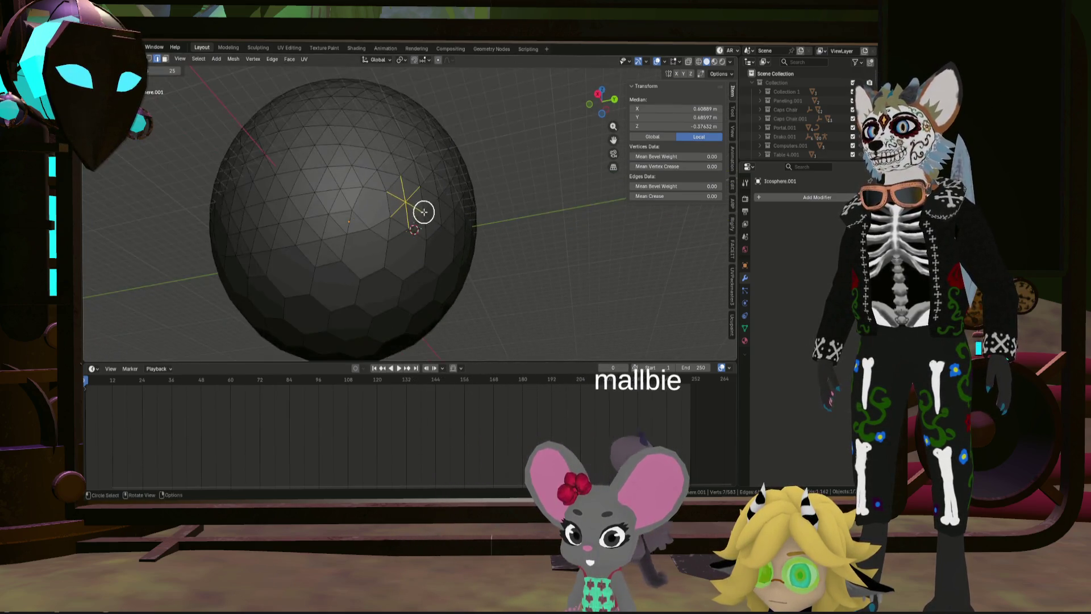
Step: Orbit around the icosphere to inspect it from above, below and the side
mouse_move(418, 219)
middle_mouse_down()
mouse_move(418, 240)
mouse_move(447, 163)
mouse_move(541, 180)
mouse_move(439, 233)
mouse_move(449, 173)
mouse_move(494, 175)
mouse_move(387, 163)
middle_mouse_up()
scroll(472, 248, "up", 1)
scroll(471, 248, "up", 2)
mouse_move(457, 234)
middle_mouse_down()
mouse_move(478, 233)
mouse_move(404, 230)
mouse_move(452, 231)
middle_mouse_up()
middle_click_drag(470, 185, 390, 195)
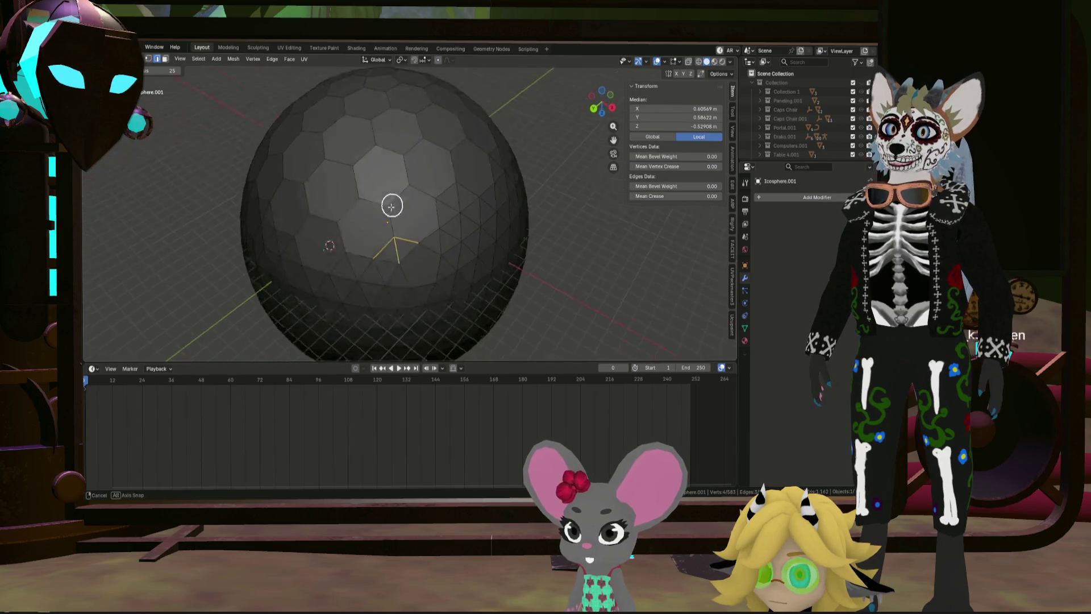
scroll(390, 205, "down", 3)
scroll(391, 171, "down", 3)
scroll(391, 151, "up", 5)
mouse_move(390, 152)
middle_mouse_down()
mouse_move(414, 183)
mouse_move(405, 177)
mouse_move(391, 207)
mouse_move(436, 287)
middle_mouse_up()
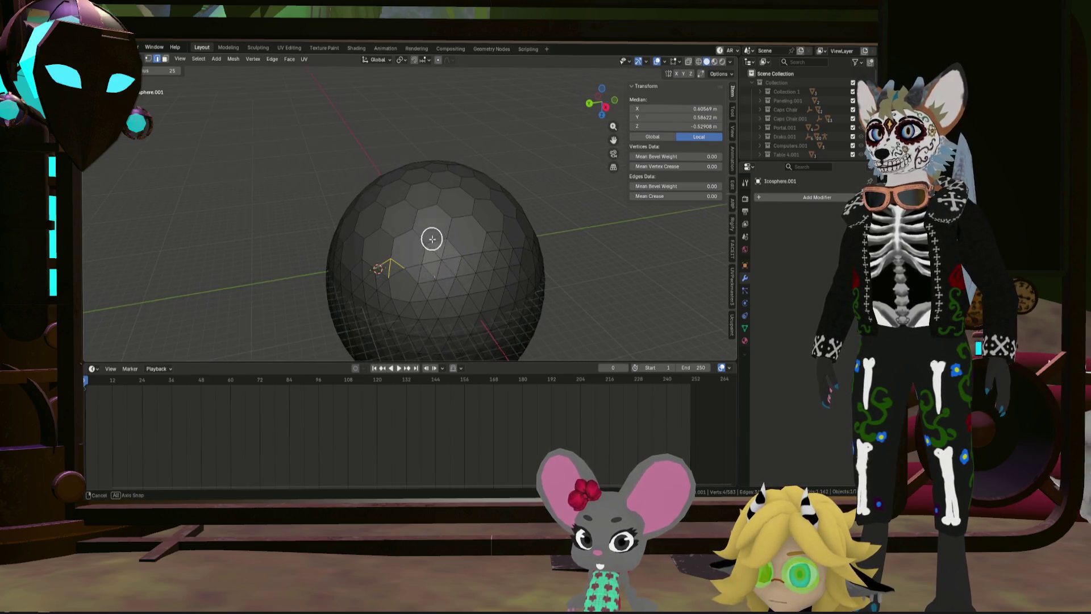
middle_click_drag(432, 236, 473, 249)
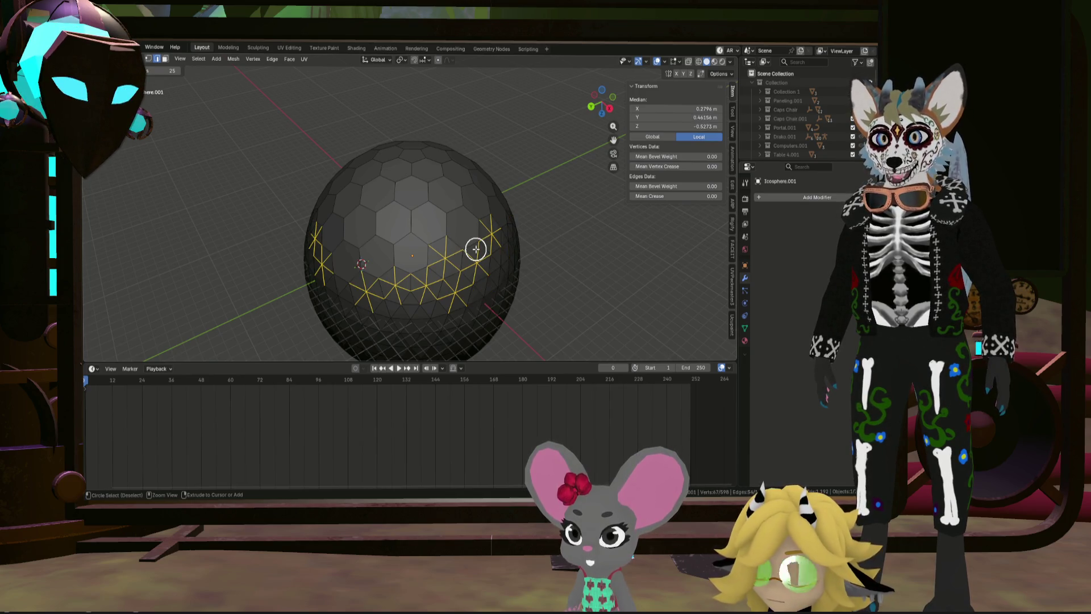
Step: Undo the edge dissolves step by step until the icosphere is fully triangulated again
left_click(475, 248, "ctrl")
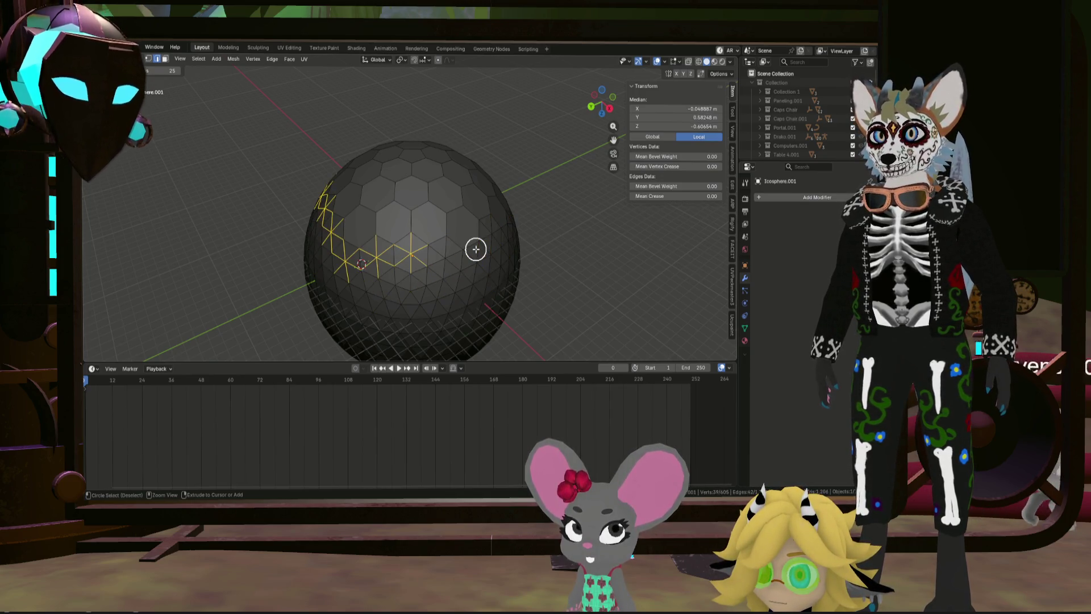
key("ctrl+z")
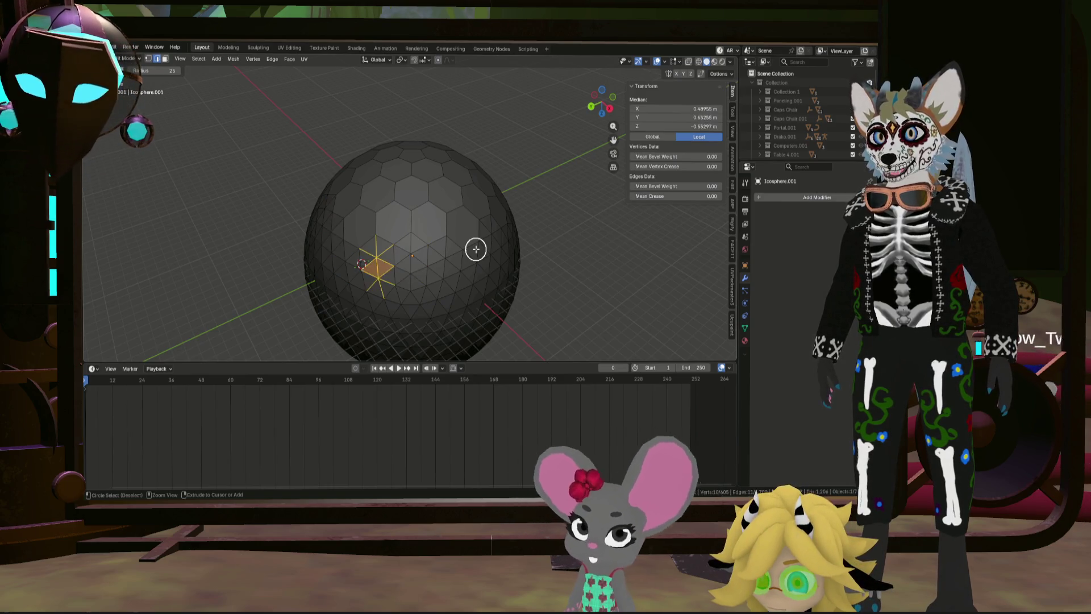
right_click(474, 248, "ctrl")
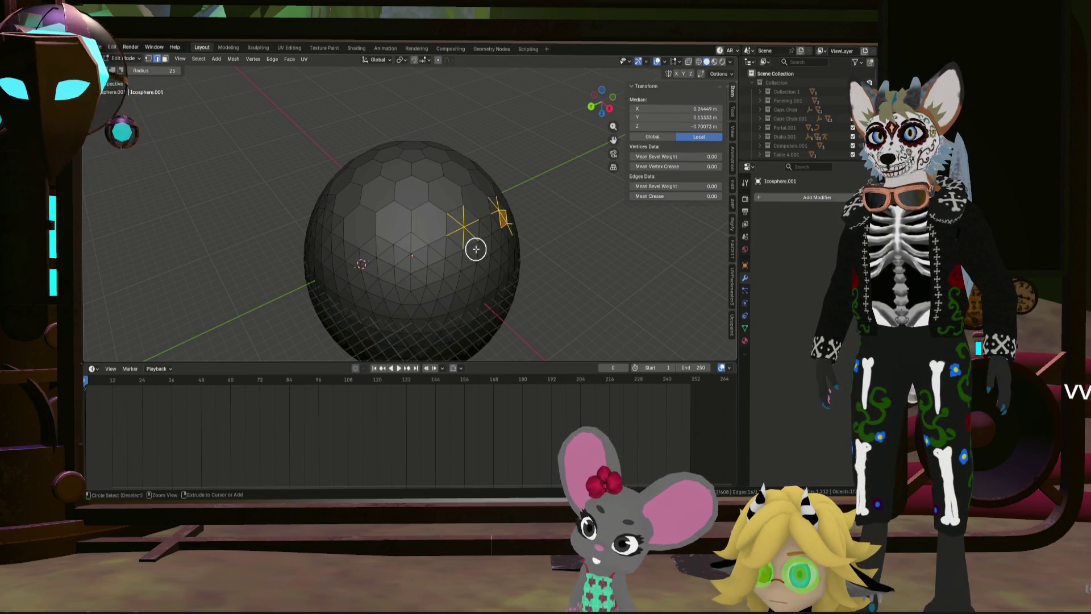
right_click(475, 248, "ctrl")
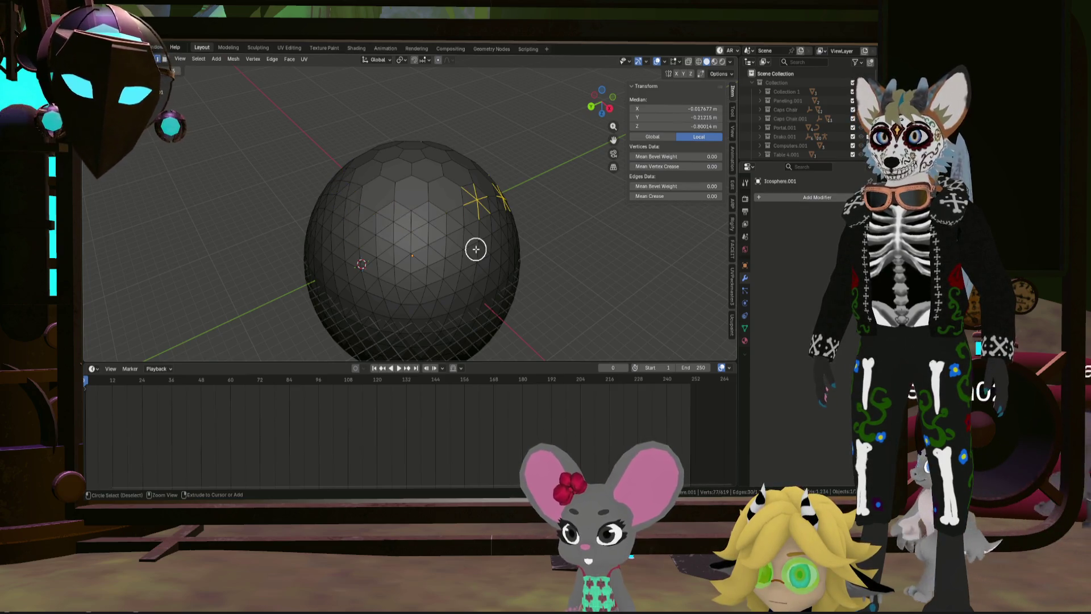
key("ctrl+z")
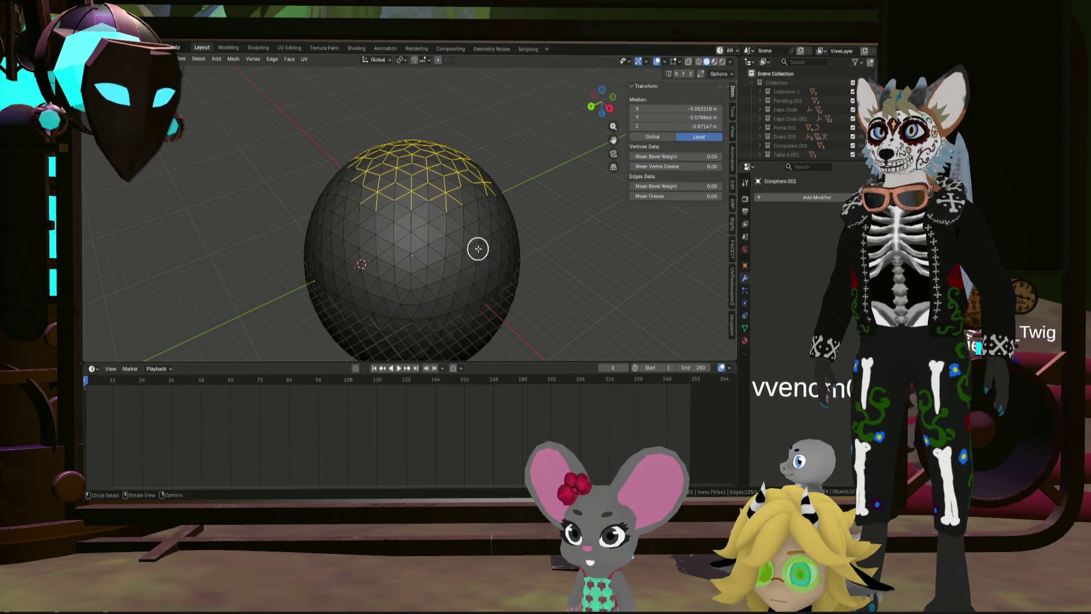
scroll(490, 204, "down", 3)
middle_click_drag(487, 213, 509, 158)
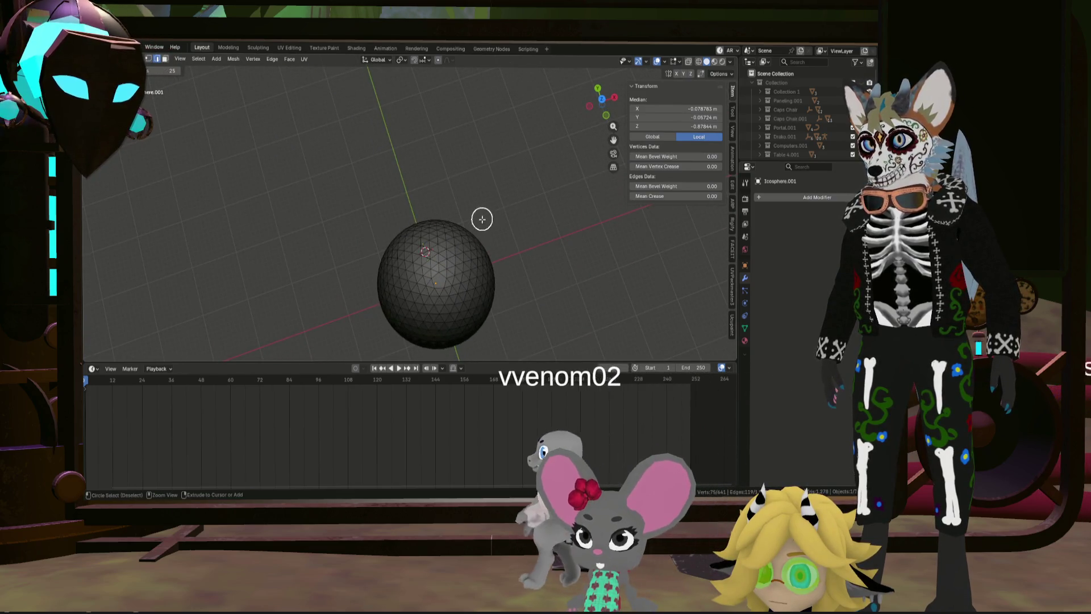
key("ctrl+z")
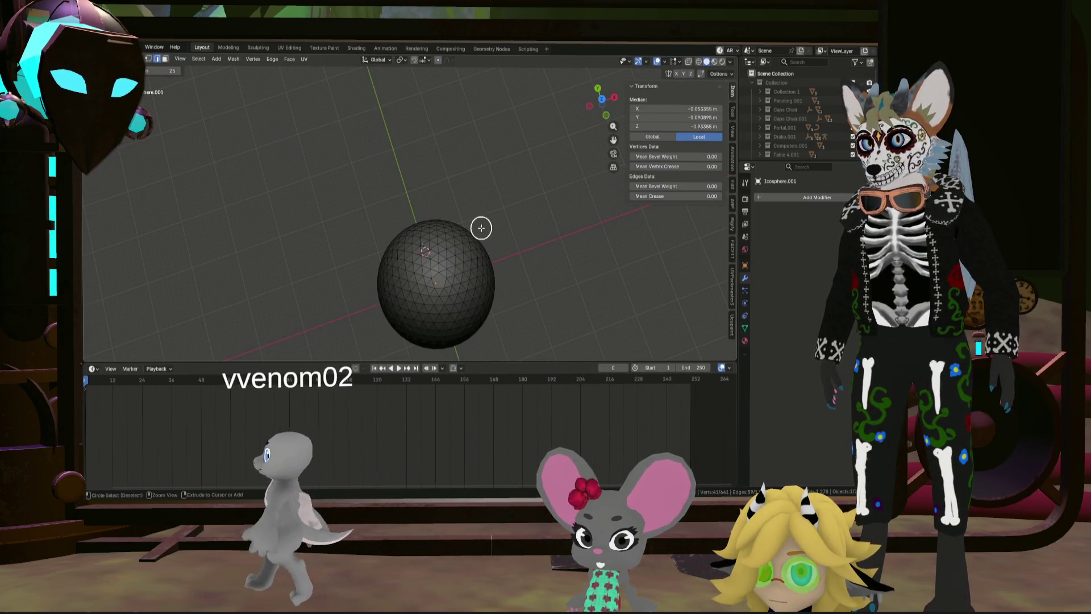
Step: Keep undoing until only the icosphere's top pole vertex remains selected
middle_click_drag(481, 227, 446, 293)
key("ctrl+z")
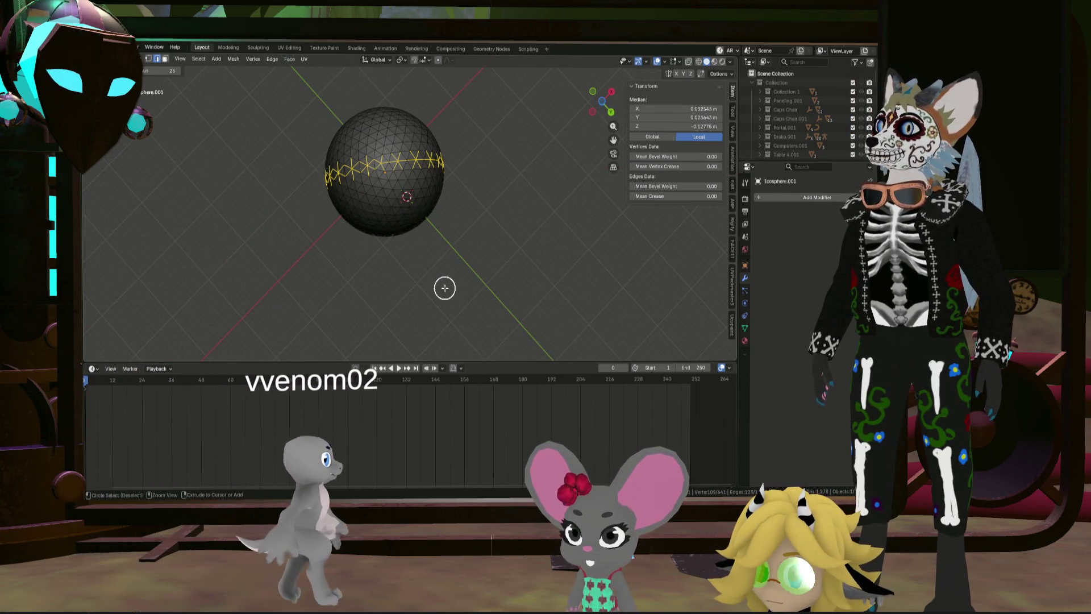
key("ctrl+z")
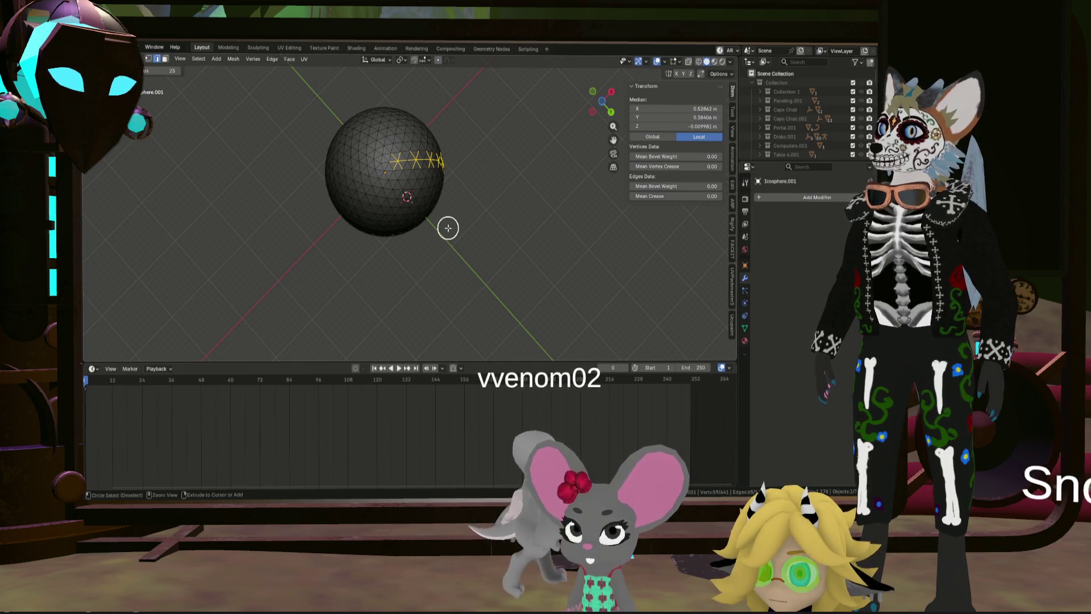
middle_click_drag(447, 228, 421, 261)
scroll(432, 264, "down", 5)
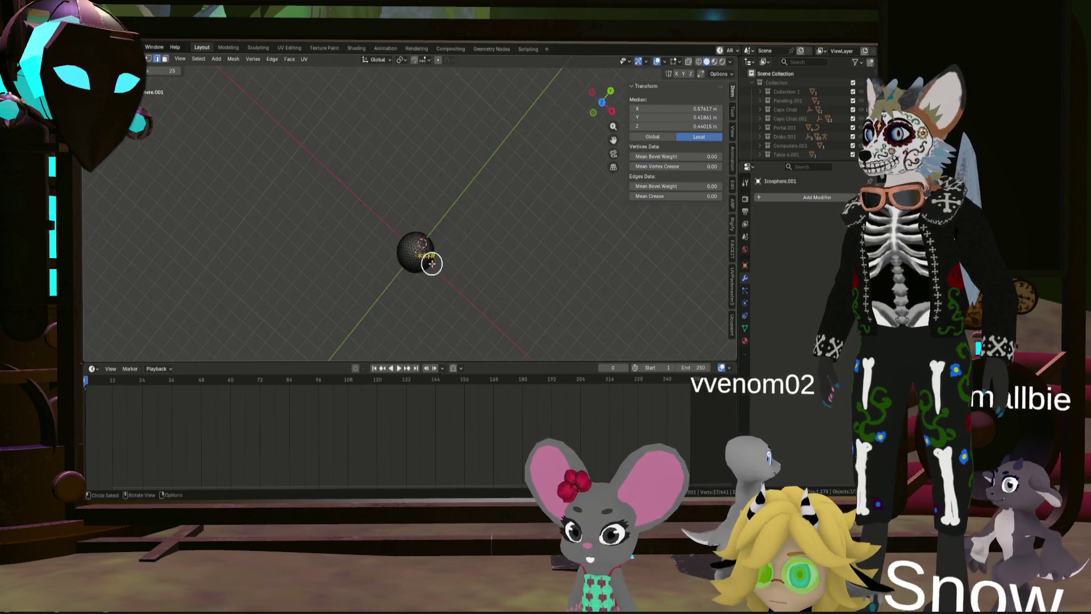
scroll(432, 263, "up", 5)
key("ctrl+z")
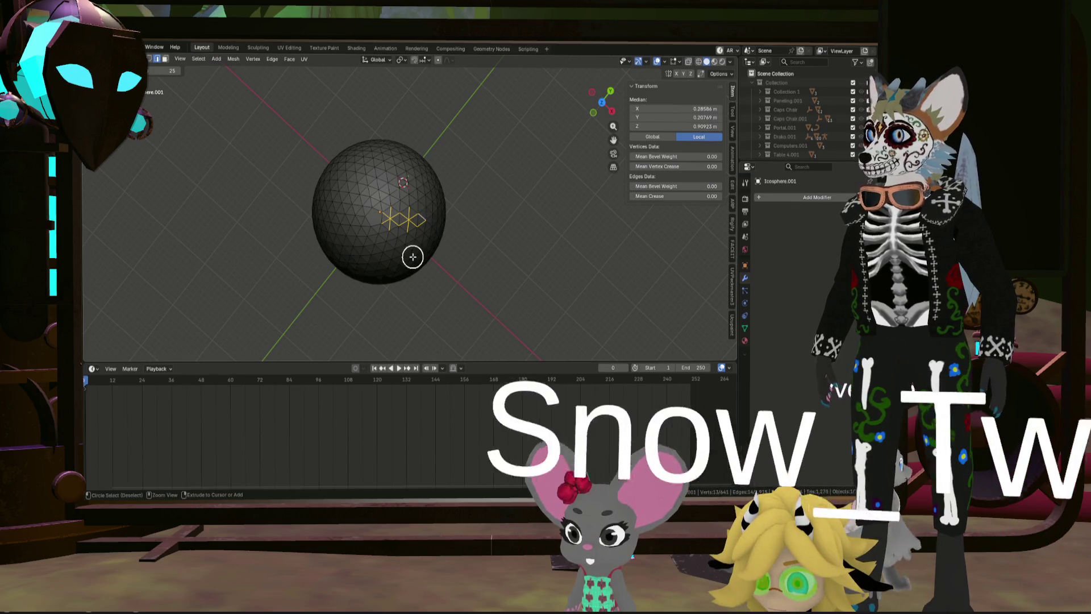
key("ctrl+z")
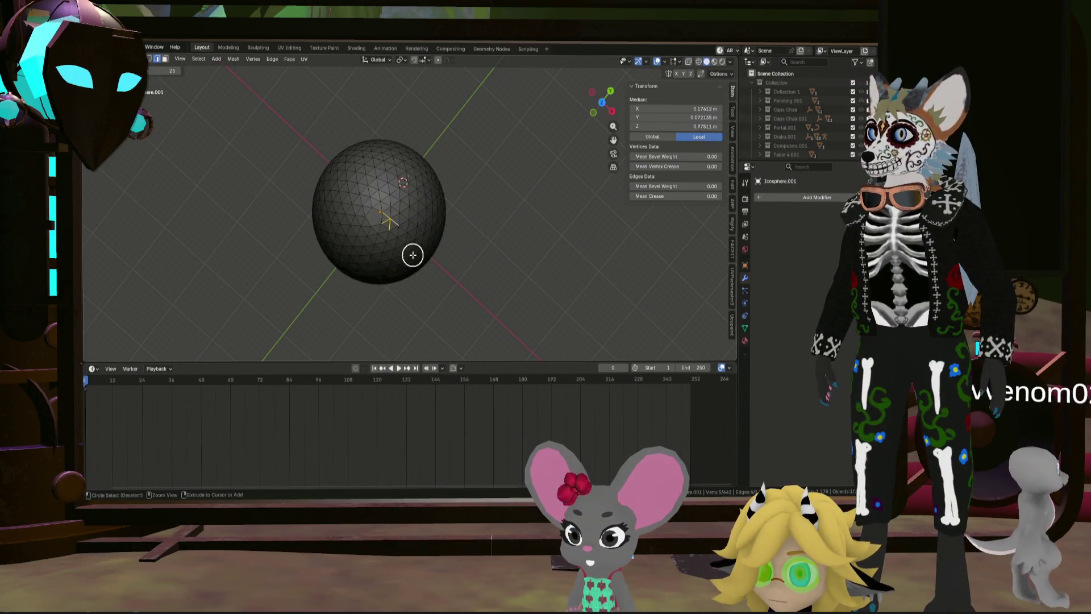
key("ctrl+z")
scroll(413, 254, "up", 5)
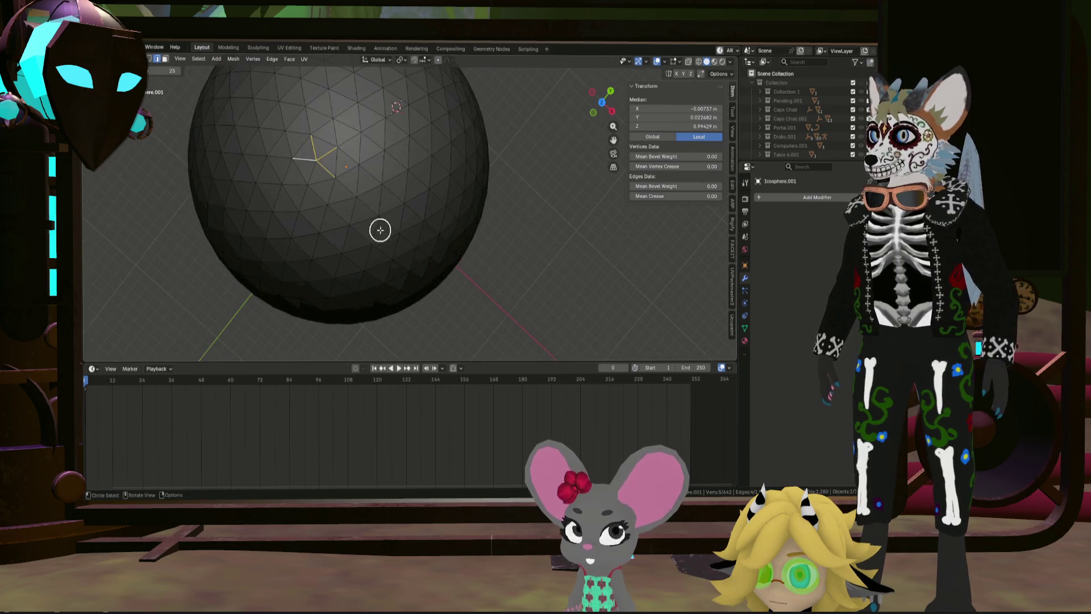
scroll(383, 233, "down", 3)
Step: View the triangulated icosphere straight from above via the gizmo's Z axis
left_click(332, 168)
scroll(341, 122, "up", 3)
middle_click_drag(341, 122, 333, 184)
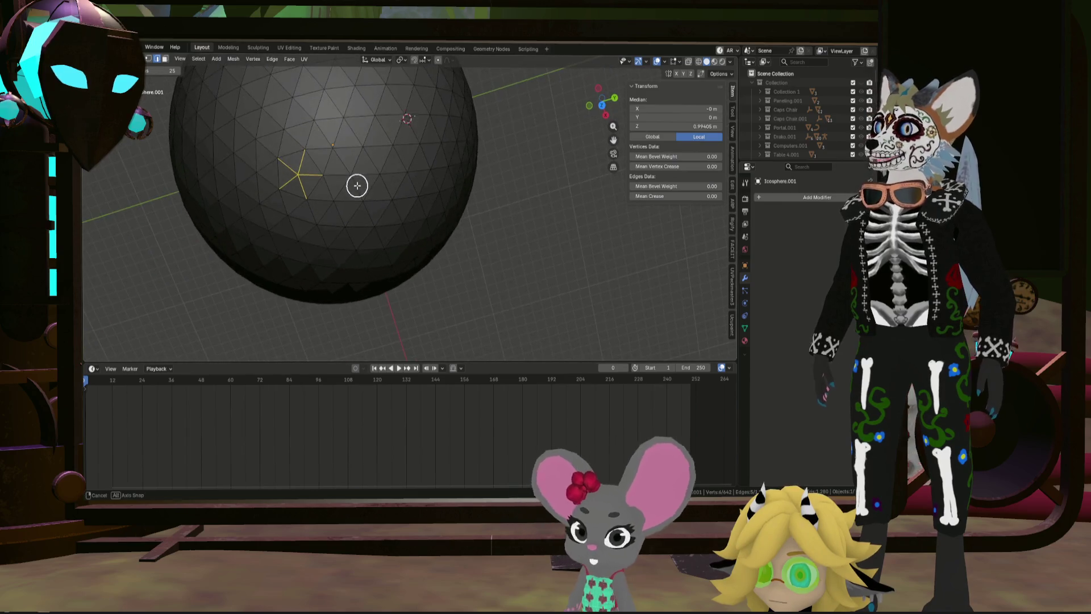
scroll(405, 128, "down", 5)
left_click(601, 106)
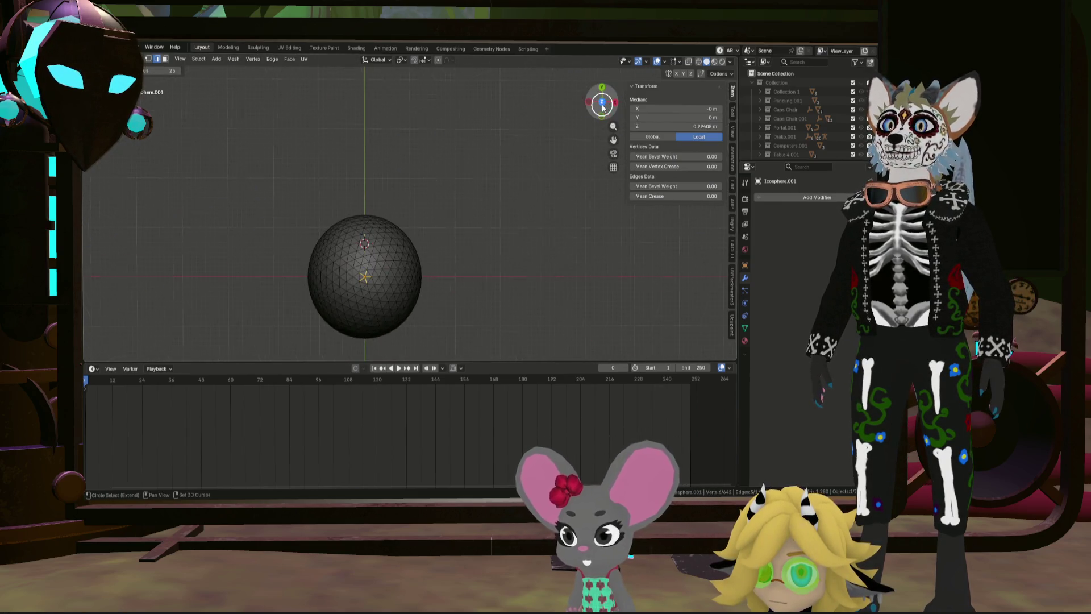
Step: Pull back into a perspective view that shows the whole icosphere
middle_click_drag(500, 277, 500, 134, "shift")
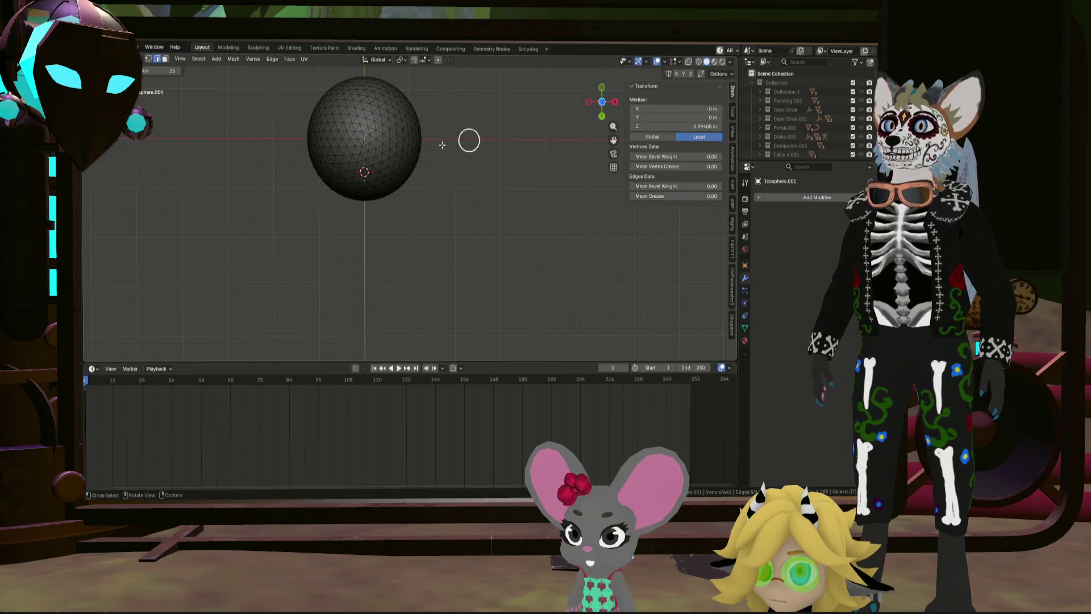
scroll(365, 123, "up", 2)
scroll(373, 124, "up", 4)
scroll(368, 127, "down", 5)
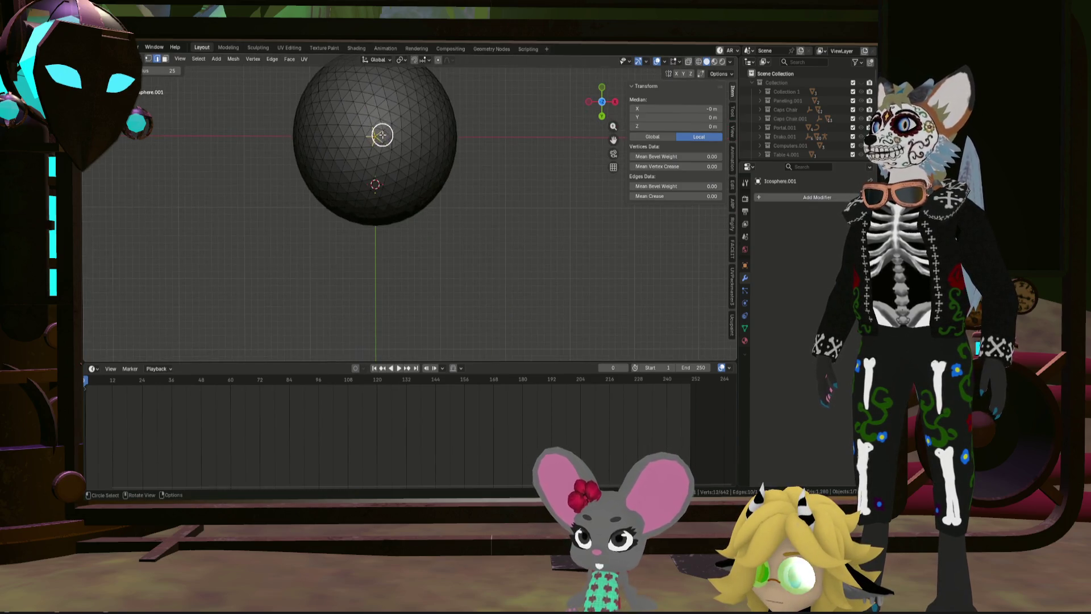
mouse_move(372, 137)
middle_mouse_down()
mouse_move(358, 222)
mouse_move(374, 204)
middle_mouse_up()
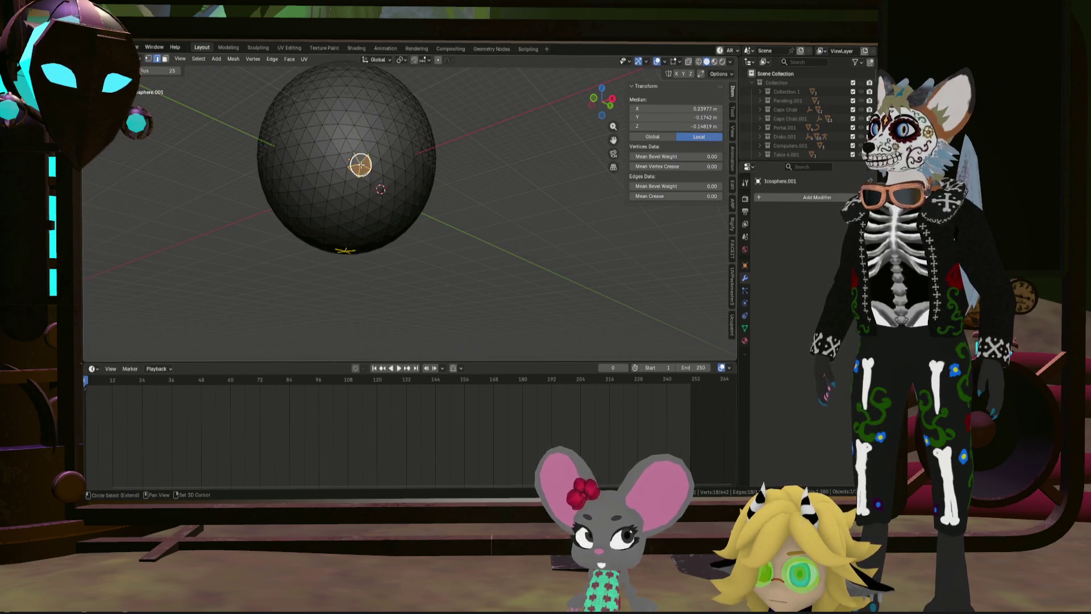
scroll(357, 170, "up", 4)
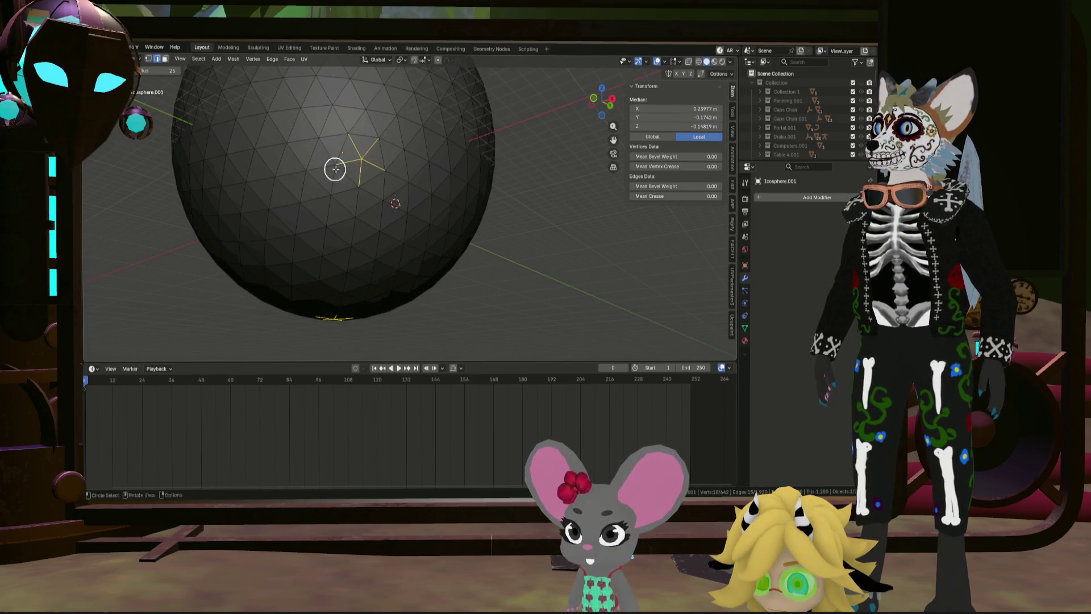
middle_click_drag(348, 168, 368, 165, "shift")
scroll(319, 165, "down", 5)
scroll(292, 161, "up", 5)
scroll(305, 165, "up", 1)
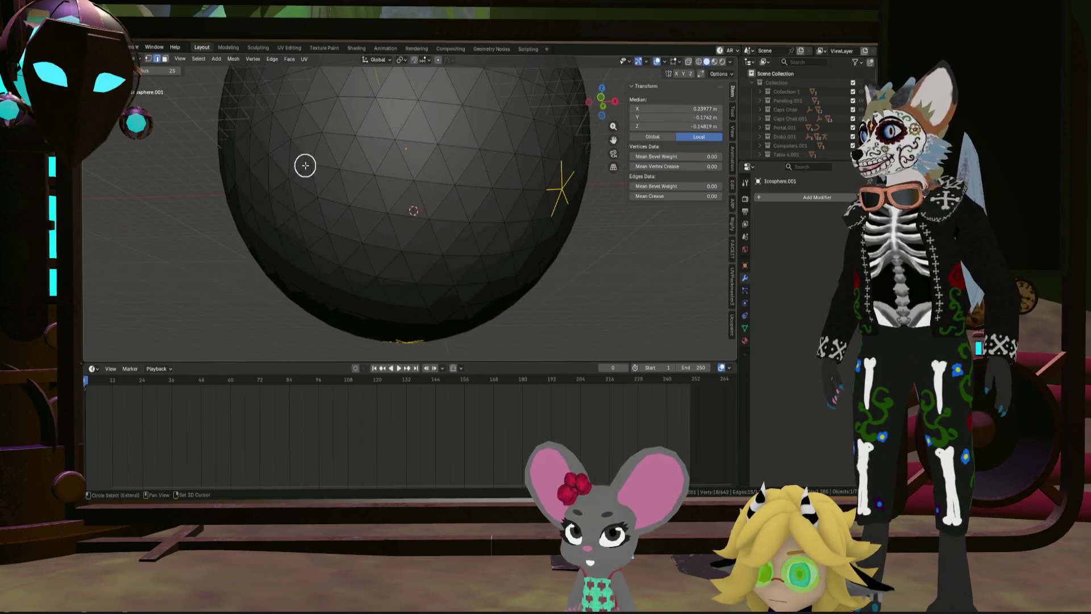
middle_click_drag(296, 168, 358, 162)
scroll(205, 151, "down", 2)
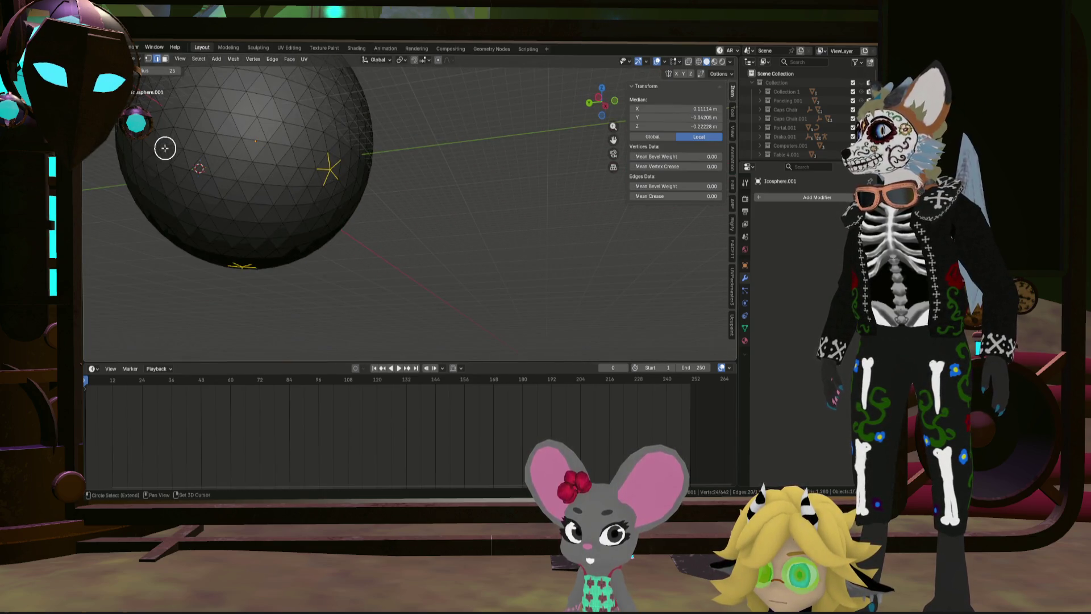
scroll(234, 159, "up", 2)
mouse_move(326, 183)
middle_mouse_down()
mouse_move(297, 180)
mouse_move(380, 178)
middle_mouse_up()
scroll(301, 176, "down", 3)
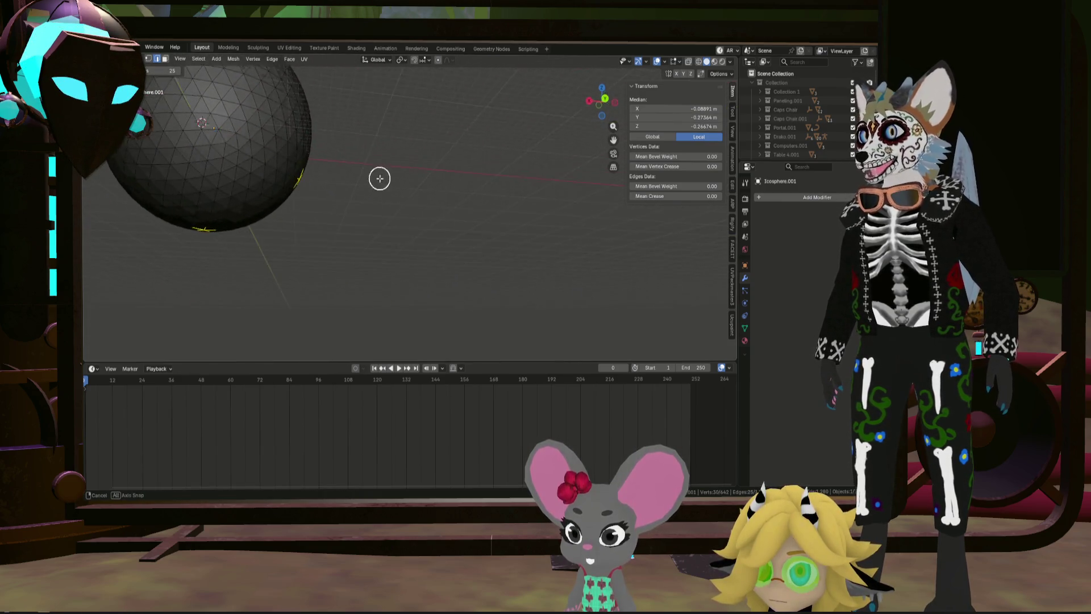
scroll(205, 143, "up", 3)
scroll(219, 145, "down", 3)
mouse_move(231, 146)
middle_mouse_down("shift")
mouse_move(353, 176)
mouse_move(299, 176)
mouse_move(270, 159)
mouse_move(219, 190)
middle_mouse_up("shift")
scroll(279, 186, "up", 3)
scroll(290, 198, "down", 3)
scroll(299, 176, "up", 2)
scroll(219, 190, "up", 3)
scroll(344, 171, "down", 3)
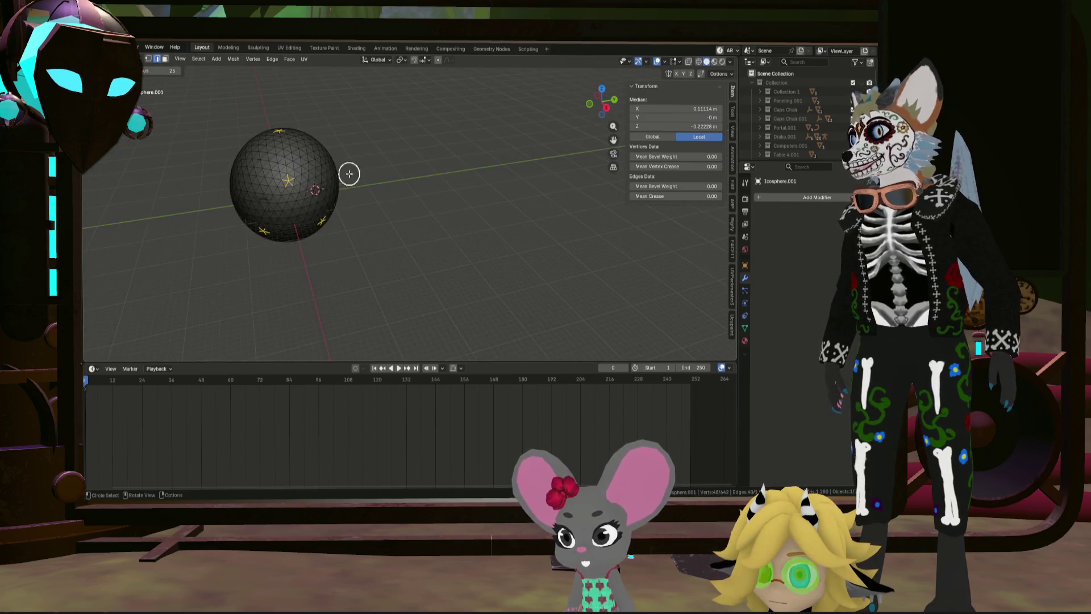
Step: Finish circle-selecting several star-shaped edge clusters and frame the whole sphere
middle_click_drag(344, 171, 275, 173)
scroll(478, 151, "up", 3)
mouse_move(477, 151)
middle_mouse_down()
mouse_move(411, 228)
mouse_move(465, 226)
middle_mouse_up()
key("Escape")
scroll(456, 214, "down", 3)
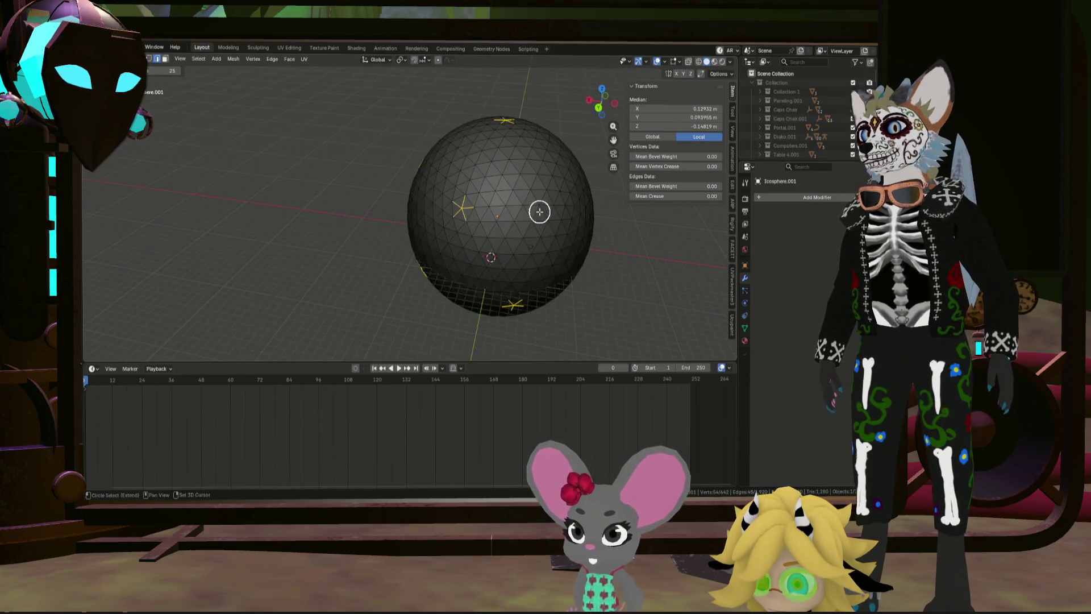
mouse_move(541, 210)
middle_mouse_down()
mouse_move(428, 206)
mouse_move(438, 195)
mouse_move(410, 195)
middle_mouse_up()
scroll(429, 207, "up", 4)
key("Escape")
scroll(458, 193, "down", 4)
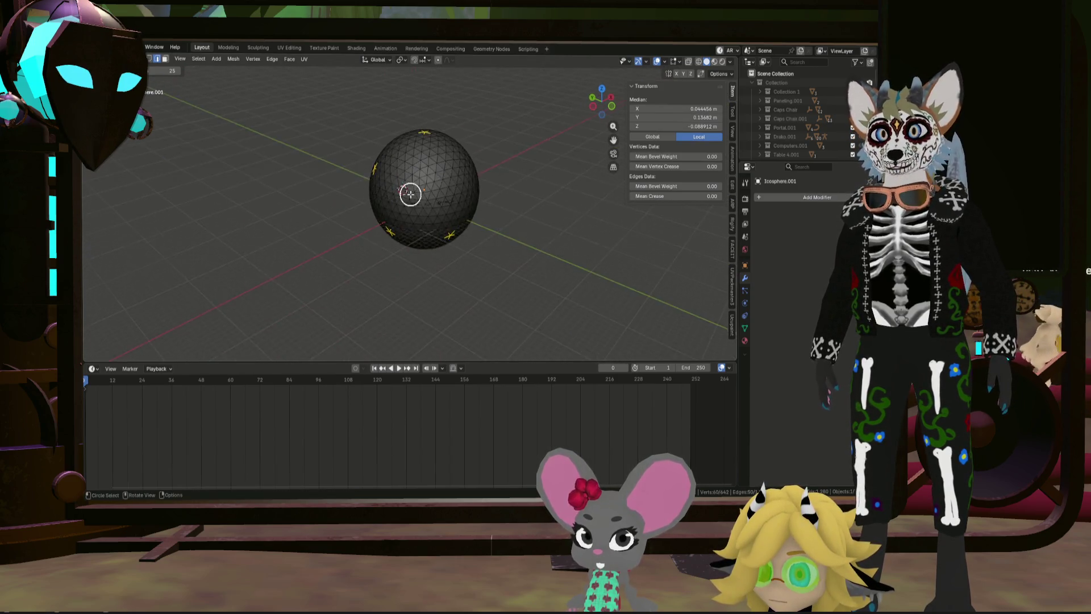
scroll(410, 195, "up", 4)
scroll(438, 168, "down", 4)
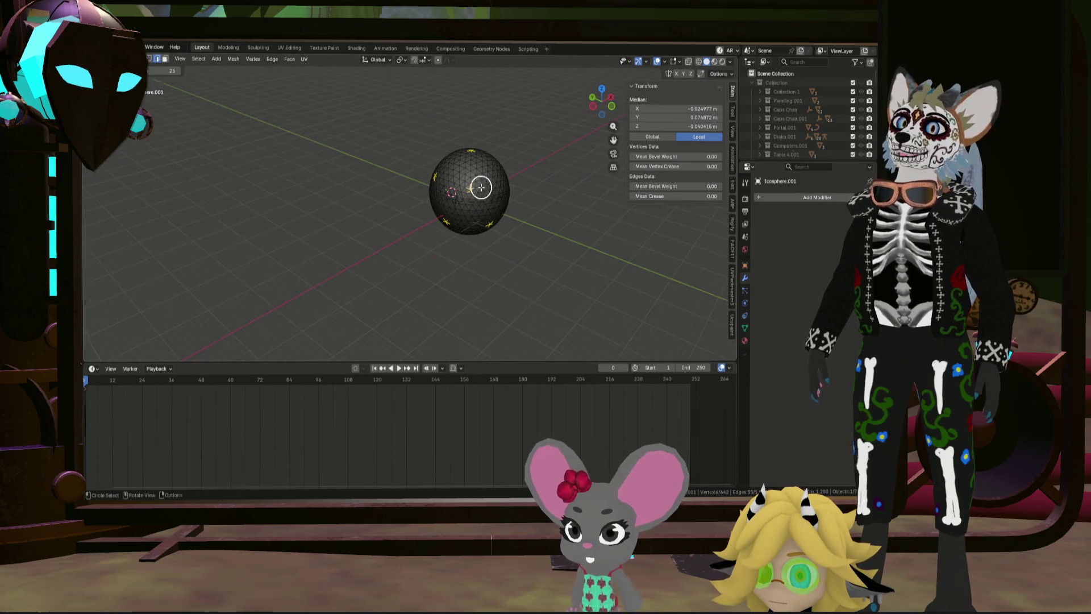
scroll(539, 197, "up", 3)
scroll(464, 190, "up", 2)
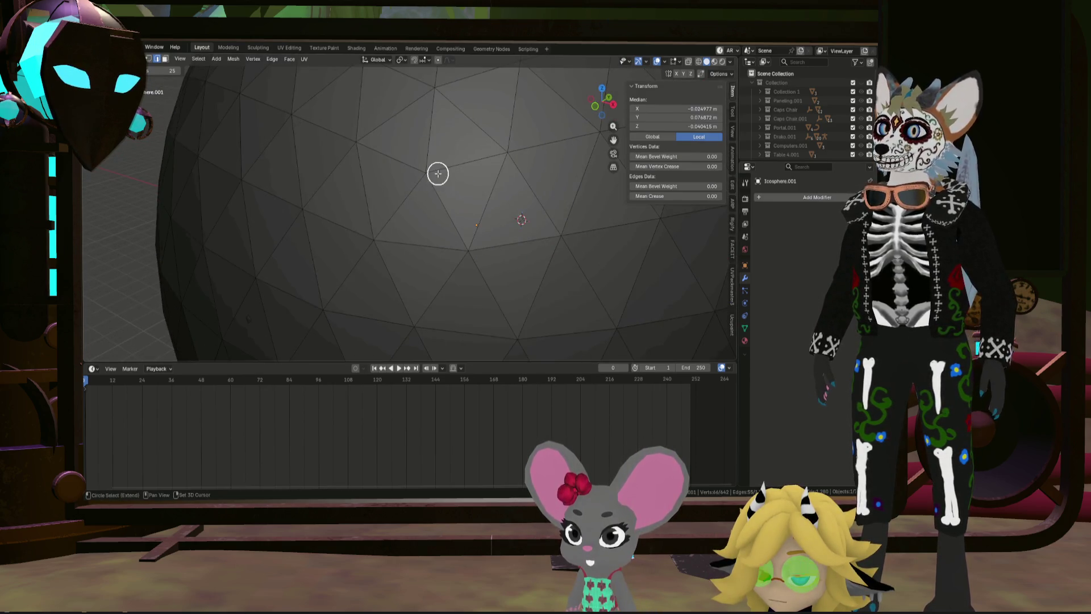
scroll(443, 173, "down", 4)
mouse_move(504, 190)
middle_mouse_down()
mouse_move(434, 185)
mouse_move(478, 215)
mouse_move(439, 196)
mouse_move(452, 139)
mouse_move(607, 93)
mouse_move(552, 194)
mouse_move(548, 236)
middle_mouse_up()
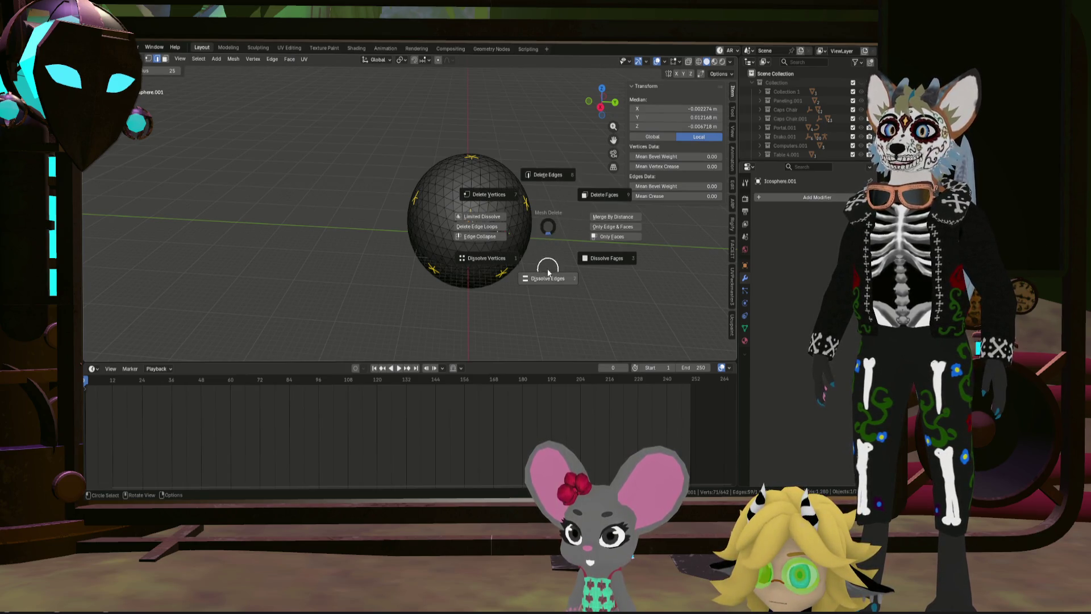
Step: Dissolve the selected star clusters into hexagons and start a new selection near the top
left_click(548, 272)
mouse_move(548, 271)
middle_mouse_down()
mouse_move(499, 221)
mouse_move(507, 288)
mouse_move(461, 195)
middle_mouse_up()
scroll(462, 196, "up", 3)
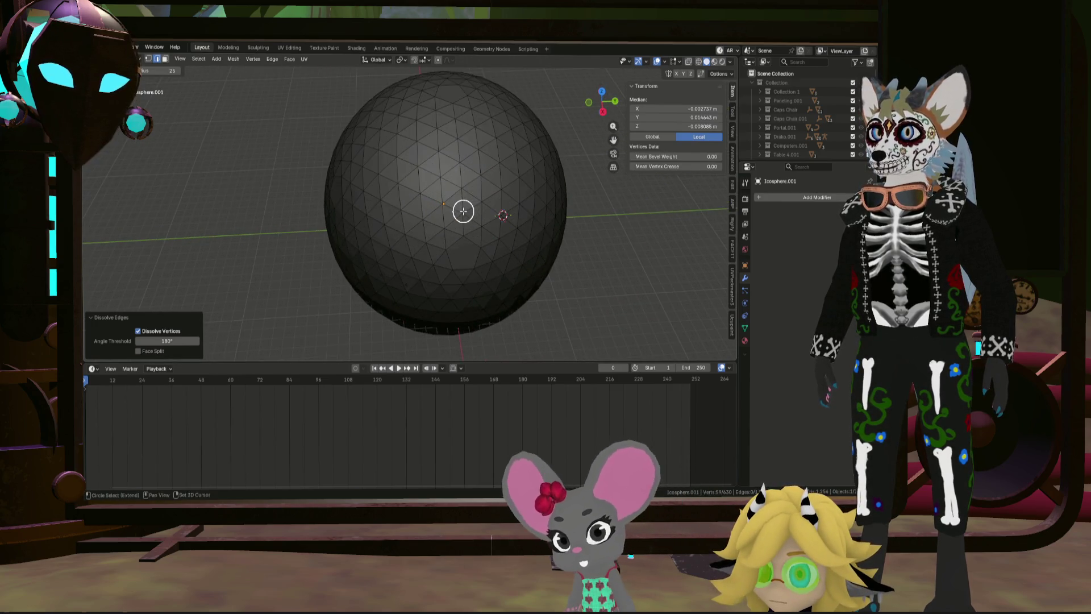
left_click(463, 211)
mouse_move(457, 120)
middle_mouse_down()
mouse_move(446, 195)
mouse_move(455, 126)
middle_mouse_up()
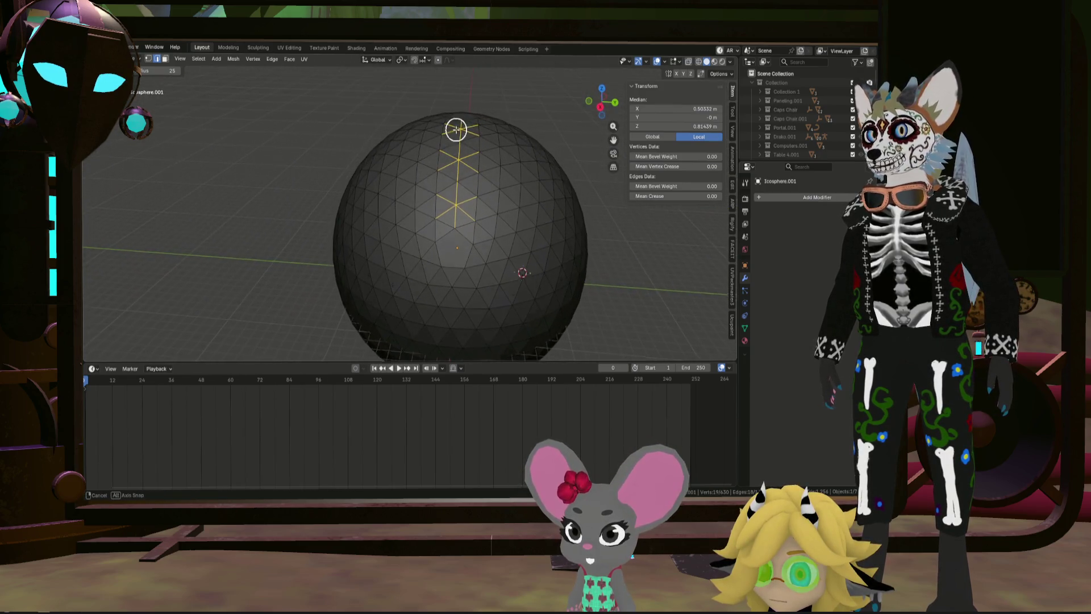
Step: Restart the selection with a few vertices and extend it upward over the sphere
mouse_move(471, 270)
middle_mouse_down()
mouse_move(453, 272)
mouse_move(495, 226)
mouse_move(501, 242)
mouse_move(502, 224)
middle_mouse_up()
left_click(437, 224)
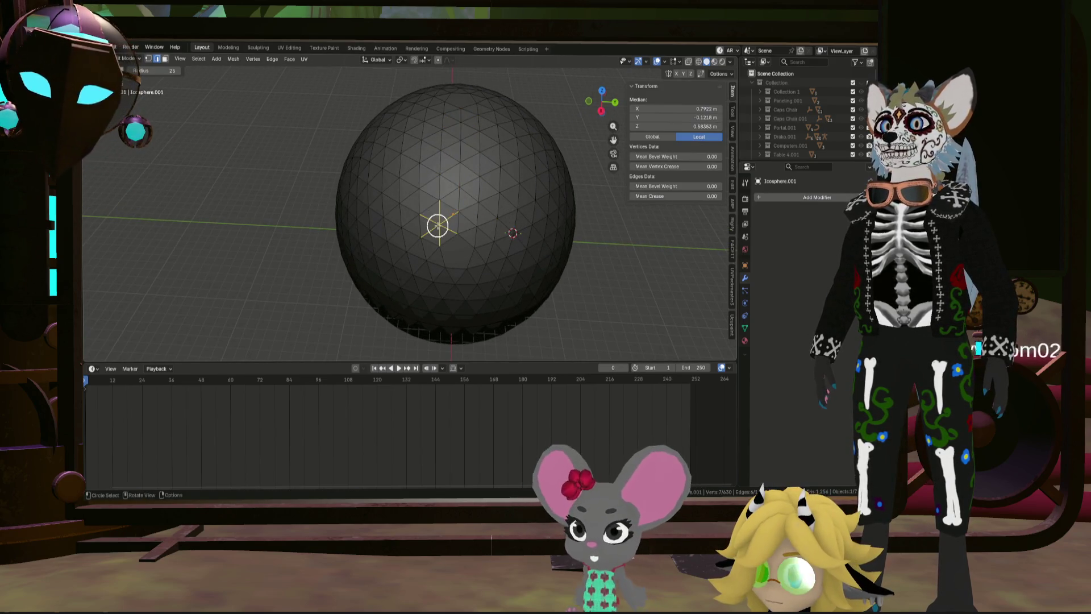
mouse_move(465, 191)
left_mouse_down()
mouse_move(441, 168)
mouse_move(480, 152)
left_mouse_up()
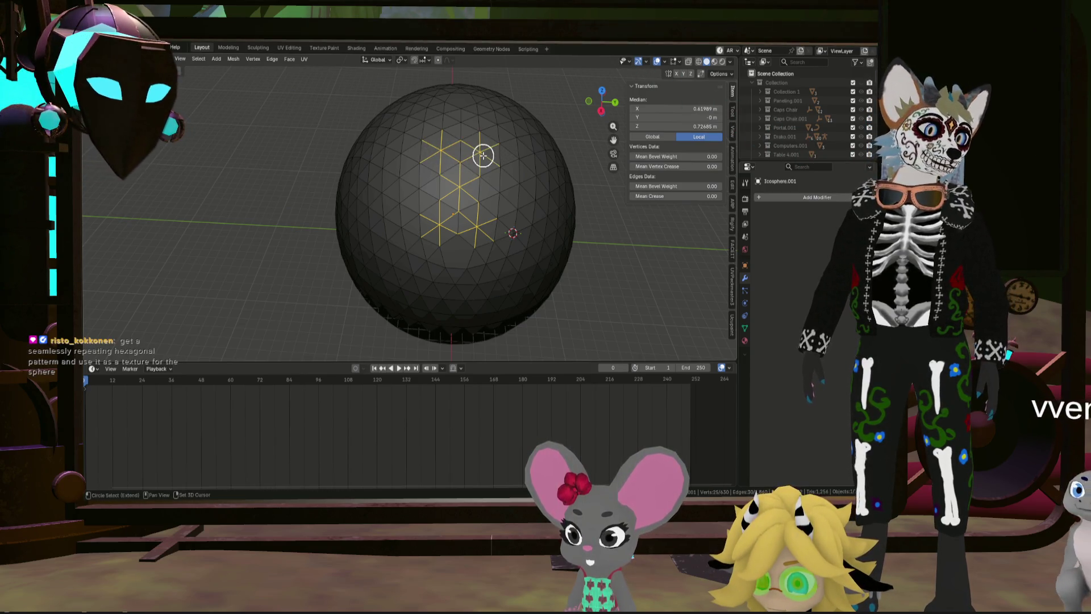
middle_click_drag(483, 154, 474, 152)
scroll(473, 154, "up", 1)
scroll(464, 166, "up", 2)
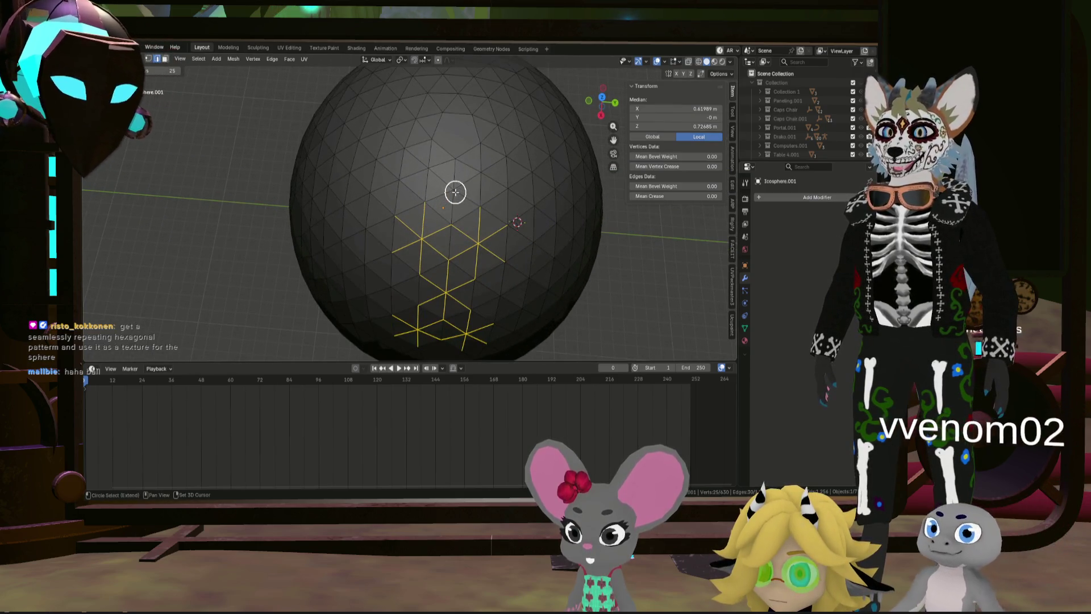
Step: Grow the hexagon-lattice edge selection left and right, then bring up the delete options with X
left_click_drag(453, 183, 409, 171)
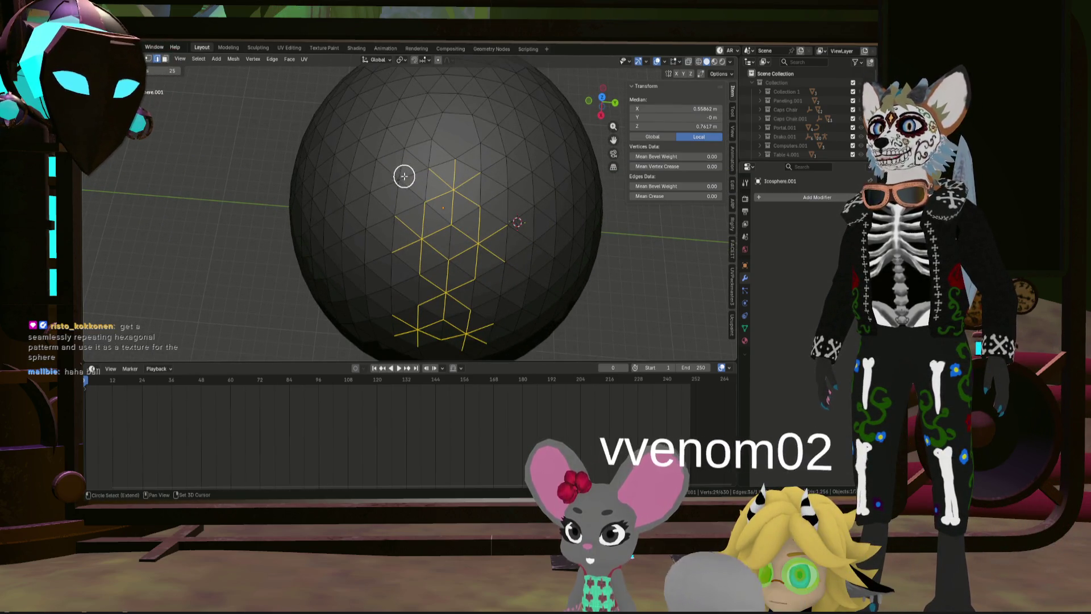
left_click_drag(487, 173, 409, 150)
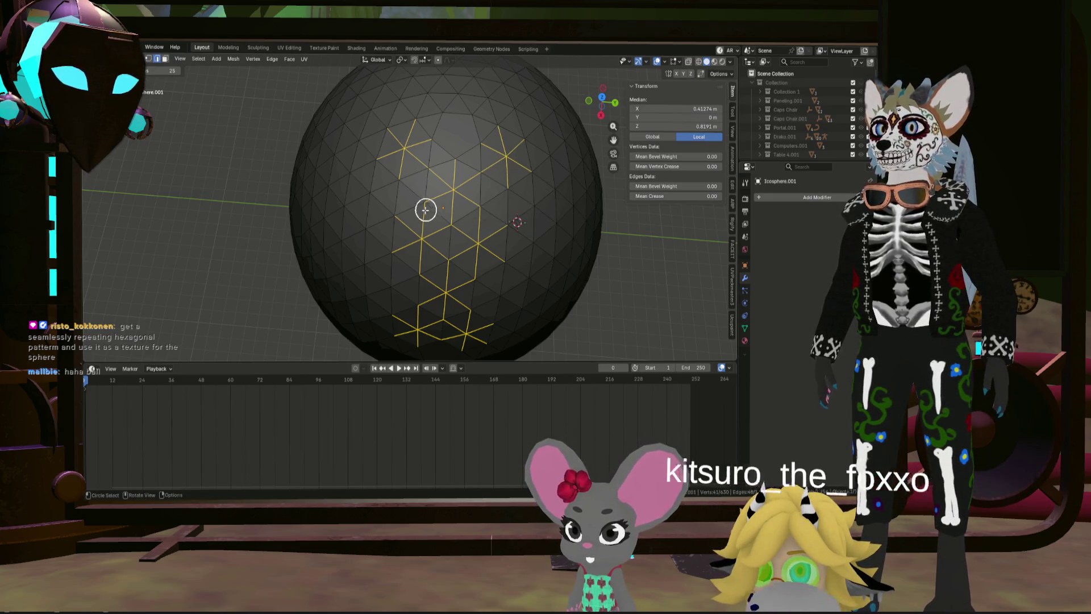
left_click_drag(380, 205, 383, 190, "shift")
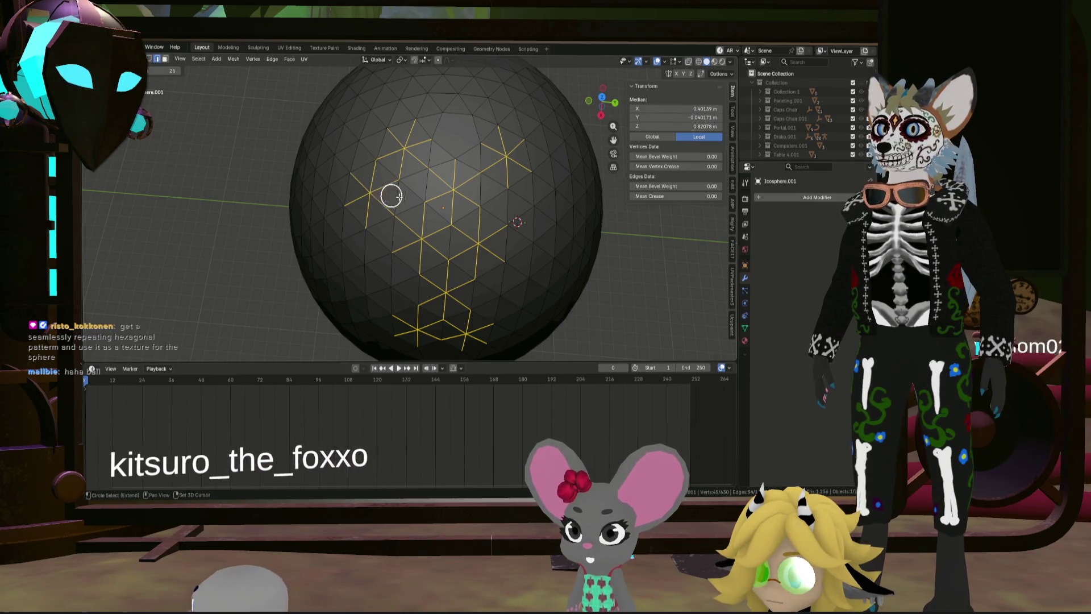
left_click_drag(535, 199, 569, 216, "shift")
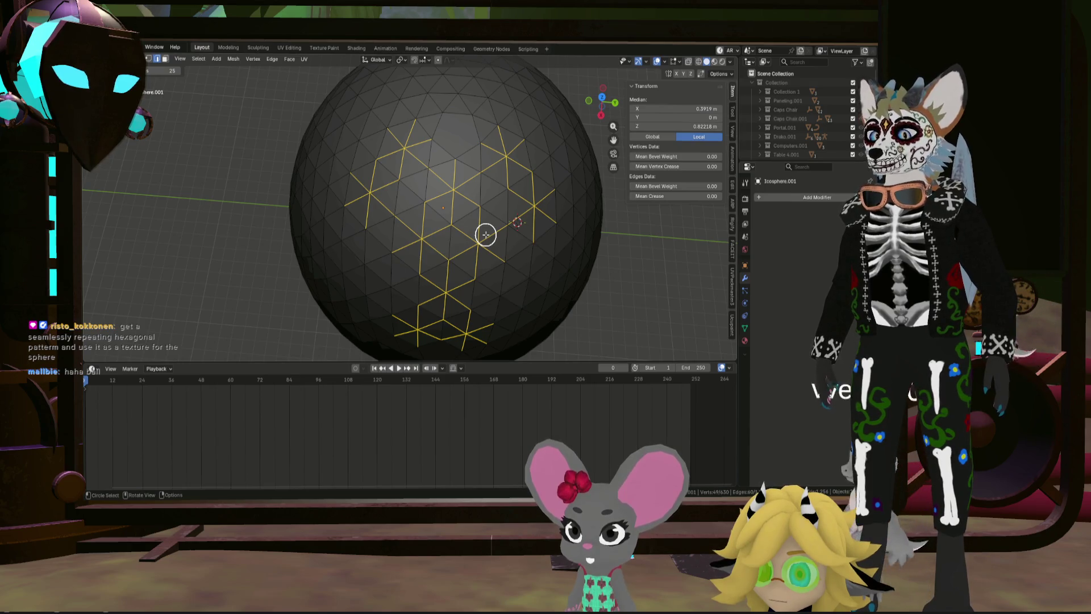
key("x")
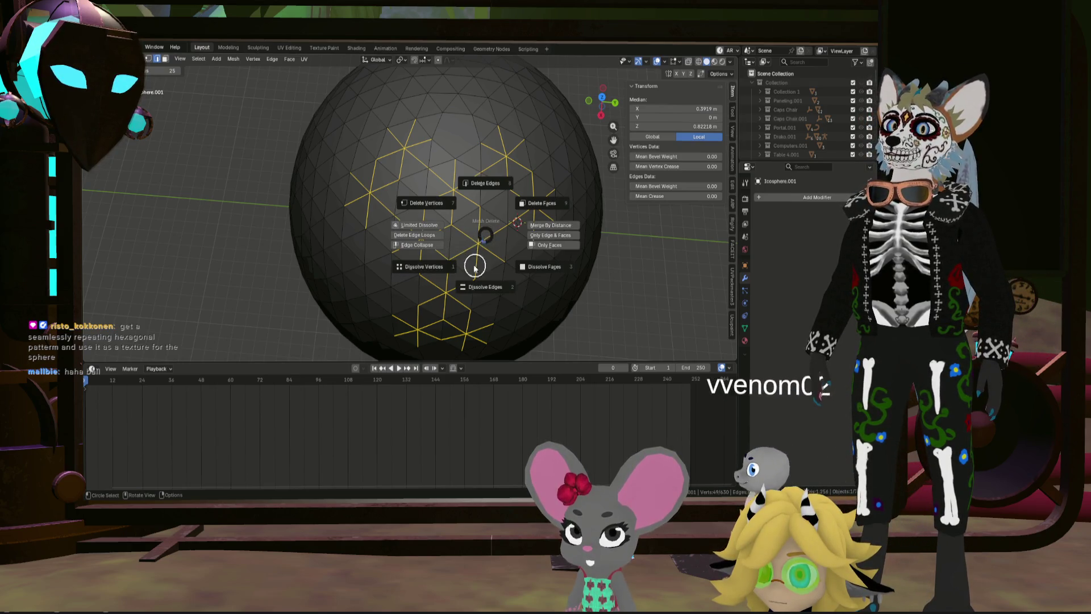
Step: Dissolve the lattice edges as a preview, inspect the hexagons, then undo the dissolve
left_click(475, 266)
middle_click_drag(487, 281, 490, 245)
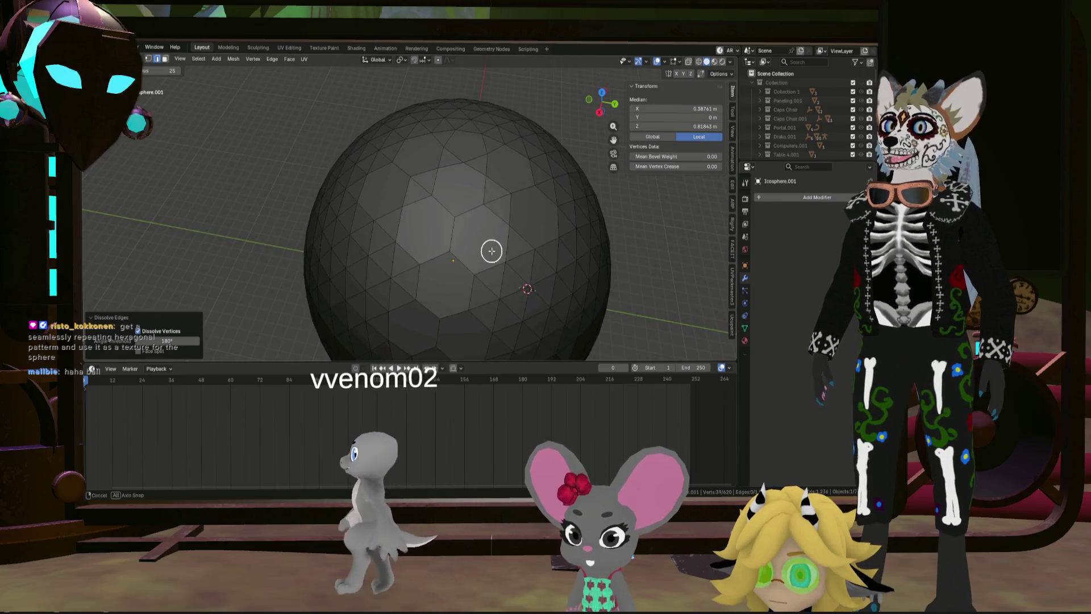
middle_click_drag(535, 312, 511, 287)
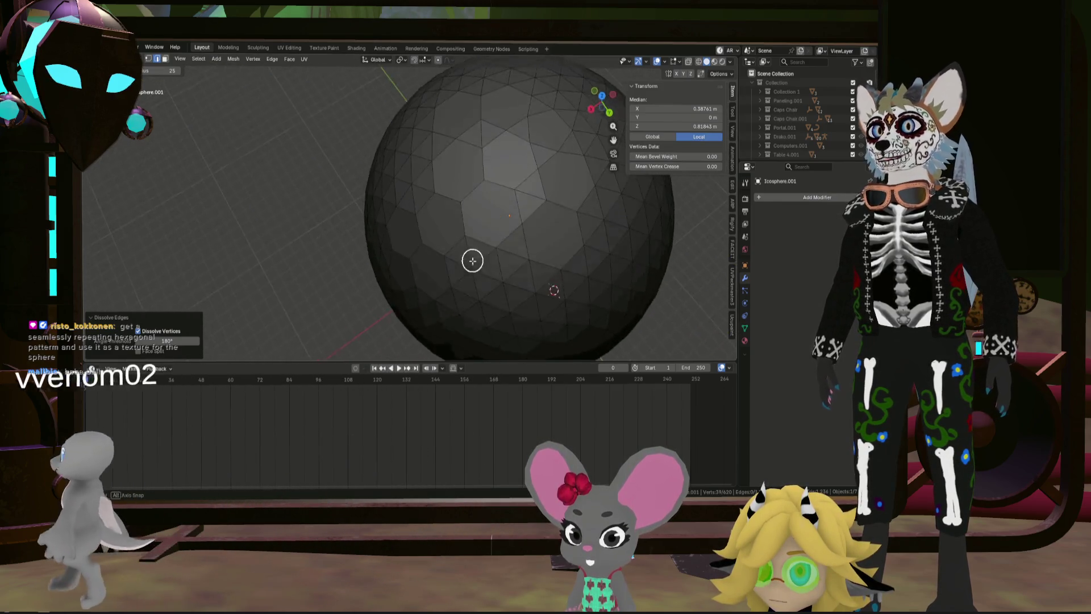
scroll(473, 259, "down", 5)
scroll(503, 230, "up", 5)
scroll(497, 224, "up", 2)
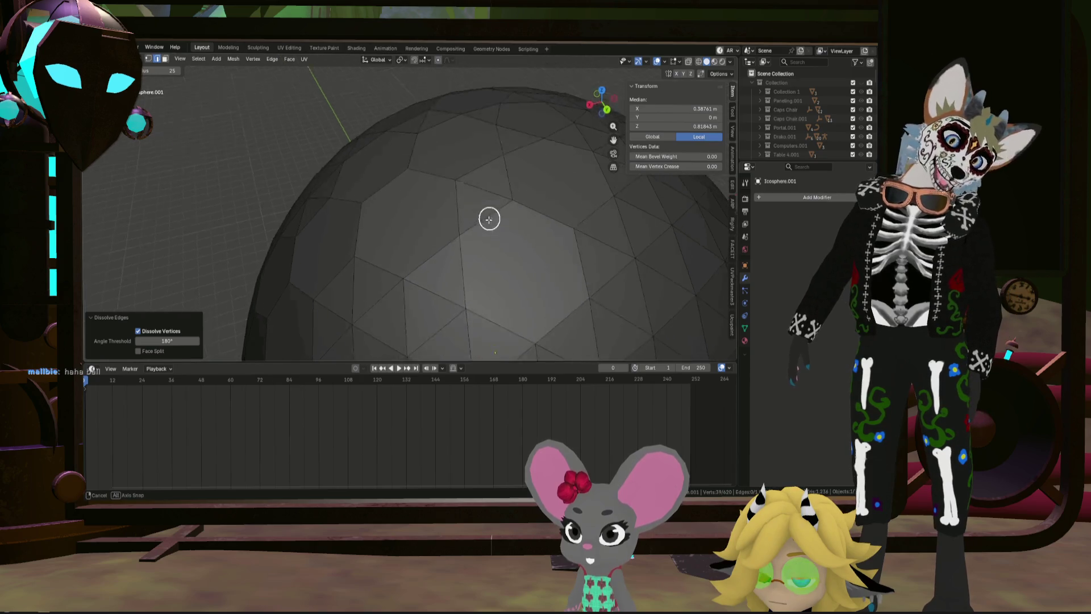
mouse_move(473, 239)
middle_mouse_down()
mouse_move(526, 225)
mouse_move(522, 254)
mouse_move(509, 247)
mouse_move(513, 259)
mouse_move(507, 236)
mouse_move(507, 266)
mouse_move(501, 215)
mouse_move(523, 275)
mouse_move(526, 178)
middle_mouse_up()
scroll(526, 224, "down", 5)
key("ctrl+z")
scroll(482, 215, "up", 3)
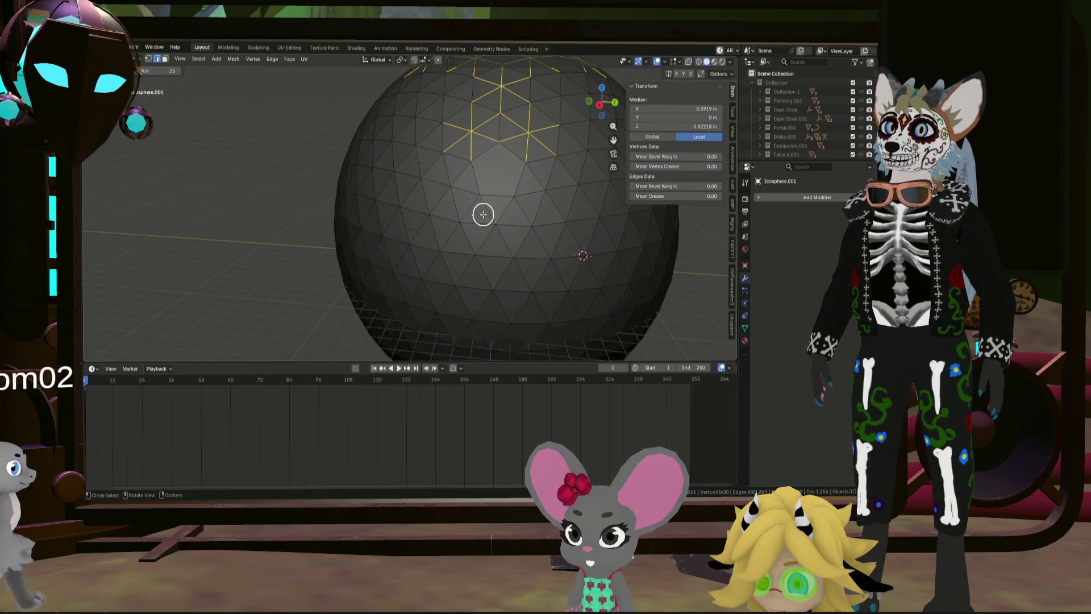
Step: Extend the diamond edge pattern further down the icosphere
middle_click_drag(483, 214, 460, 220)
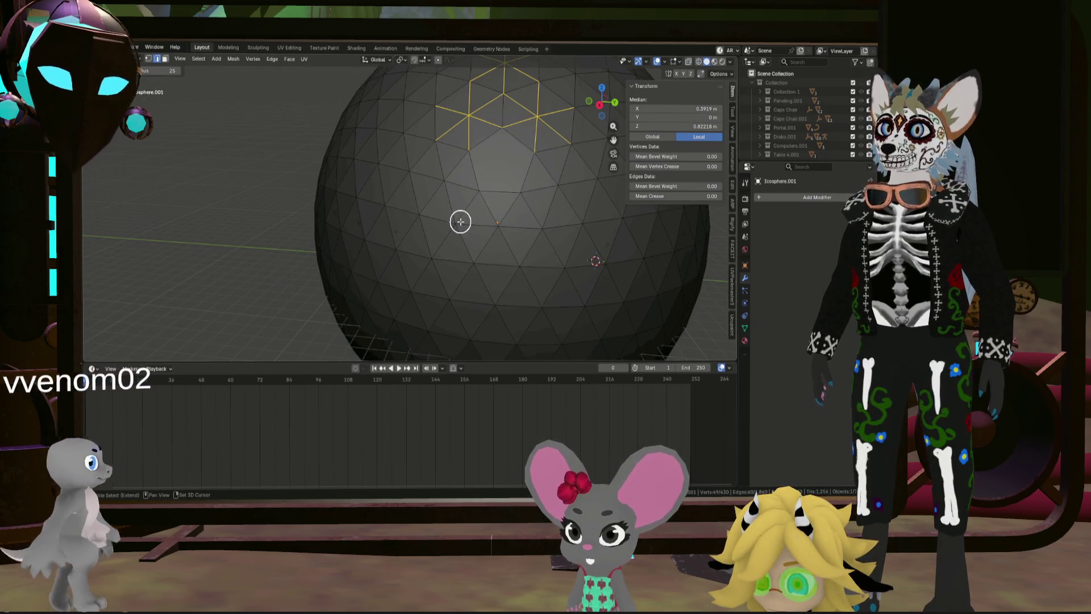
middle_click_drag(530, 286, 526, 219)
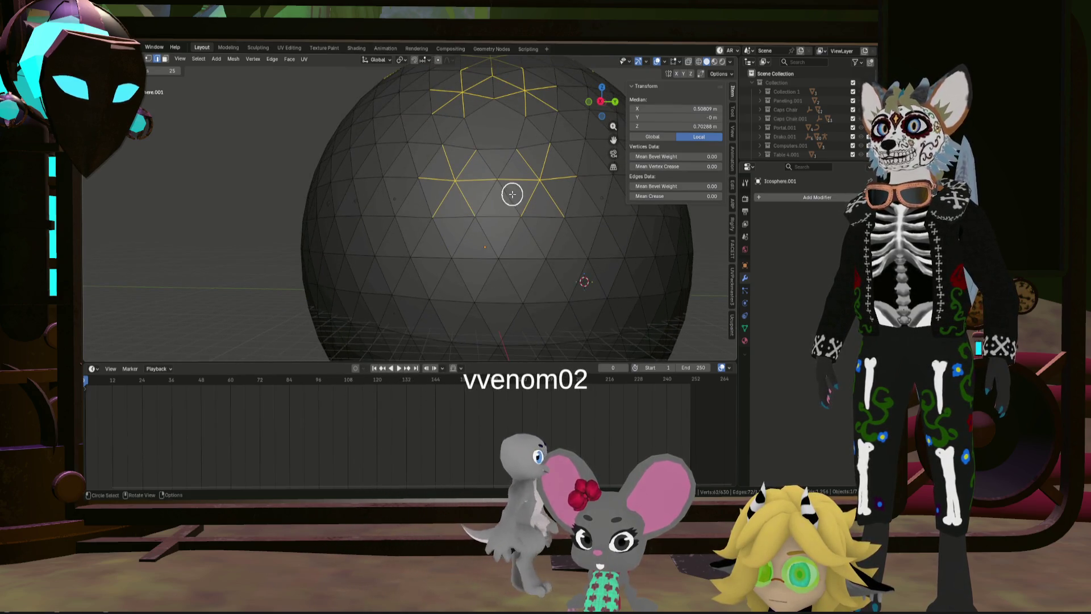
scroll(494, 288, "down", 5)
mouse_move(512, 248)
middle_mouse_down()
mouse_move(503, 287)
mouse_move(512, 244)
middle_mouse_up()
scroll(512, 245, "up", 4)
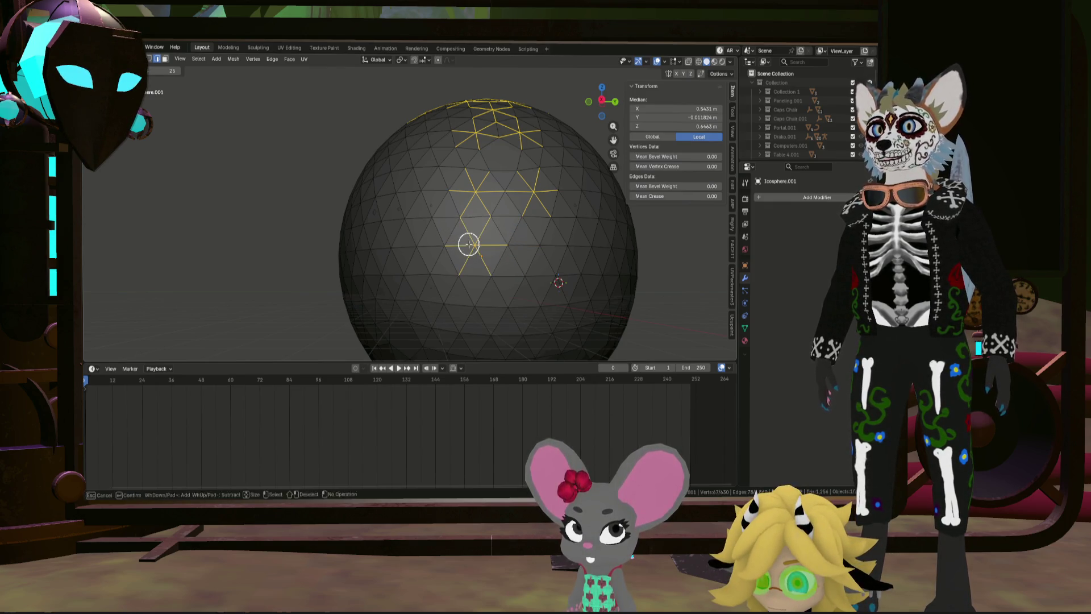
mouse_move(537, 246)
middle_mouse_down()
mouse_move(520, 278)
mouse_move(481, 300)
middle_mouse_up()
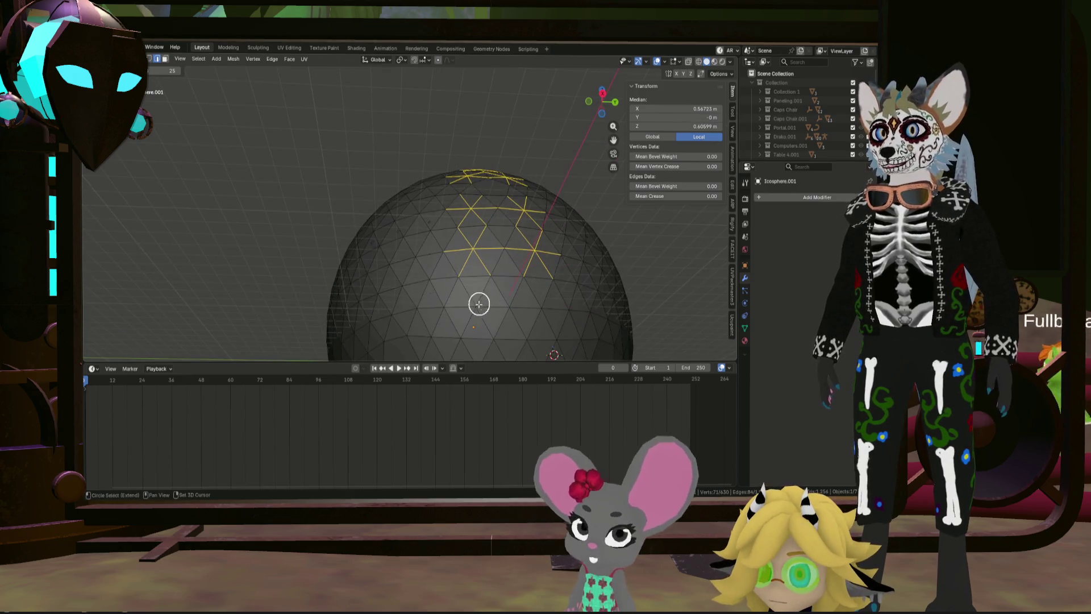
mouse_move(542, 316)
middle_mouse_down()
mouse_move(518, 195)
mouse_move(509, 223)
middle_mouse_up()
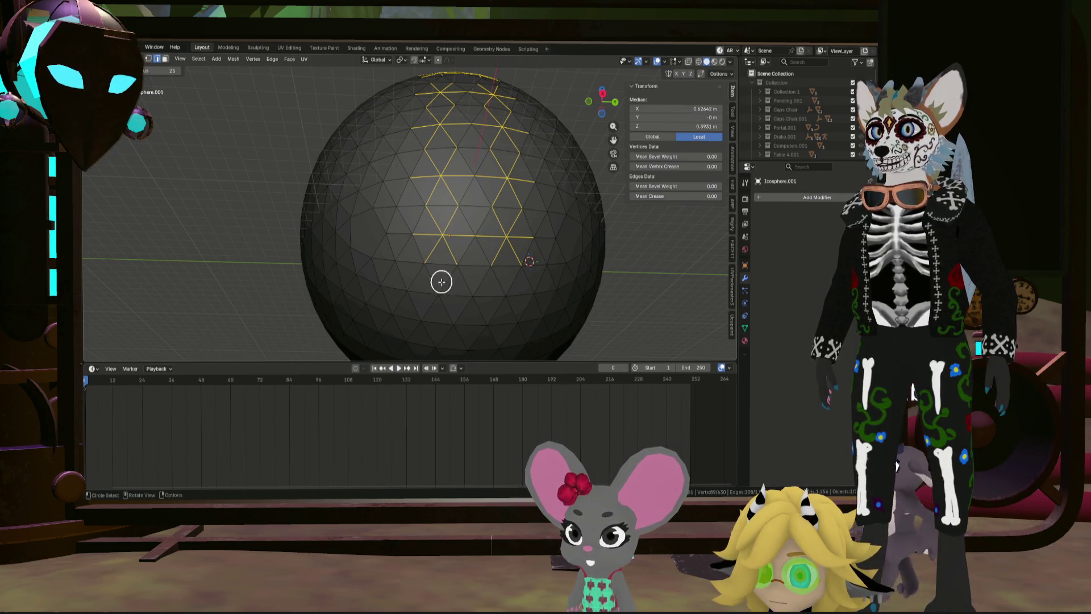
mouse_move(514, 268)
middle_mouse_down()
mouse_move(497, 145)
mouse_move(426, 196)
middle_mouse_up()
mouse_move(426, 196)
left_mouse_down("ctrl")
mouse_move(487, 200)
mouse_move(481, 271)
left_mouse_up("ctrl")
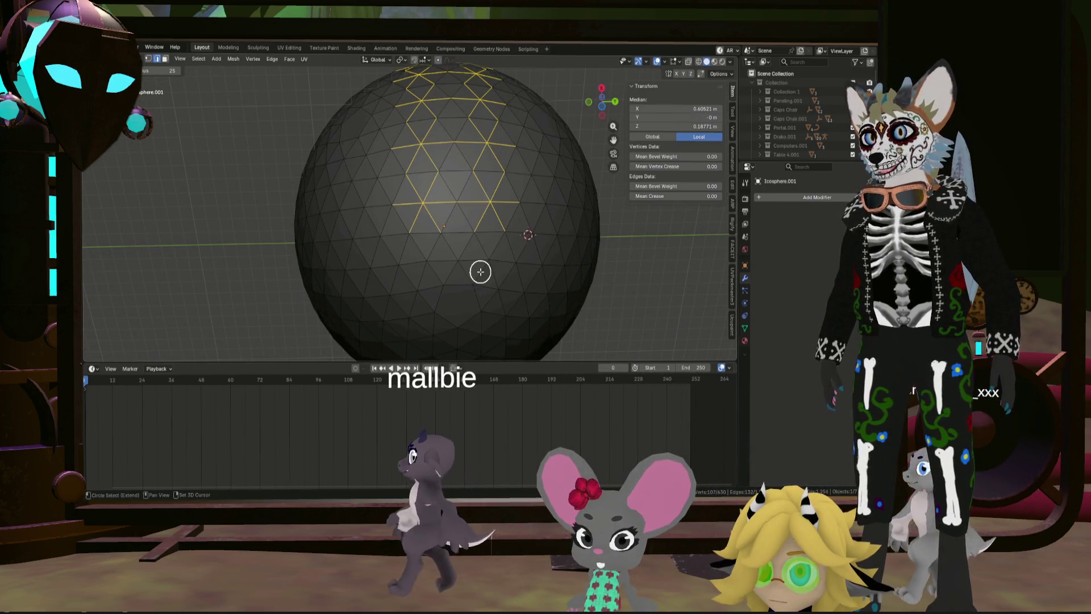
mouse_move(438, 261)
middle_mouse_down()
mouse_move(499, 248)
mouse_move(495, 196)
middle_mouse_up()
scroll(500, 248, "down", 3)
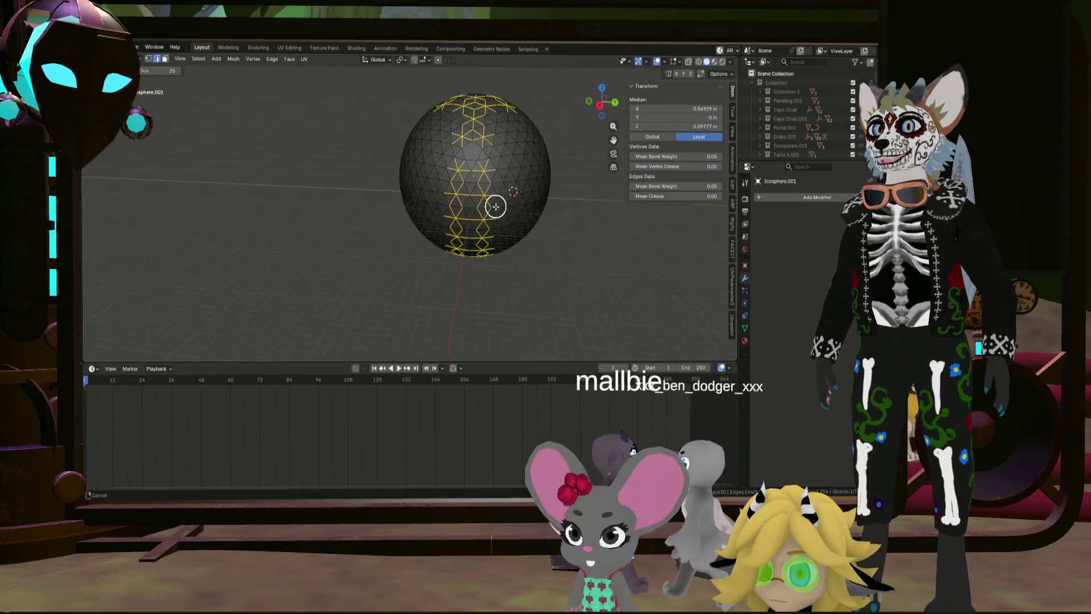
scroll(482, 176, "up", 4)
Step: Add edges near the sphere's top to the pattern and bring up the delete options with X
mouse_move(500, 244)
middle_mouse_down()
mouse_move(465, 230)
mouse_move(524, 214)
mouse_move(523, 231)
mouse_move(536, 219)
mouse_move(548, 232)
middle_mouse_up()
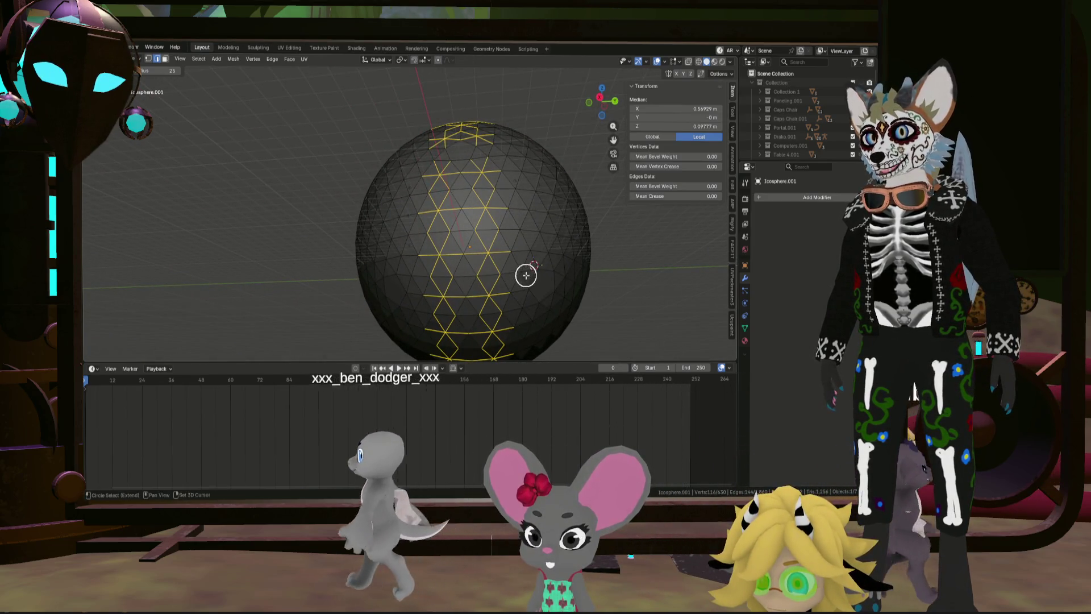
scroll(520, 273, "up", 4)
scroll(514, 267, "up", 1)
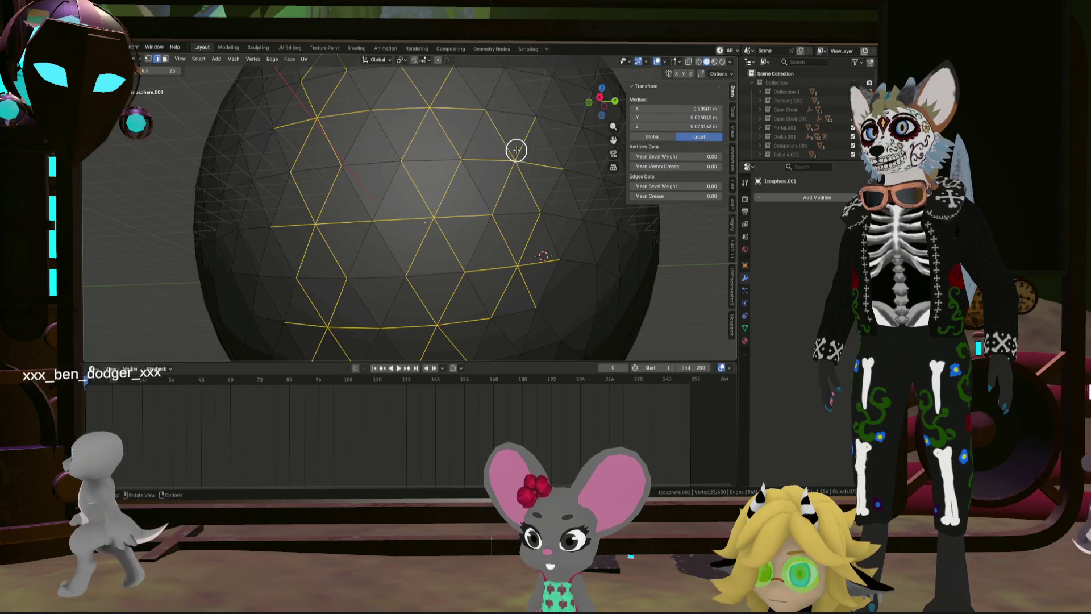
middle_click_drag(517, 149, 483, 183)
mouse_move(472, 136)
middle_mouse_down()
mouse_move(466, 129)
mouse_move(457, 228)
middle_mouse_up()
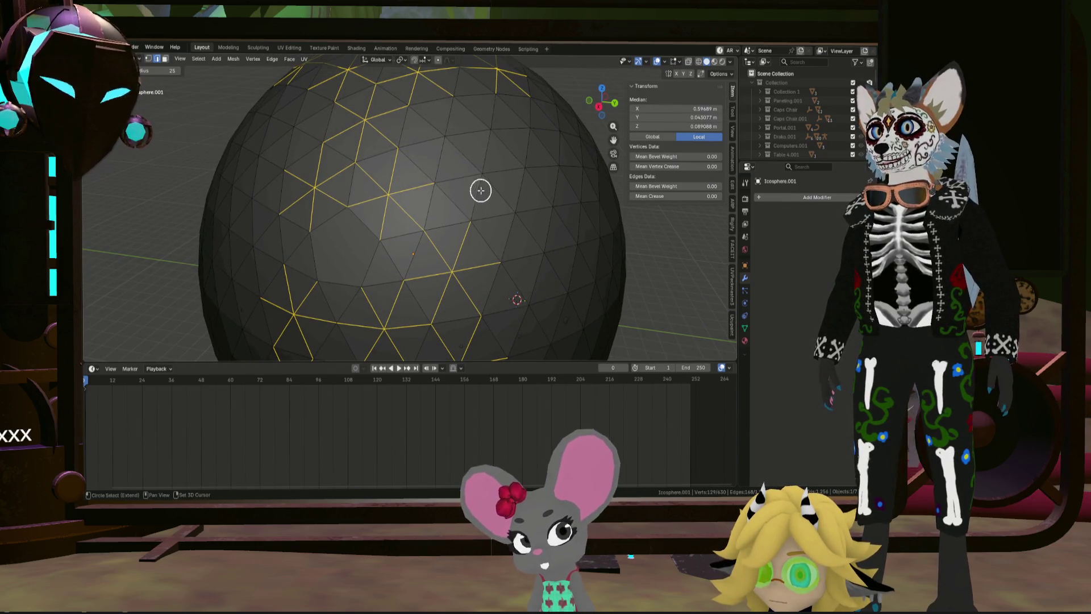
left_click(456, 143)
mouse_move(456, 143)
middle_mouse_down()
mouse_move(470, 146)
mouse_move(421, 202)
mouse_move(426, 214)
middle_mouse_up()
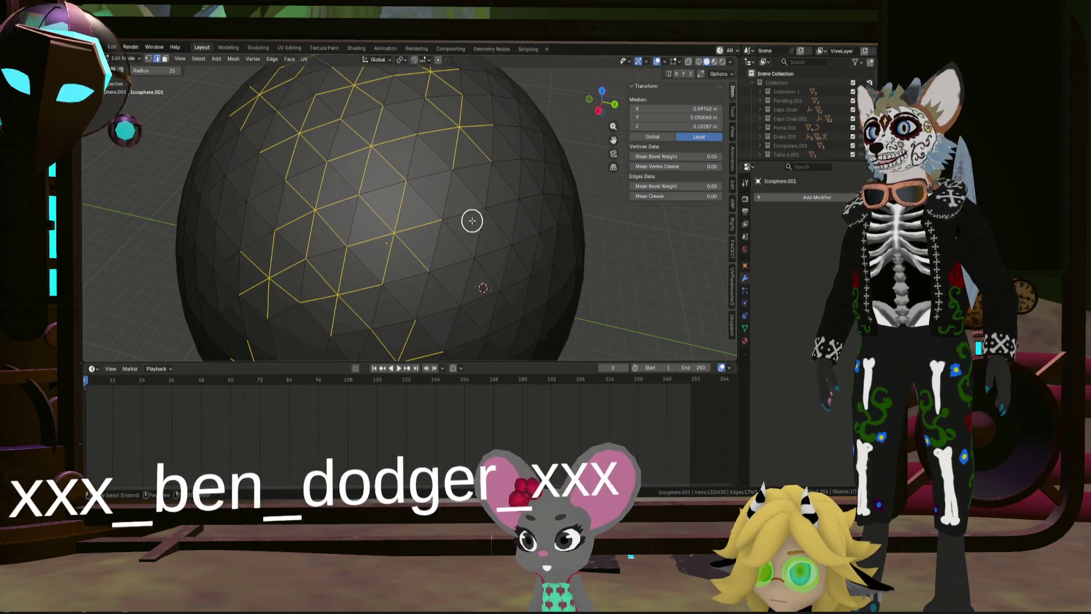
scroll(471, 221, "down", 1)
scroll(474, 219, "down", 2)
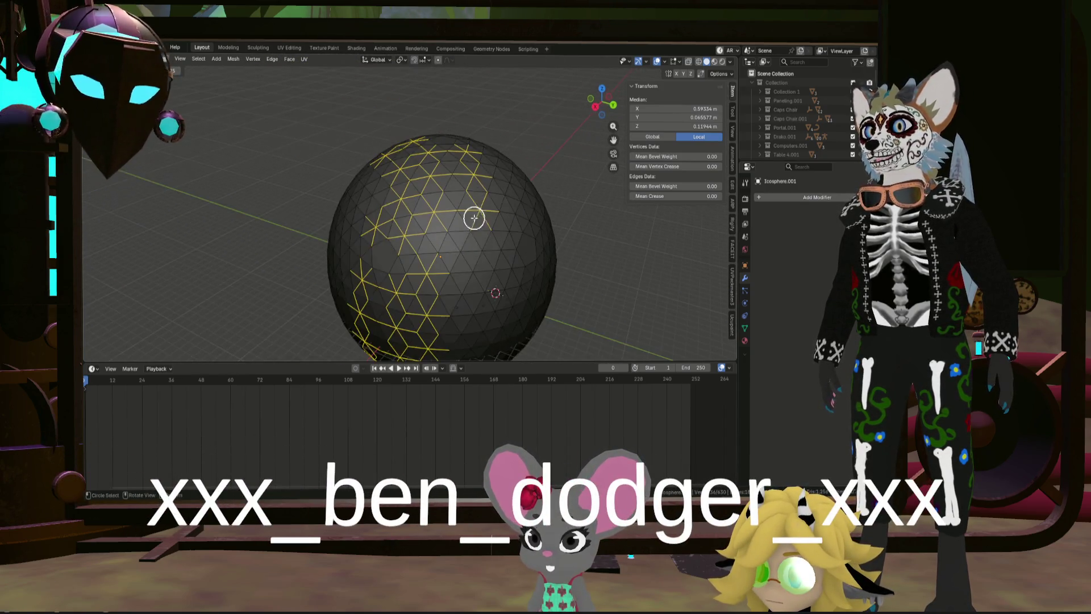
scroll(463, 257, "up", 2)
left_click_drag(463, 257, 461, 253)
mouse_move(473, 249)
middle_mouse_down()
mouse_move(450, 213)
mouse_move(448, 232)
middle_mouse_up()
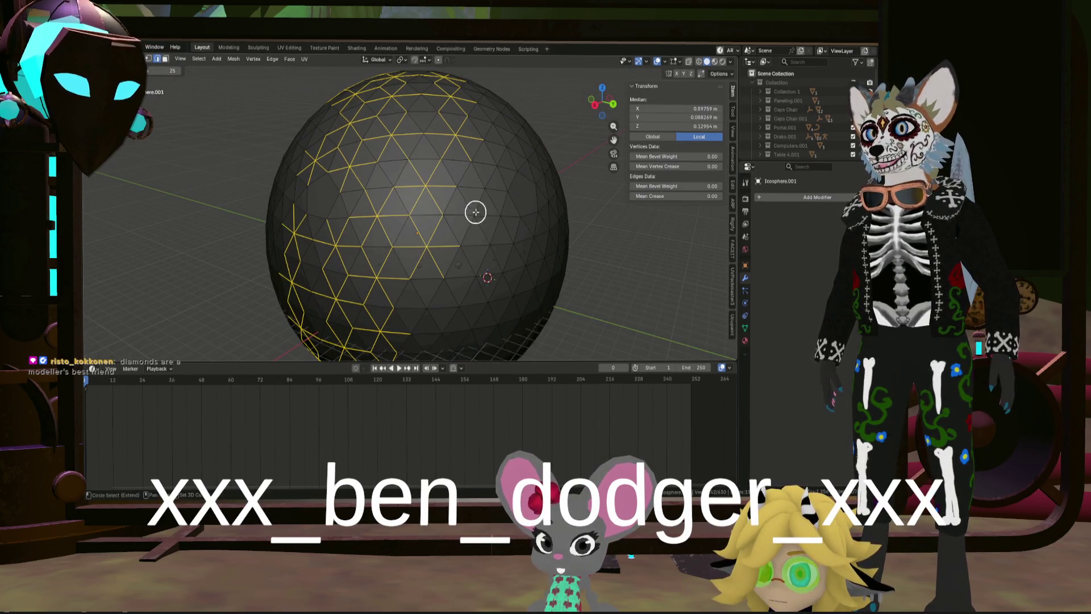
key("x")
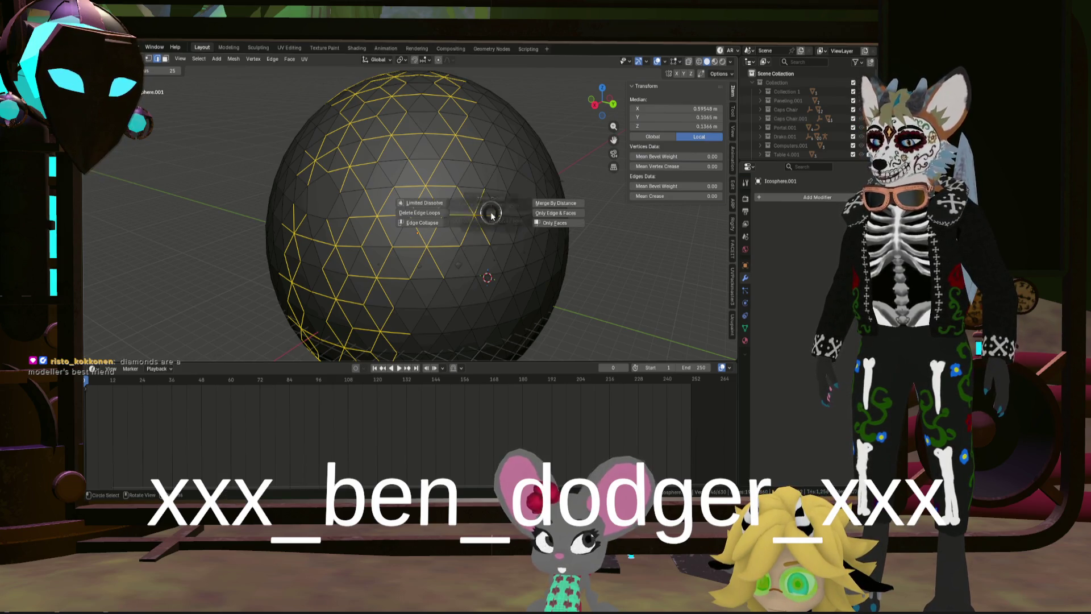
Step: Try Dissolve Edges twice, undo each time, then deselect everything with Alt+A
left_click(467, 256)
mouse_move(445, 251)
middle_mouse_down()
mouse_move(477, 249)
mouse_move(339, 233)
middle_mouse_up()
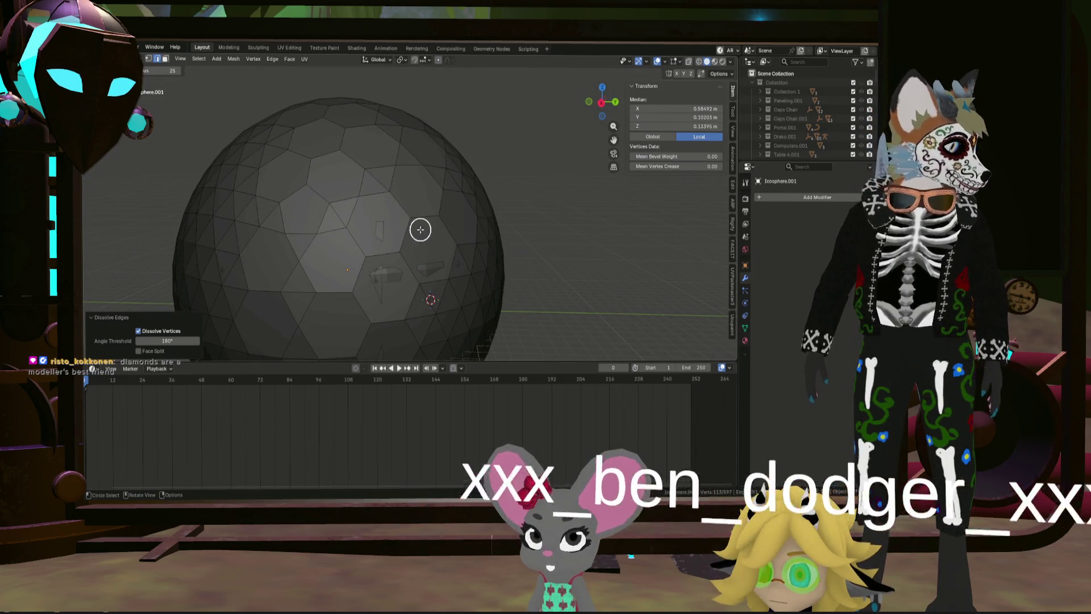
key("ctrl+z")
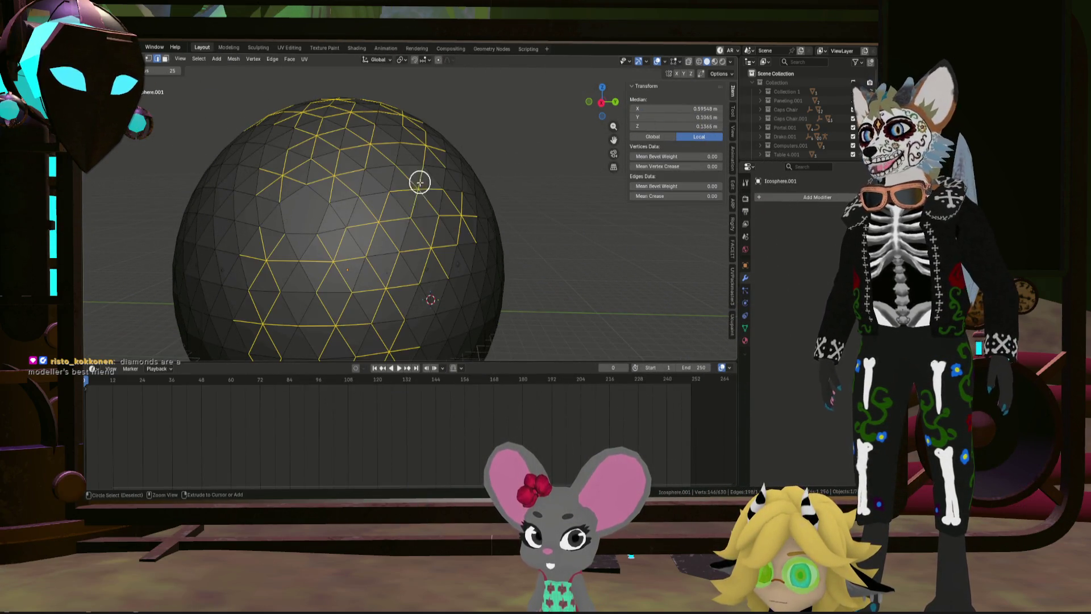
scroll(361, 236, "up", 3)
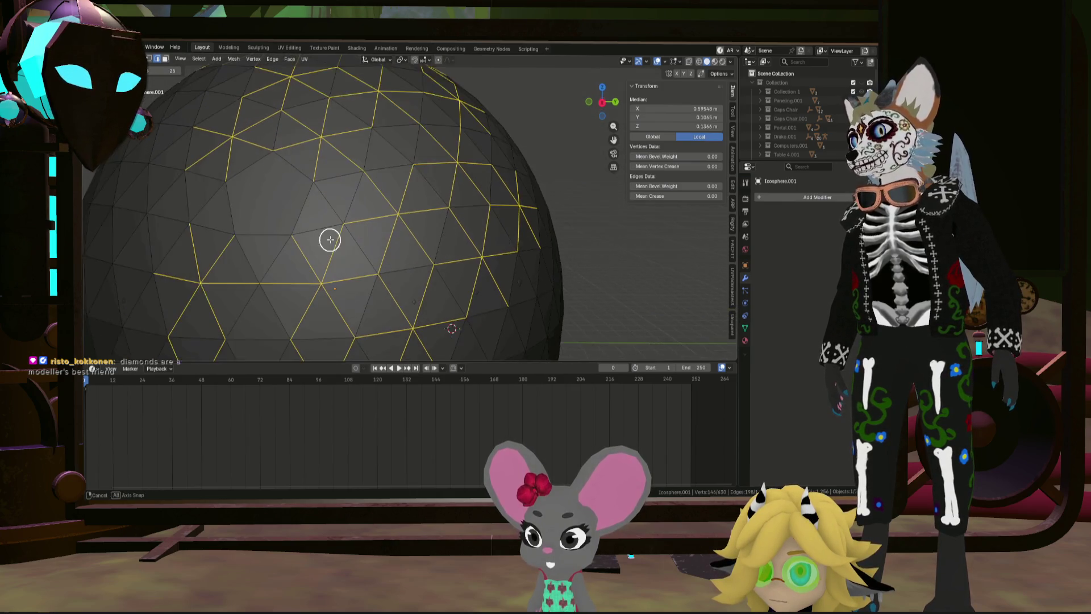
scroll(361, 228, "down", 3)
key("x")
left_click(402, 290)
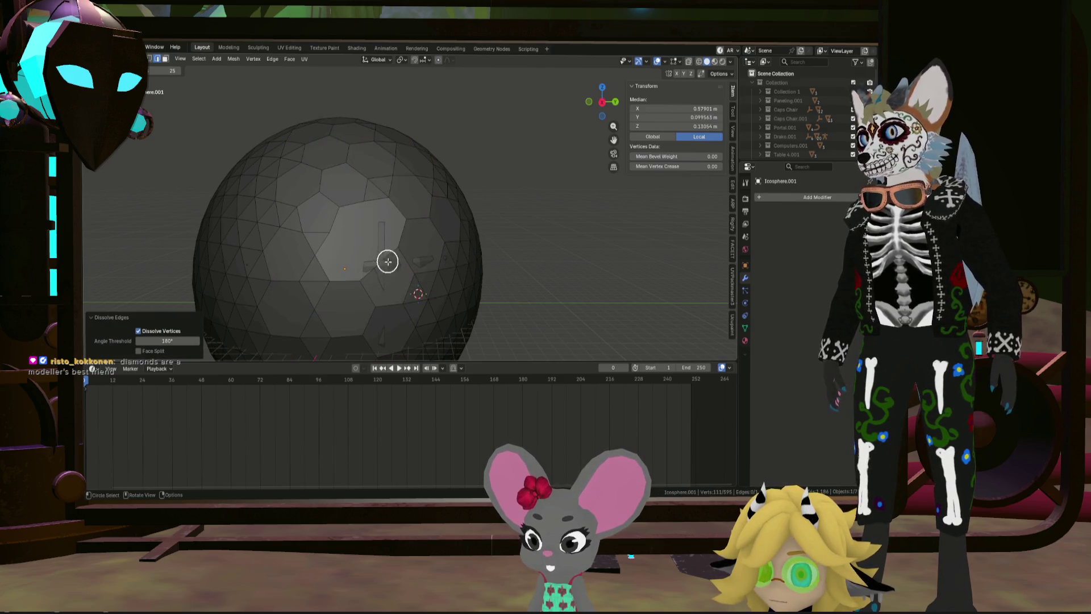
key("ctrl+z")
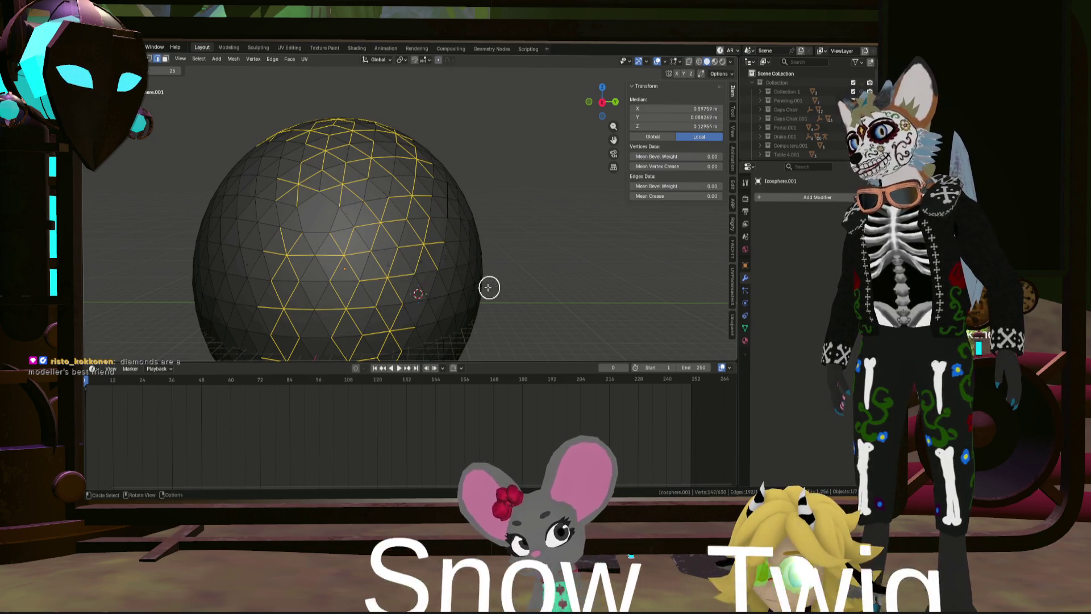
scroll(487, 282, "down", 5)
key("alt+a")
mouse_move(506, 280)
middle_mouse_down()
mouse_move(539, 291)
mouse_move(509, 278)
middle_mouse_up()
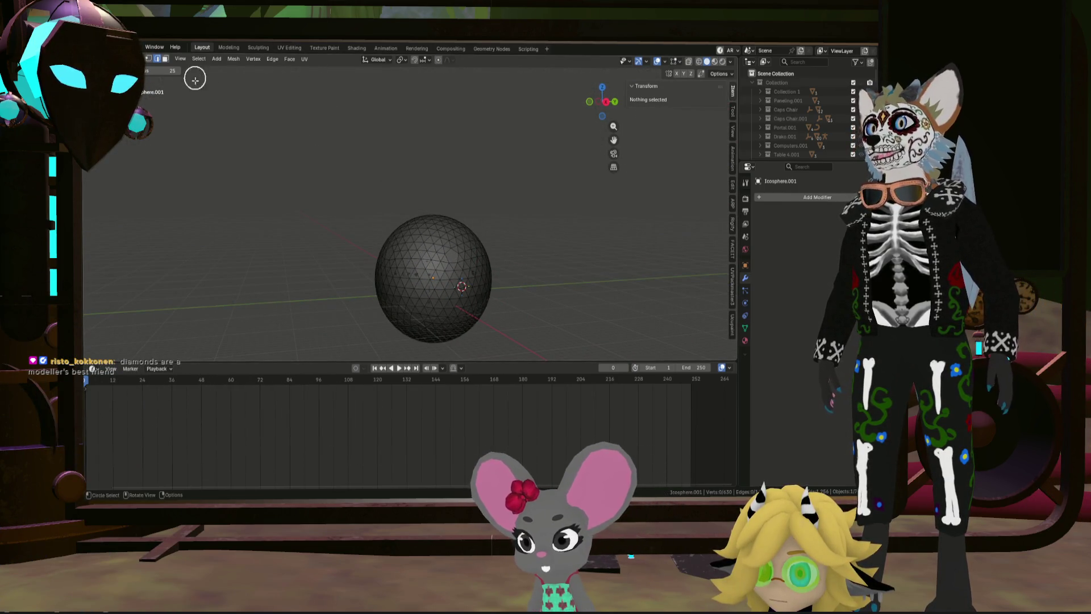
Step: In object mode, add a new Ico Sphere with 5 subdivisions and scale it up
key("Tab")
mouse_move(481, 193)
middle_mouse_down()
mouse_move(438, 189)
mouse_move(445, 277)
mouse_move(446, 234)
middle_mouse_up()
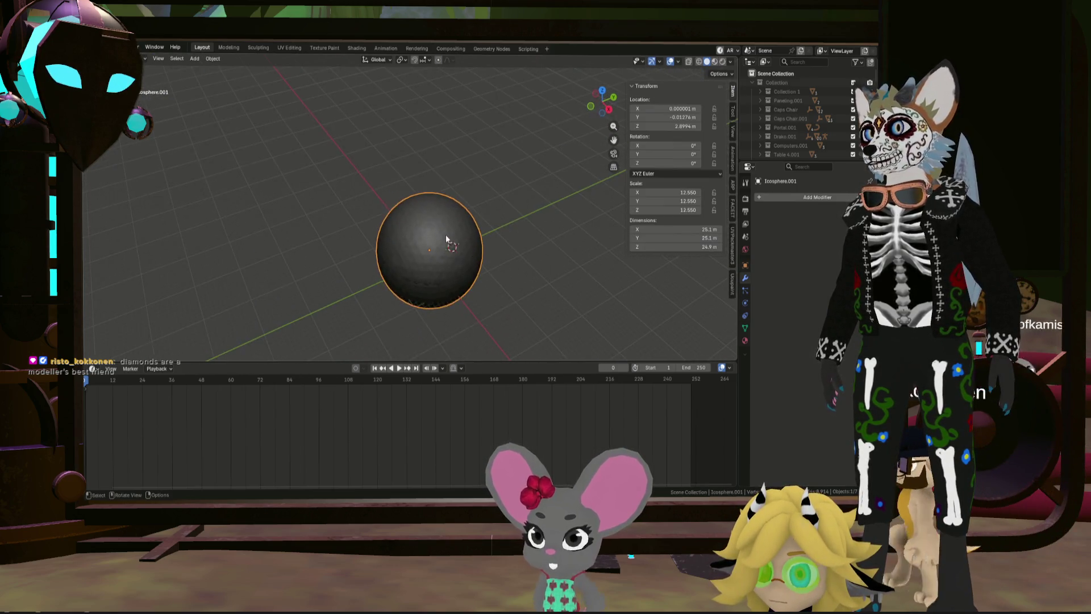
key("shift+a")
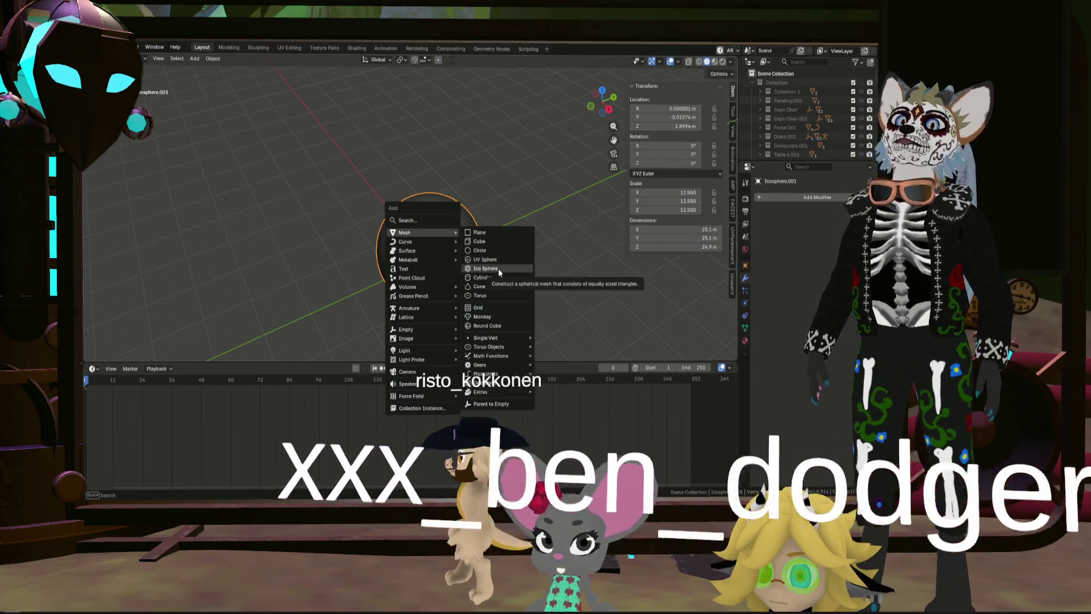
left_click(497, 269)
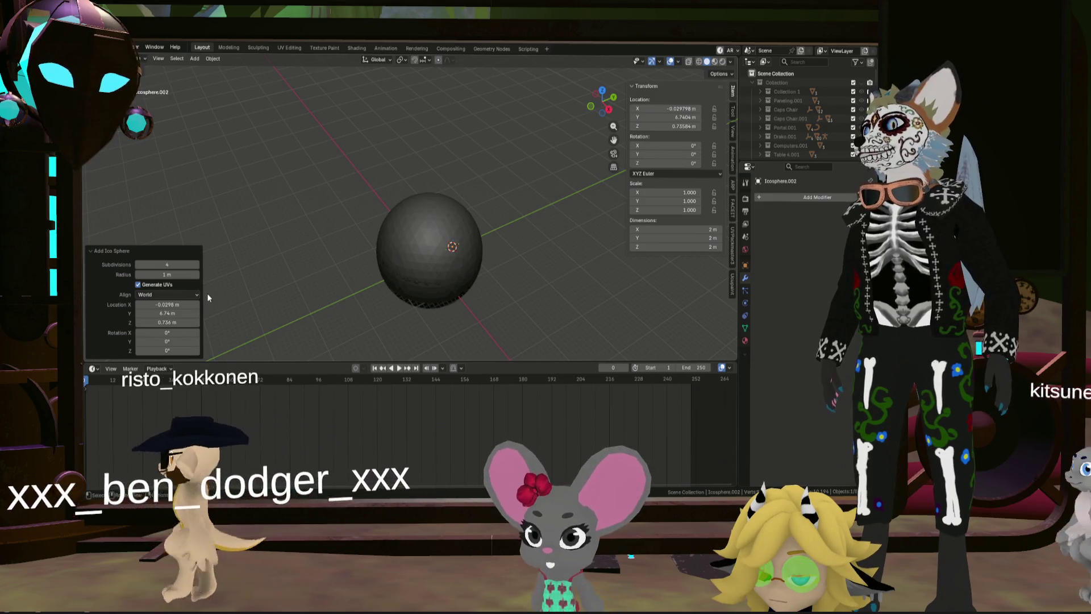
left_click(197, 264)
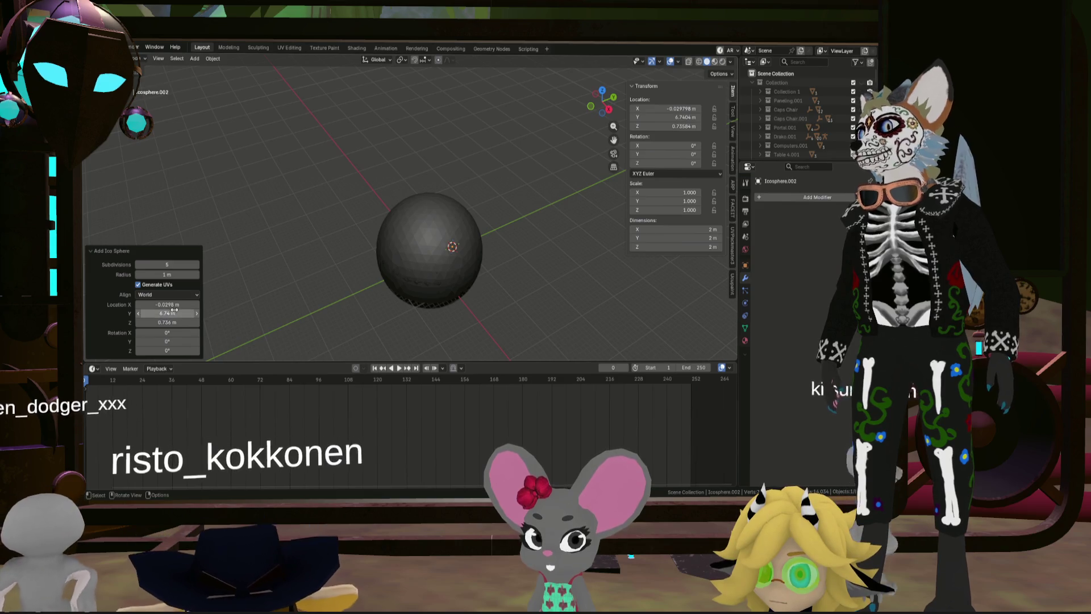
key("s")
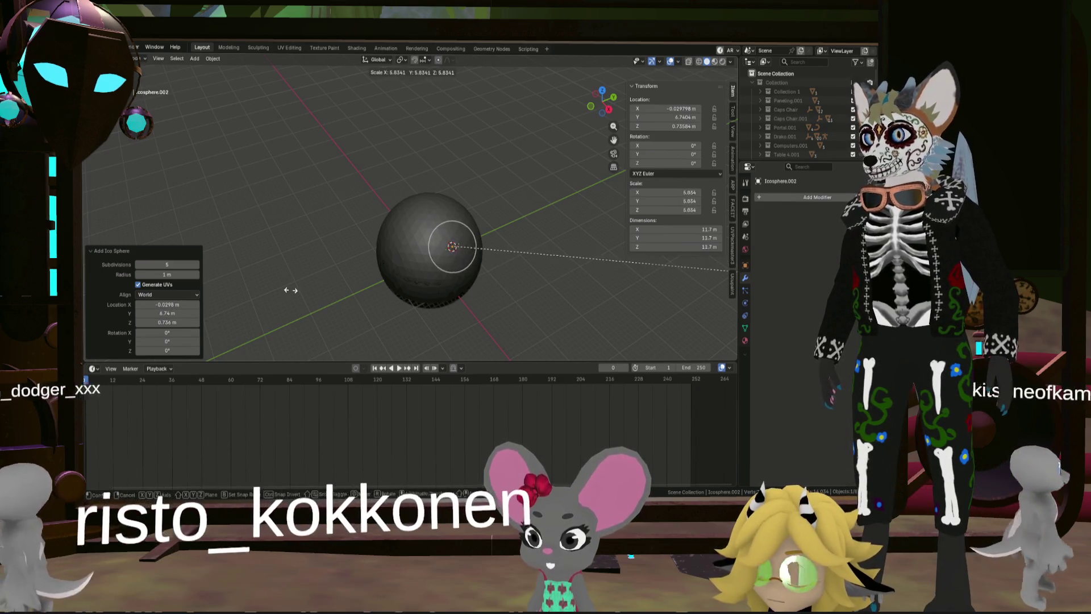
left_click(414, 317)
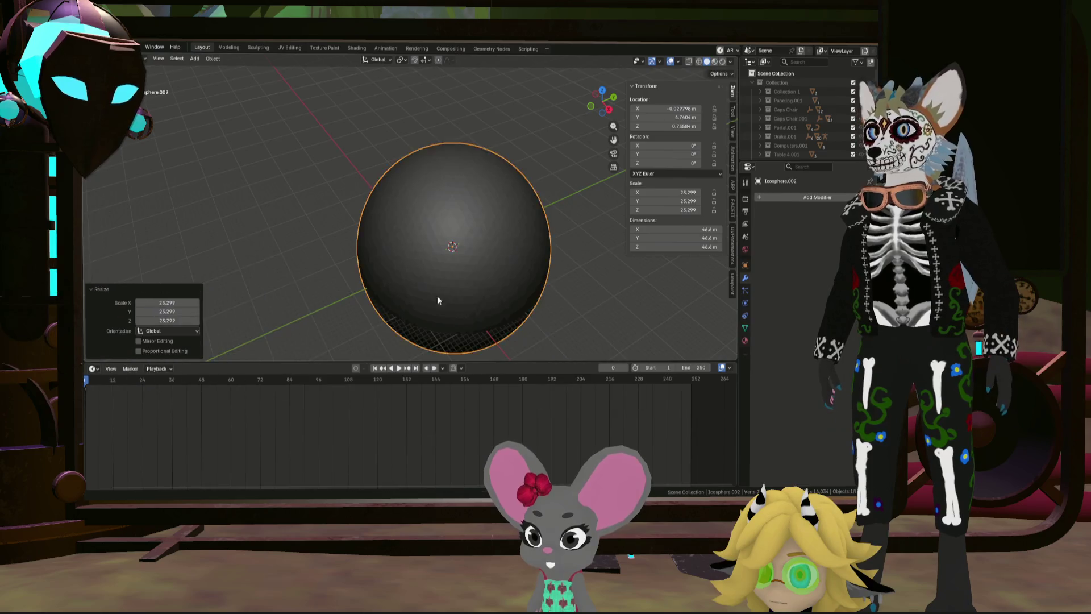
scroll(425, 244, "up", 5)
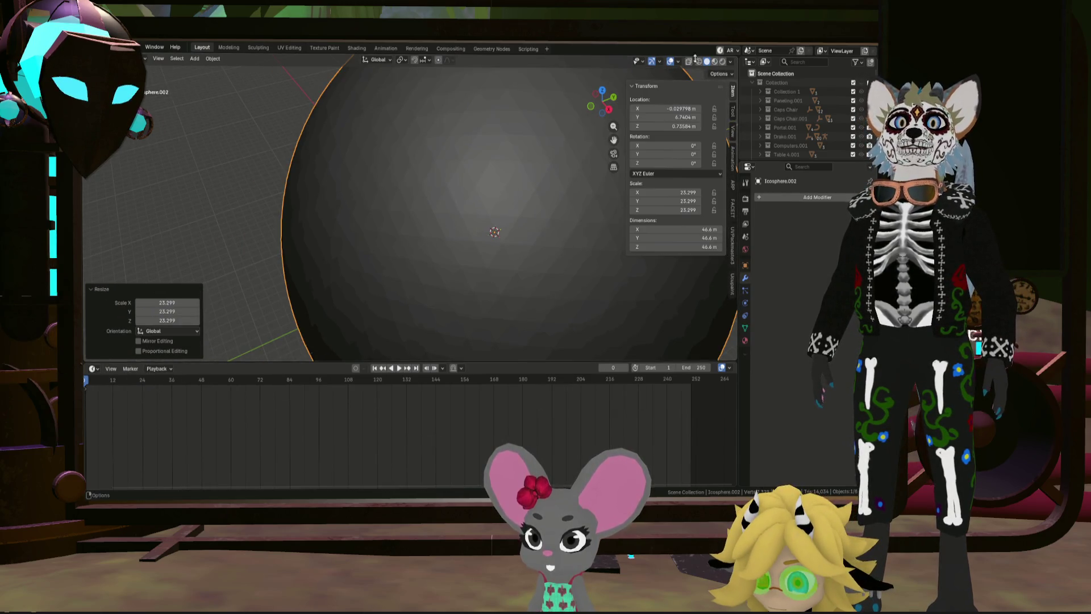
Step: Switch to wireframe, delete the extra icosphere and select the original one
left_click(698, 60)
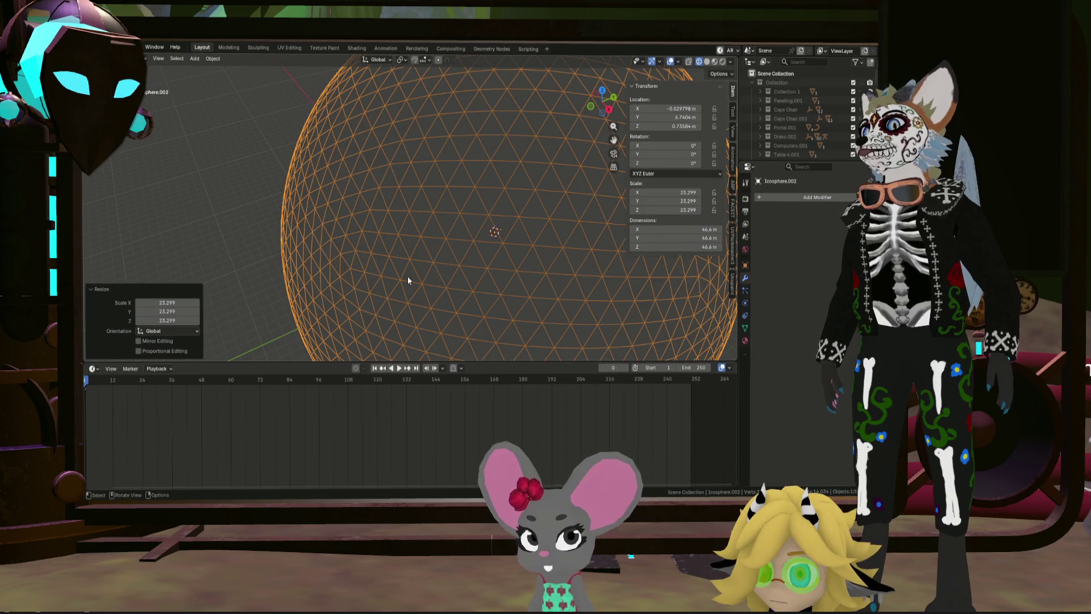
scroll(426, 276, "down", 5)
key("Delete")
left_click(504, 271)
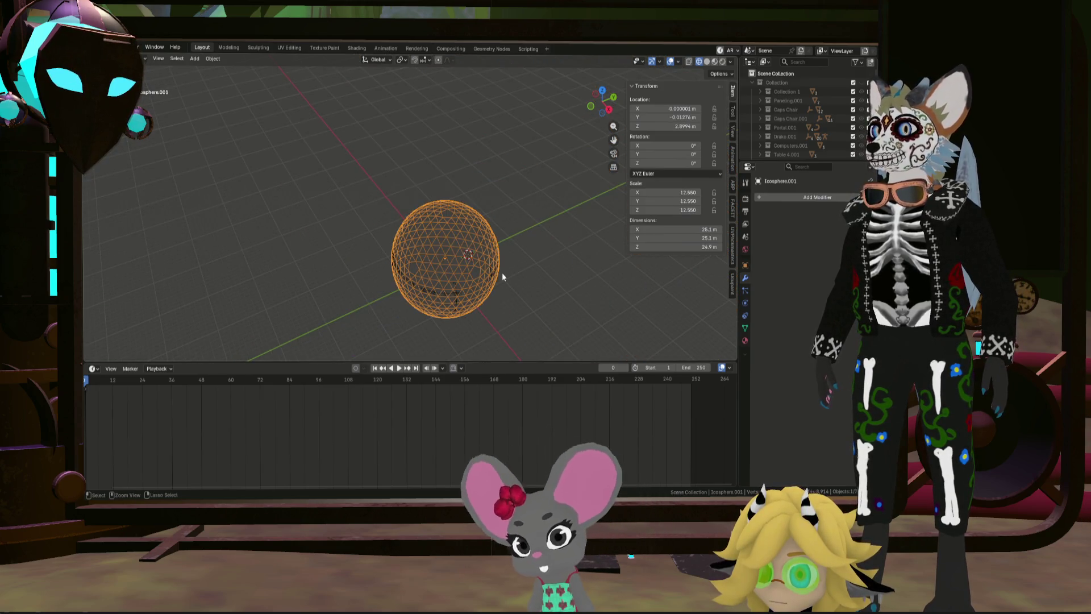
key("Tab")
key("c")
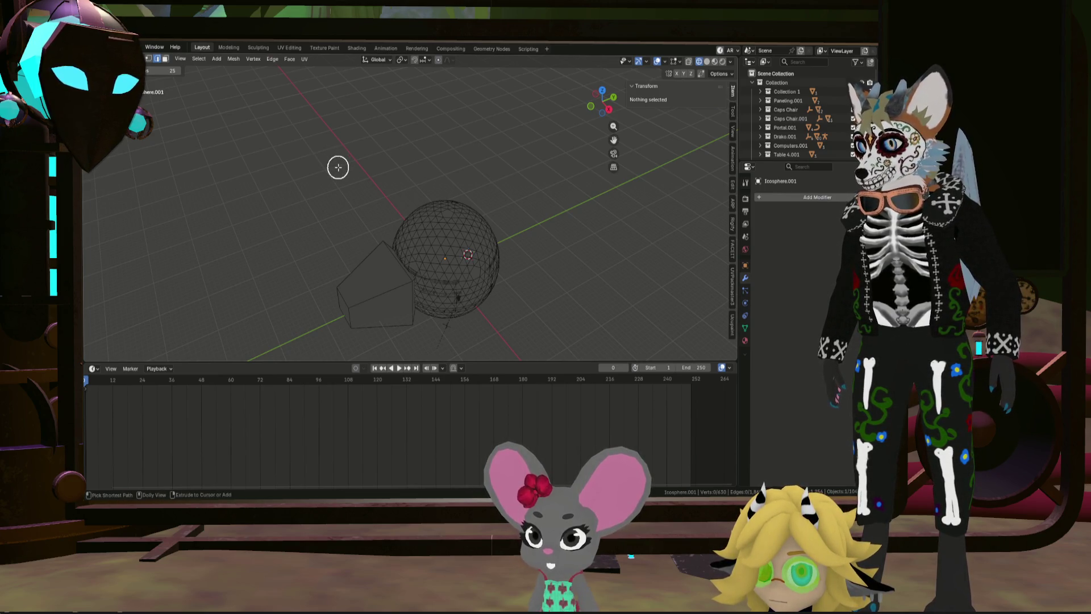
Step: Isolate the sphere in Local View, snap the 3D cursor to the world origin, and bring up the Add menu
key("Tab")
key("KP_Divide")
scroll(469, 239, "down", 2)
left_click(572, 229)
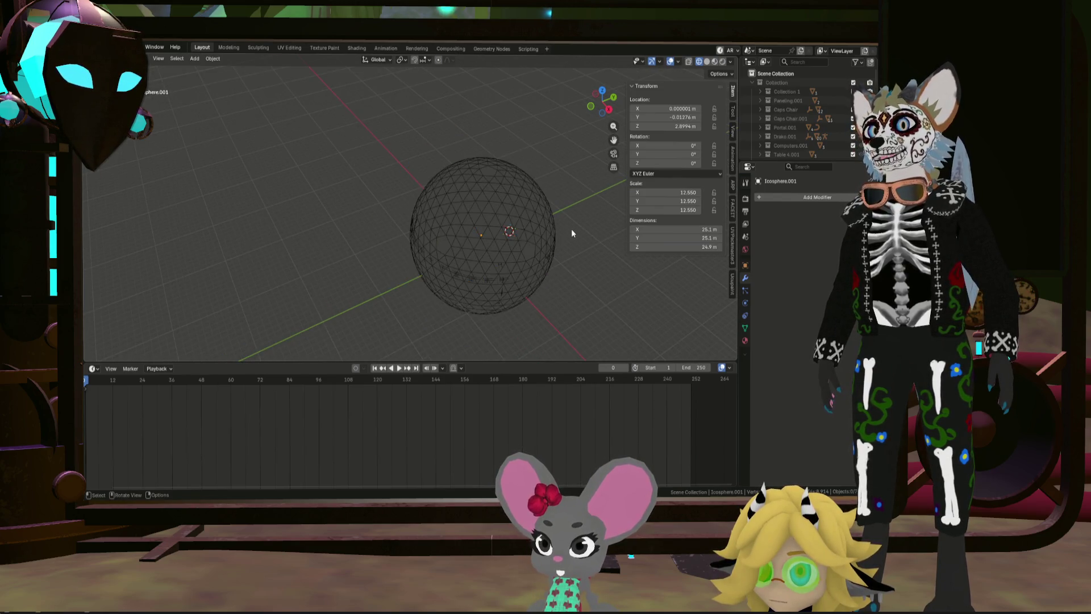
key("shift+a")
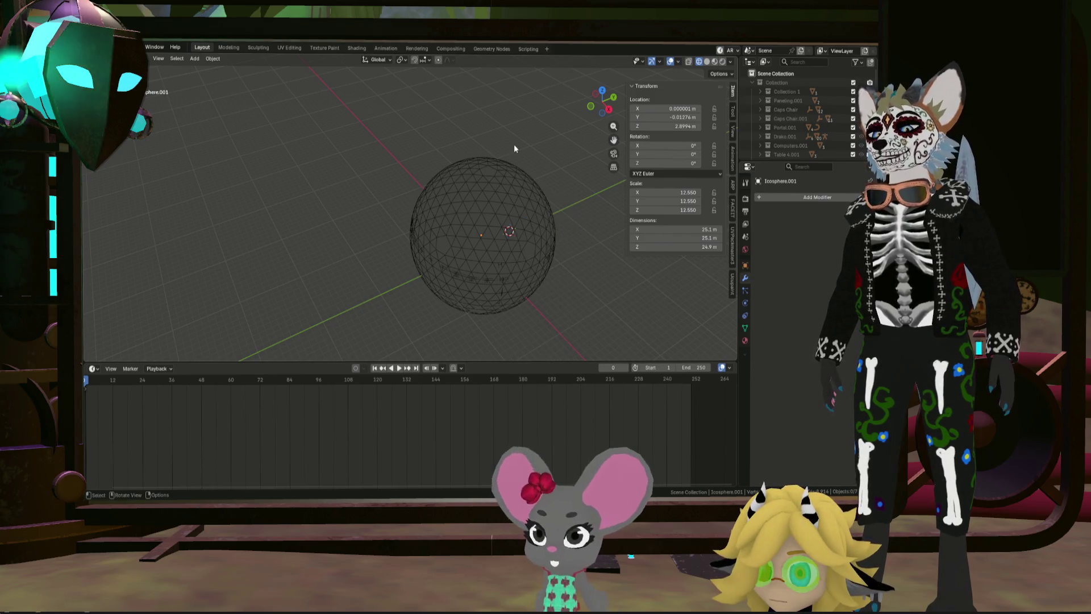
key("shift+s")
left_click(482, 176)
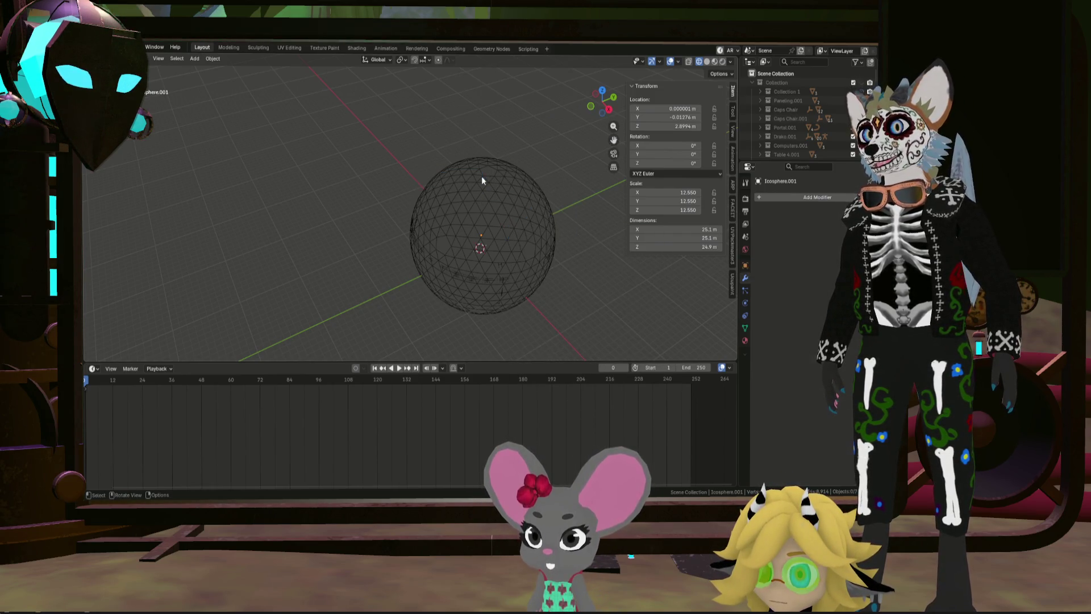
key("shift+a")
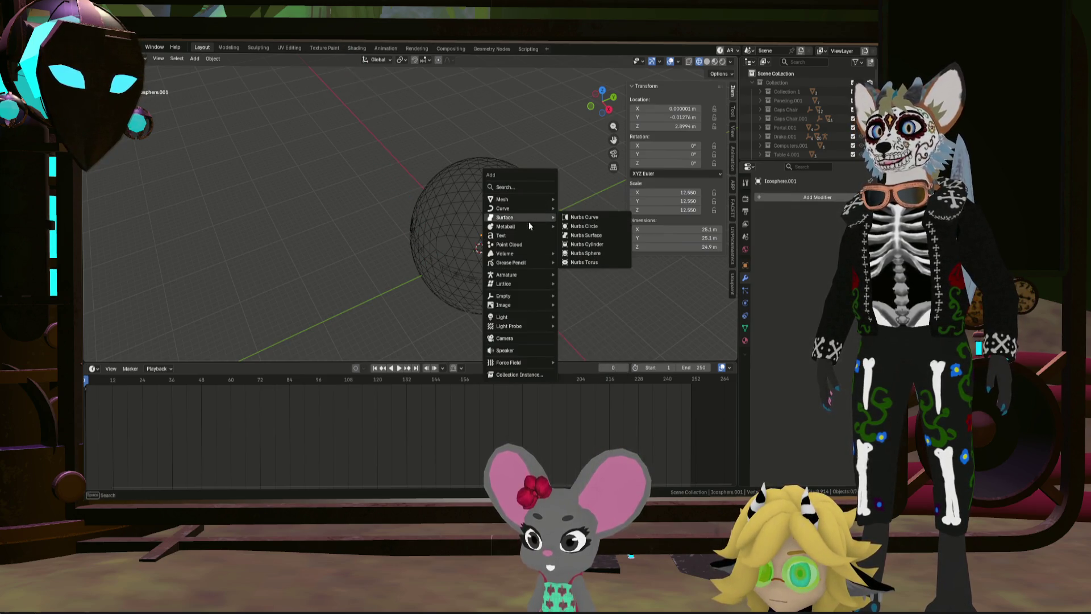
mouse_move(511, 199)
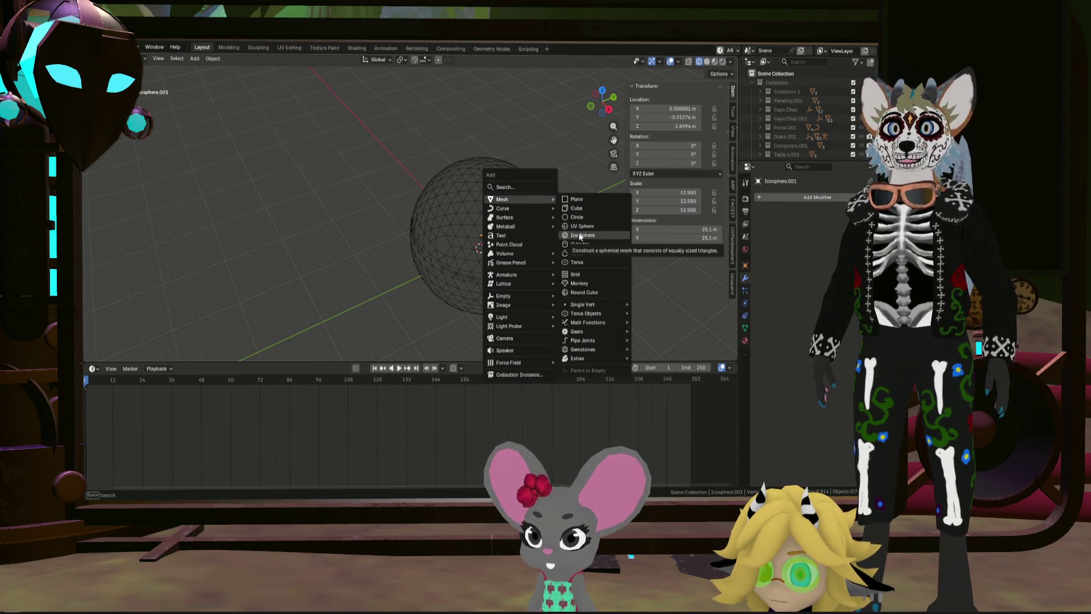
left_click(579, 236)
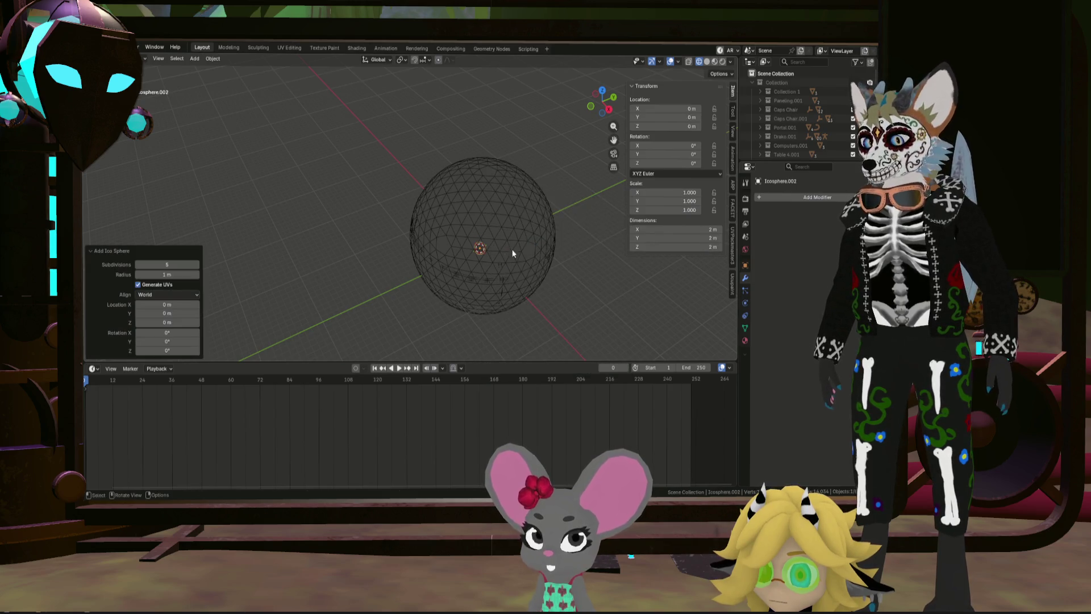
key("s")
left_click(501, 198)
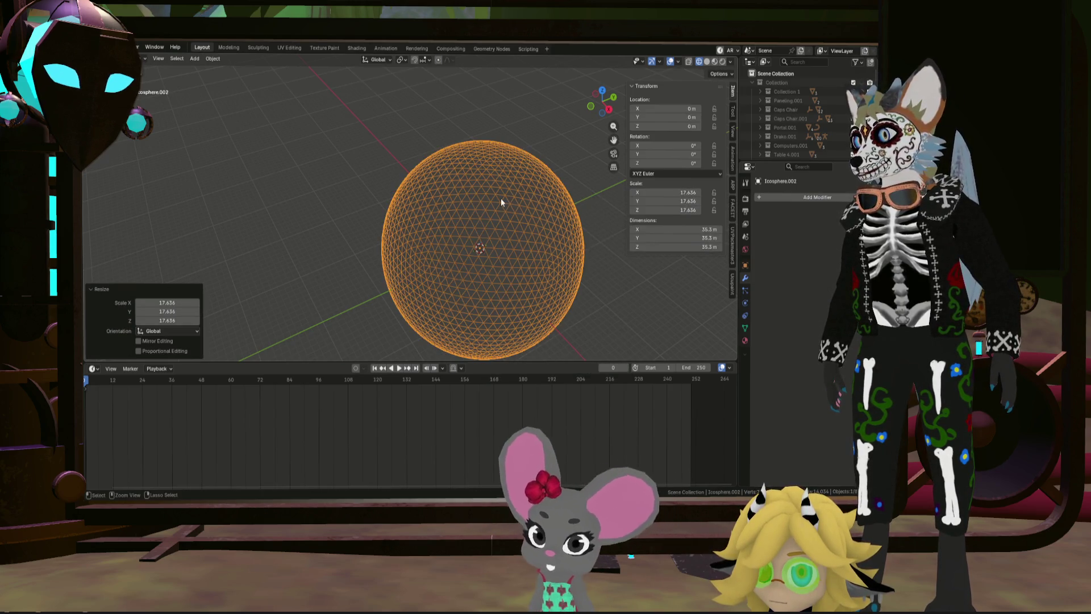
key("ctrl+z")
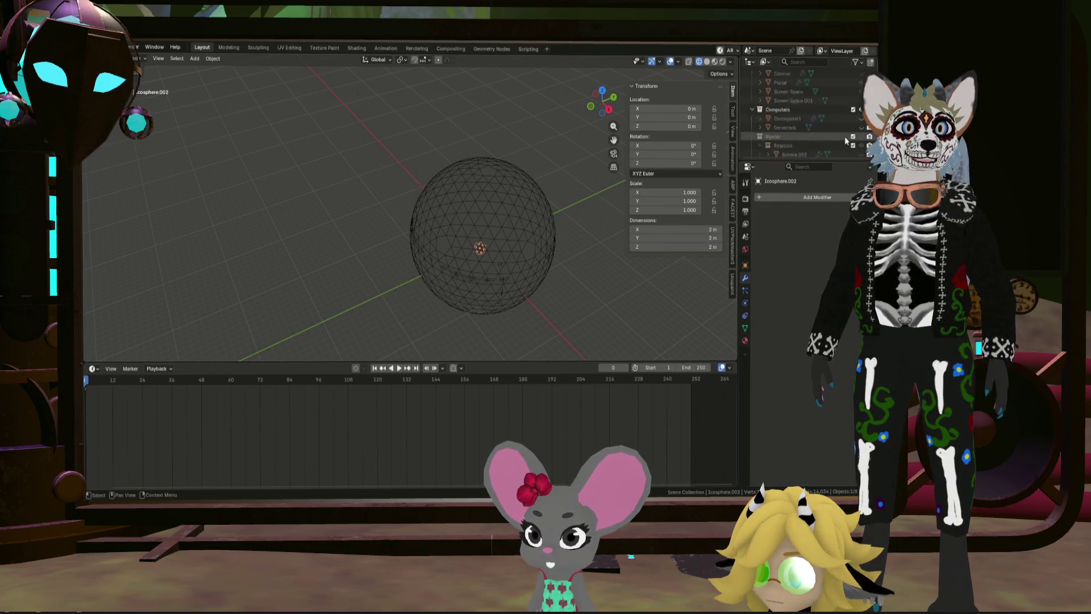
scroll(844, 136, "down", 5)
scroll(849, 131, "down", 2)
scroll(849, 132, "down", 2)
scroll(856, 152, "down", 2)
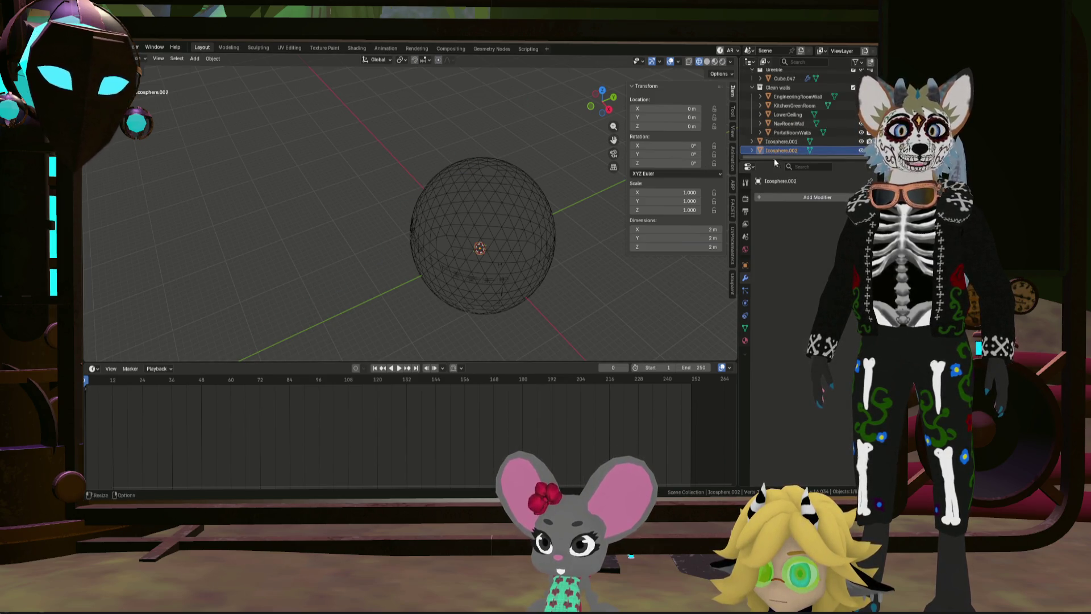
scroll(510, 277, "up", 2)
scroll(504, 292, "up", 3)
scroll(377, 104, "up", 3)
scroll(355, 69, "up", 2)
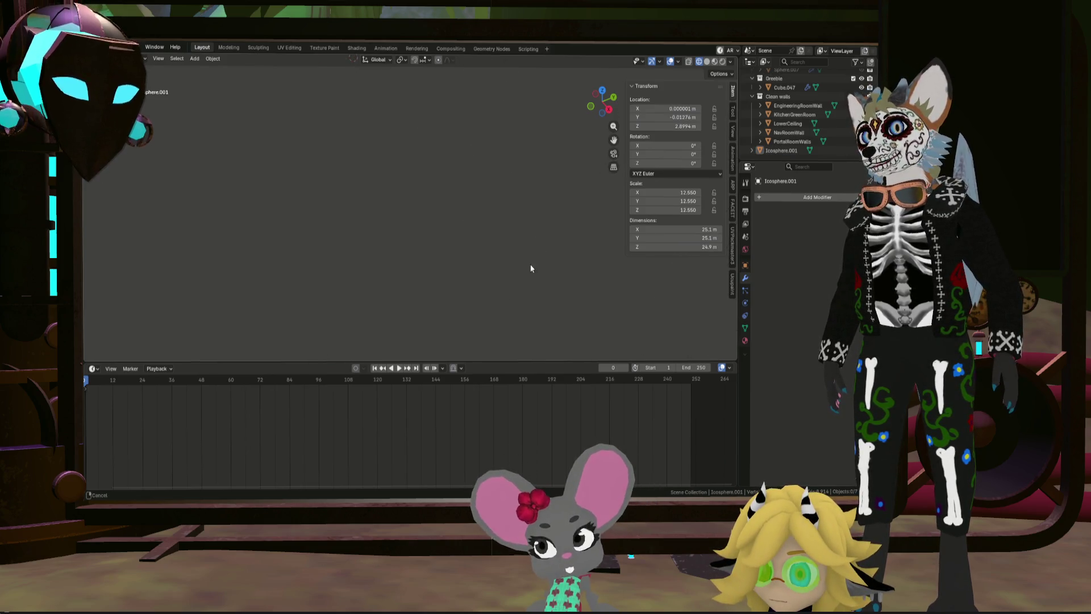
key("ctrl+z")
mouse_move(468, 224)
middle_mouse_down()
mouse_move(491, 212)
mouse_move(504, 295)
mouse_move(446, 183)
middle_mouse_up()
Step: Add a new icosphere at the origin and settle its subdivisions at 2
key("shift+a")
mouse_move(461, 205)
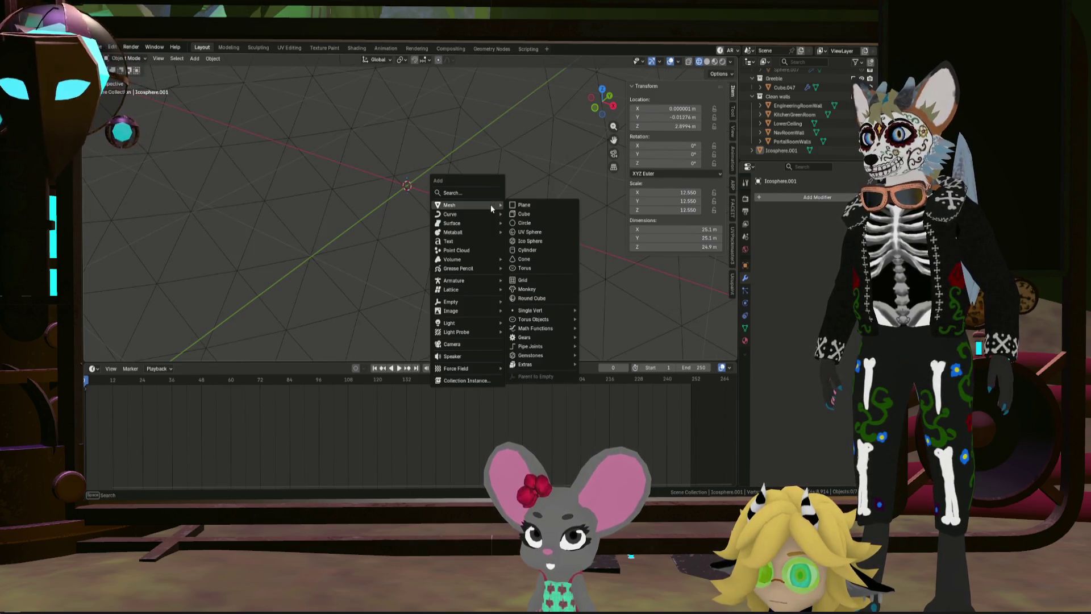
left_click(542, 241)
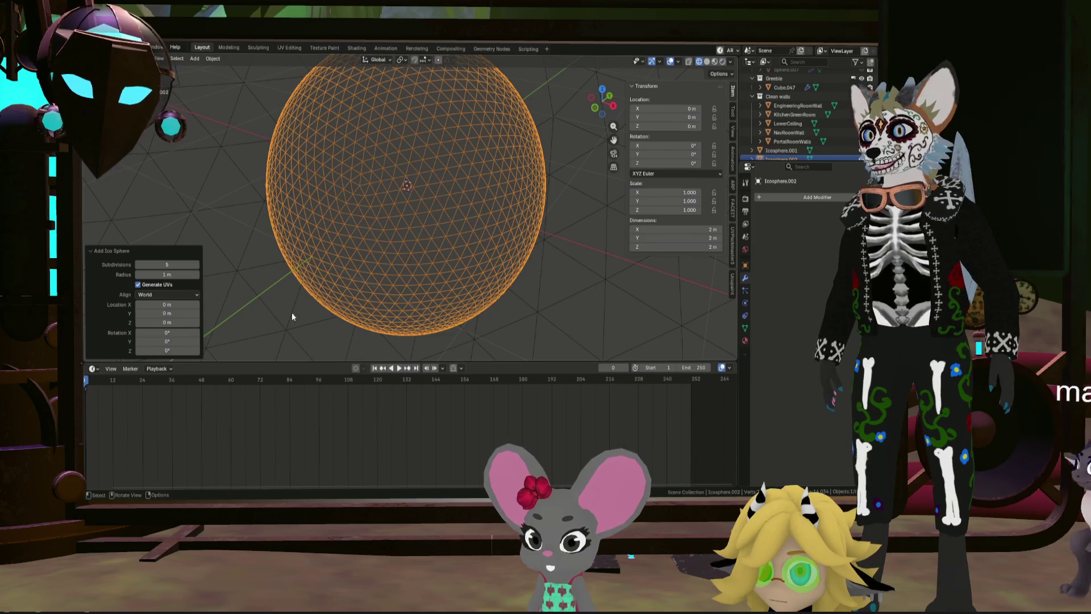
left_click(197, 264)
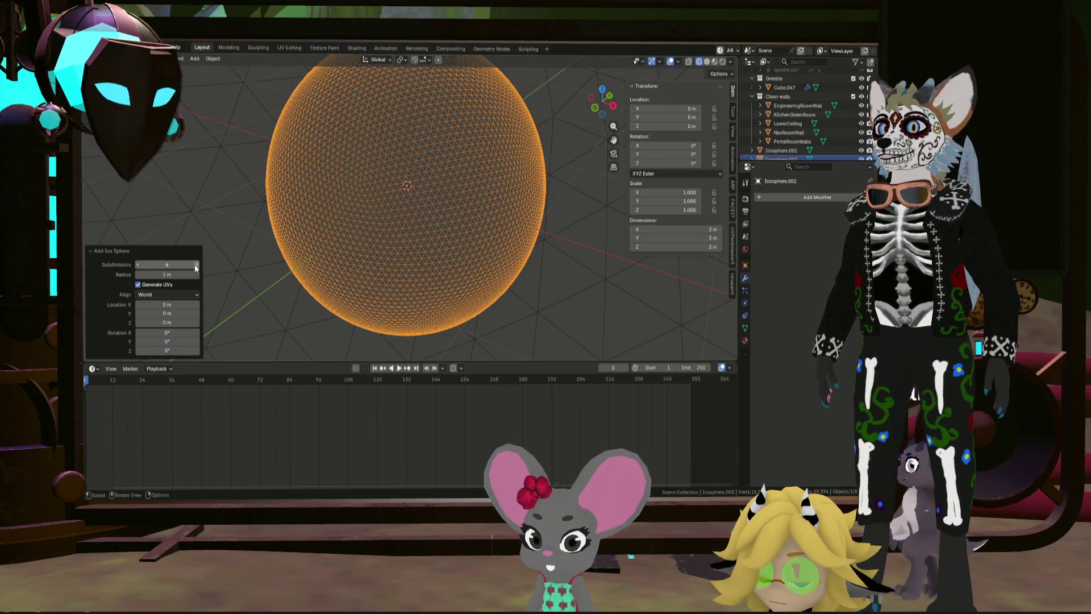
left_click(139, 264)
left_click(140, 264)
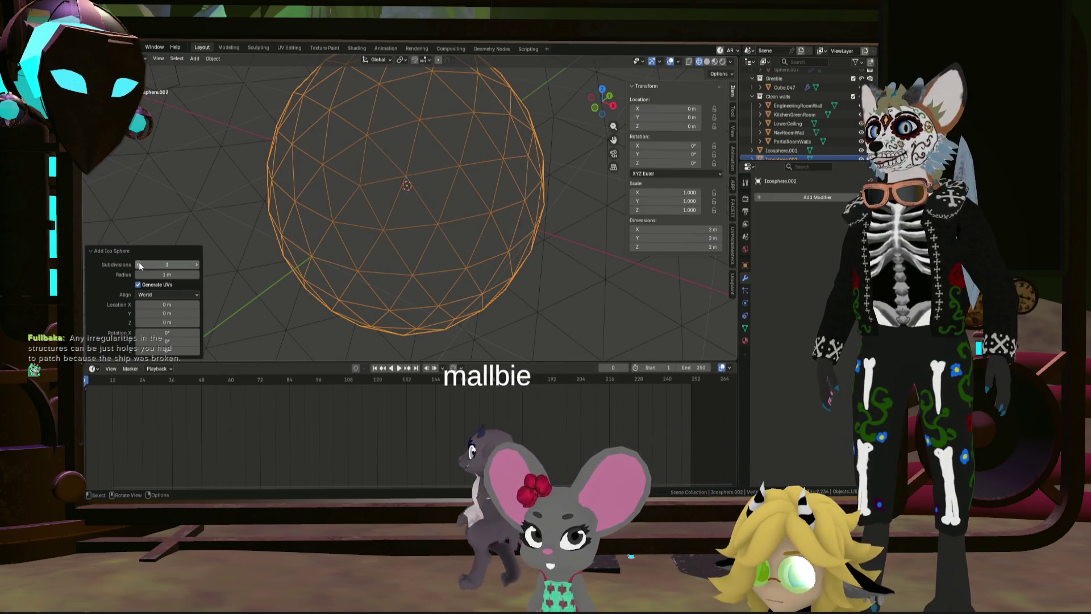
left_click(139, 262)
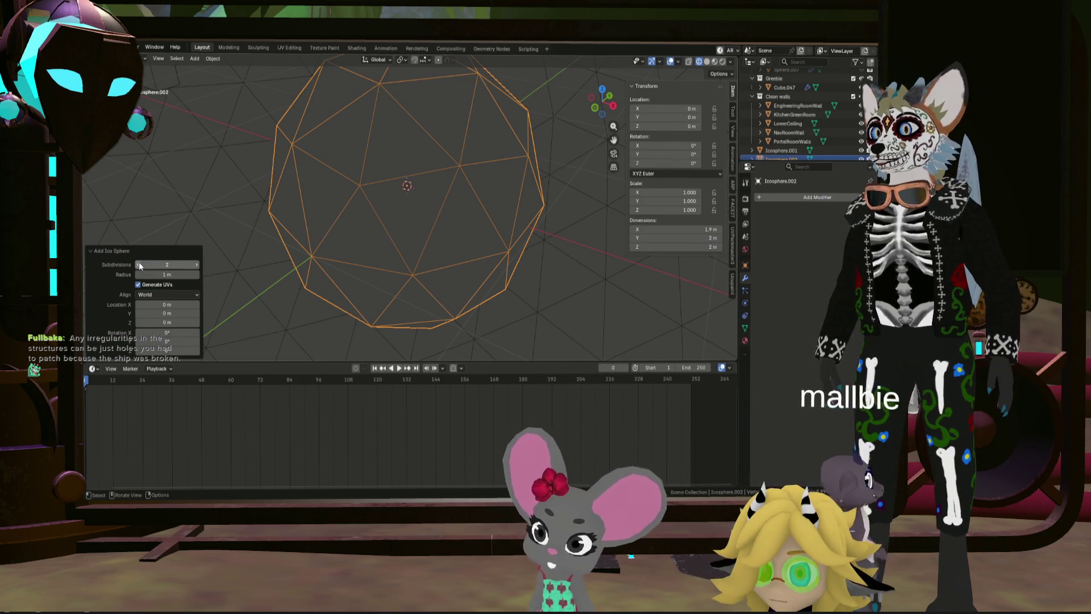
left_click(197, 268)
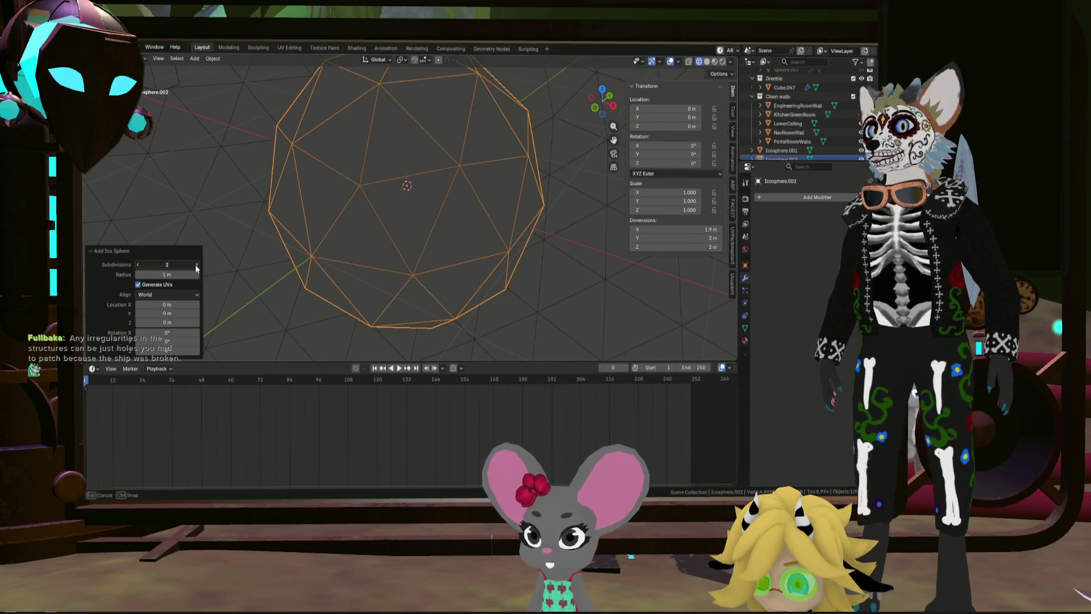
left_click(145, 263)
Step: In Edit Mode, select a few edges of the icosphere and begin scaling them up
key("Tab")
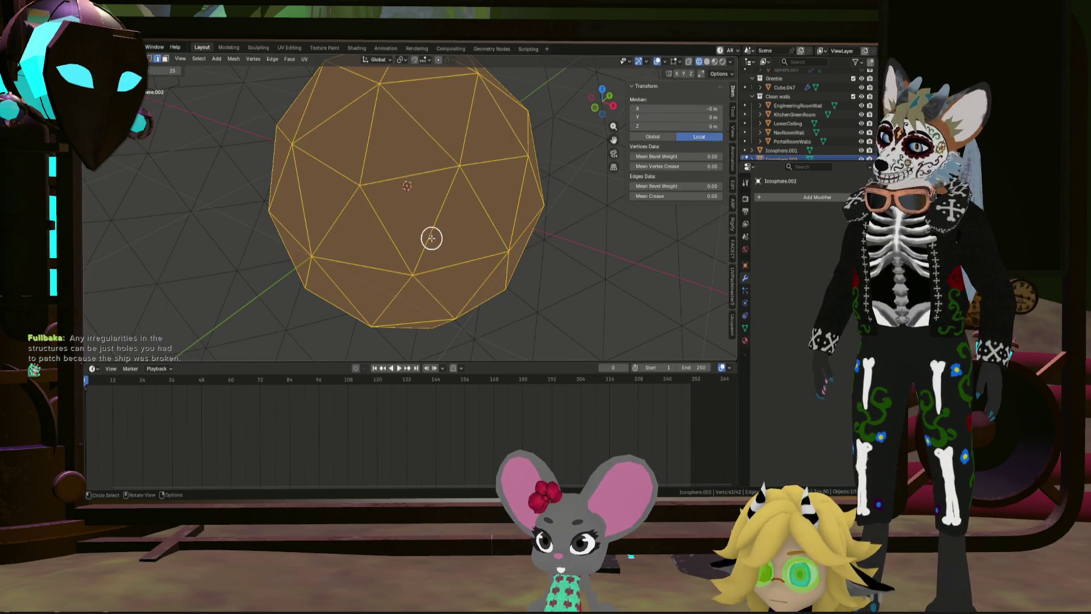
left_click(465, 175)
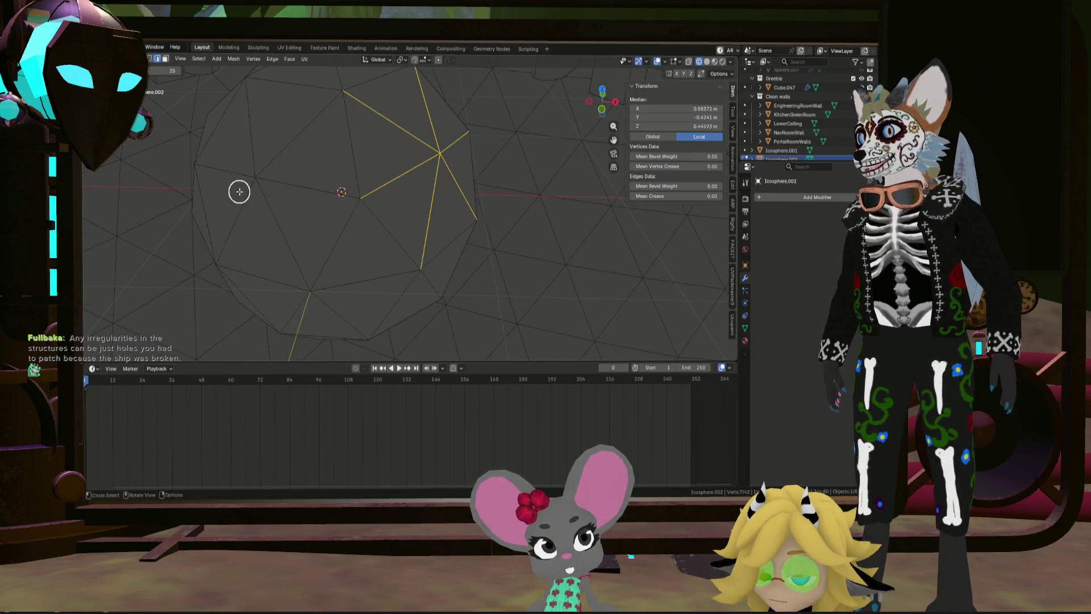
middle_click_drag(375, 216, 442, 185)
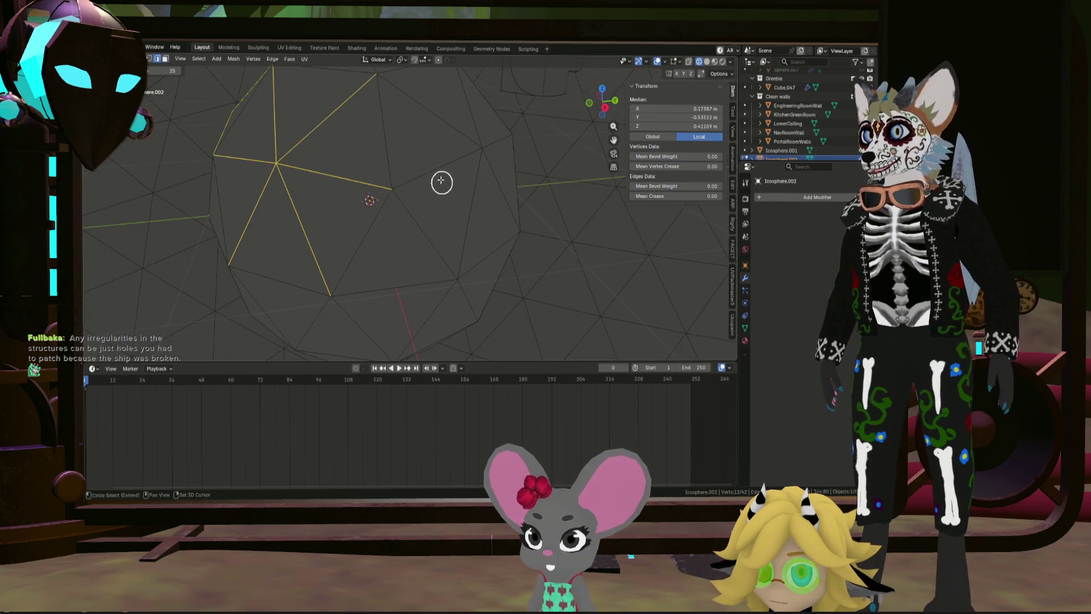
mouse_move(493, 155)
middle_mouse_down()
mouse_move(406, 225)
mouse_move(372, 162)
middle_mouse_up()
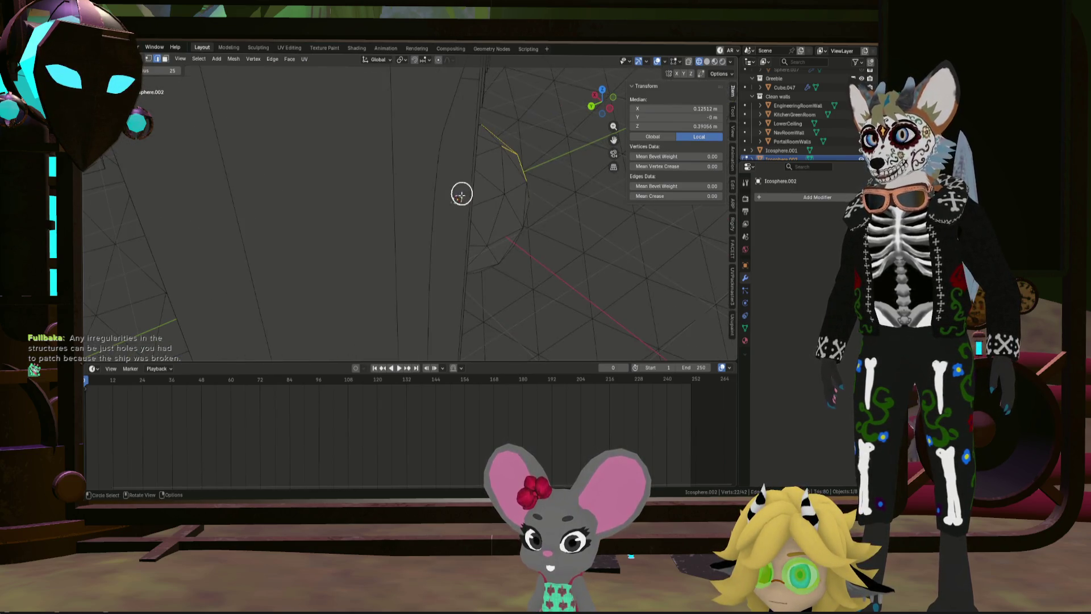
left_click(520, 200)
middle_click_drag(512, 203, 497, 221)
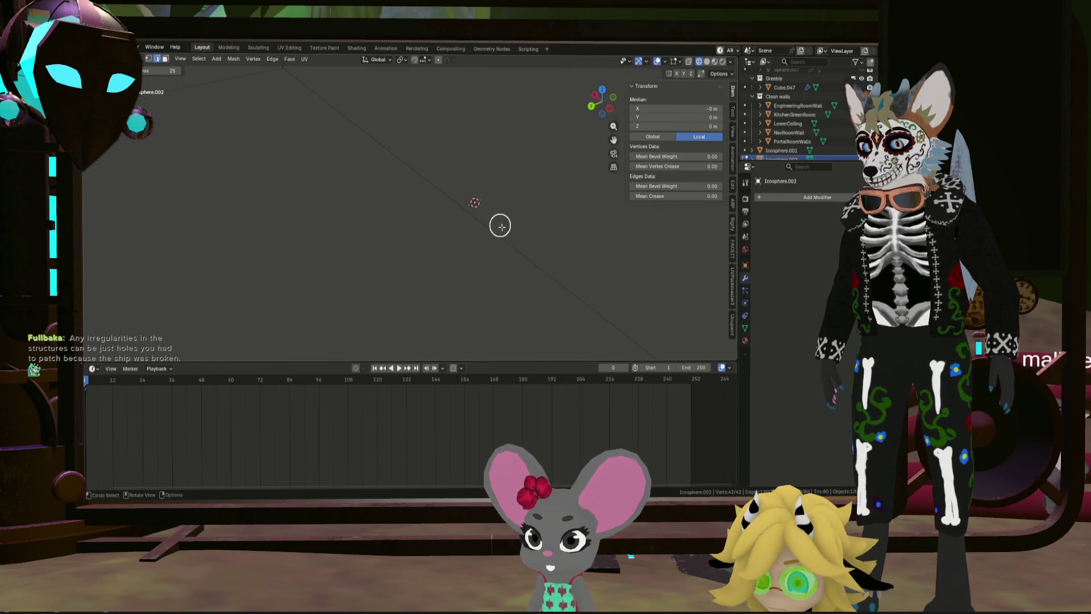
scroll(490, 226, "down", 5)
key("s")
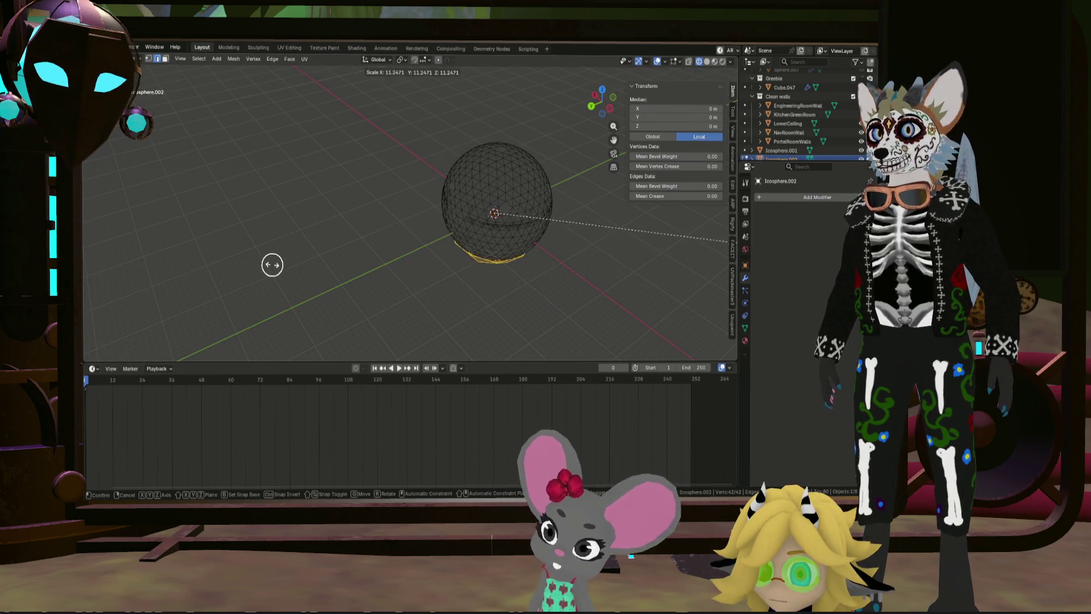
Step: Confirm the scale, then circle-select edges along a path partway around the sphere
left_click(694, 273)
scroll(694, 273, "up", 5)
key("c")
left_click(503, 174)
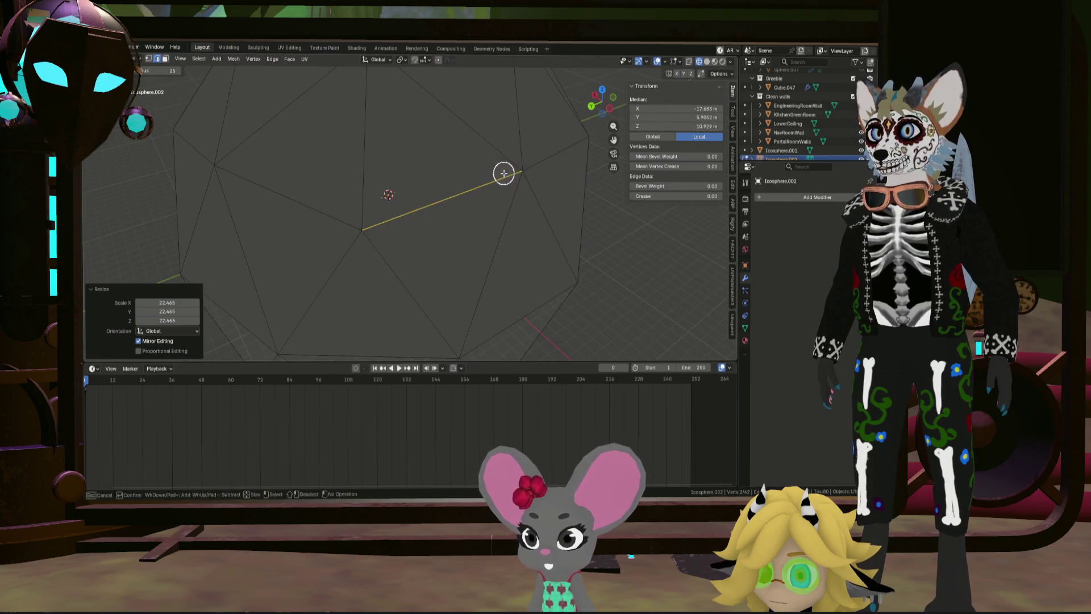
left_click_drag(519, 170, 449, 215)
scroll(383, 222, "down", 3)
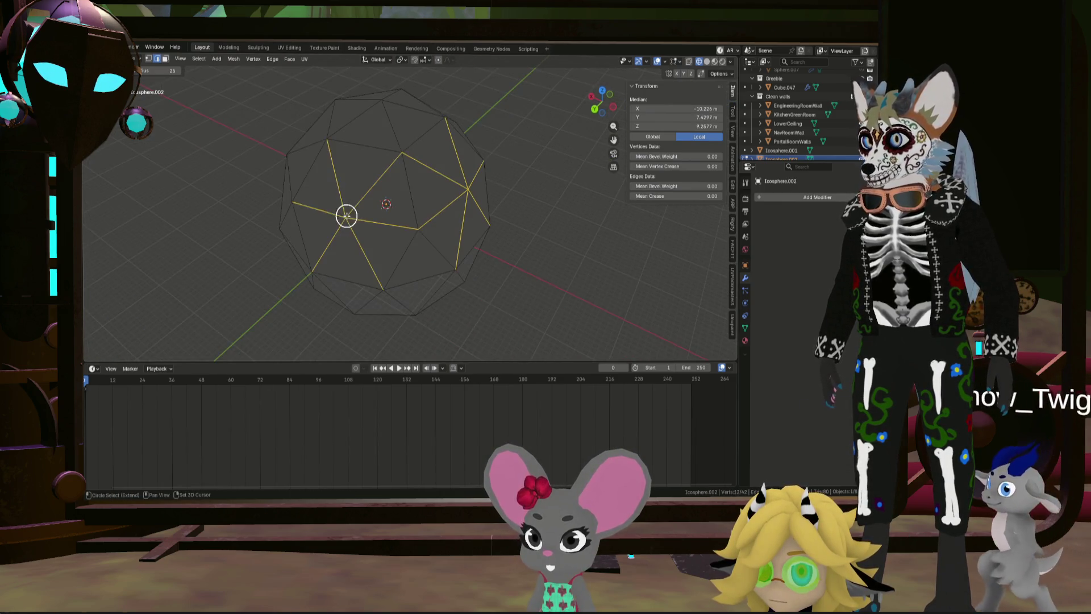
middle_click_drag(346, 215, 464, 241)
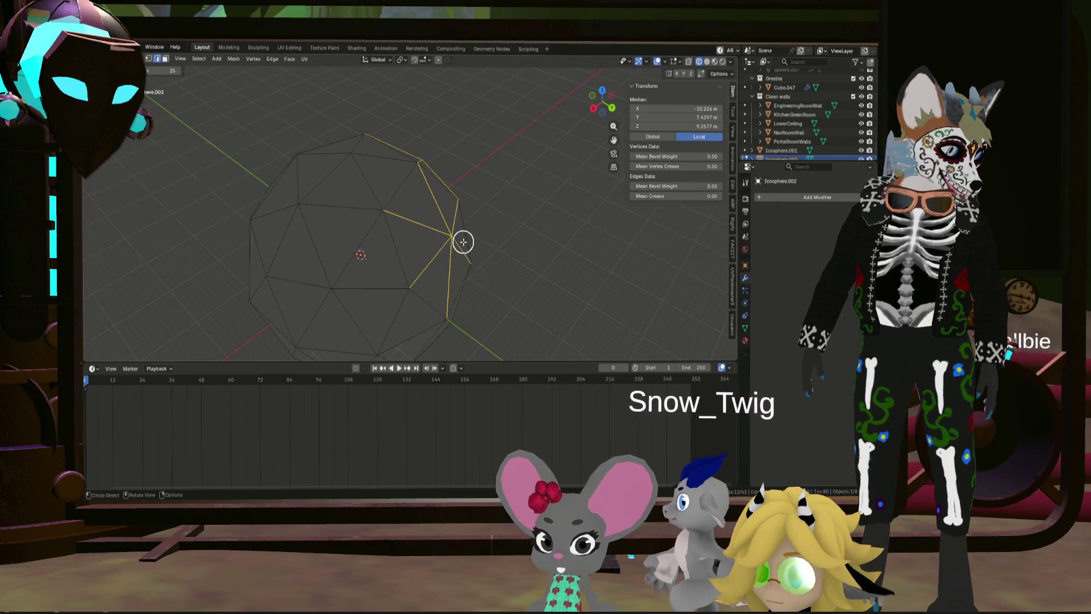
scroll(408, 237, "up", 2)
left_click_drag(408, 237, 278, 300, "shift")
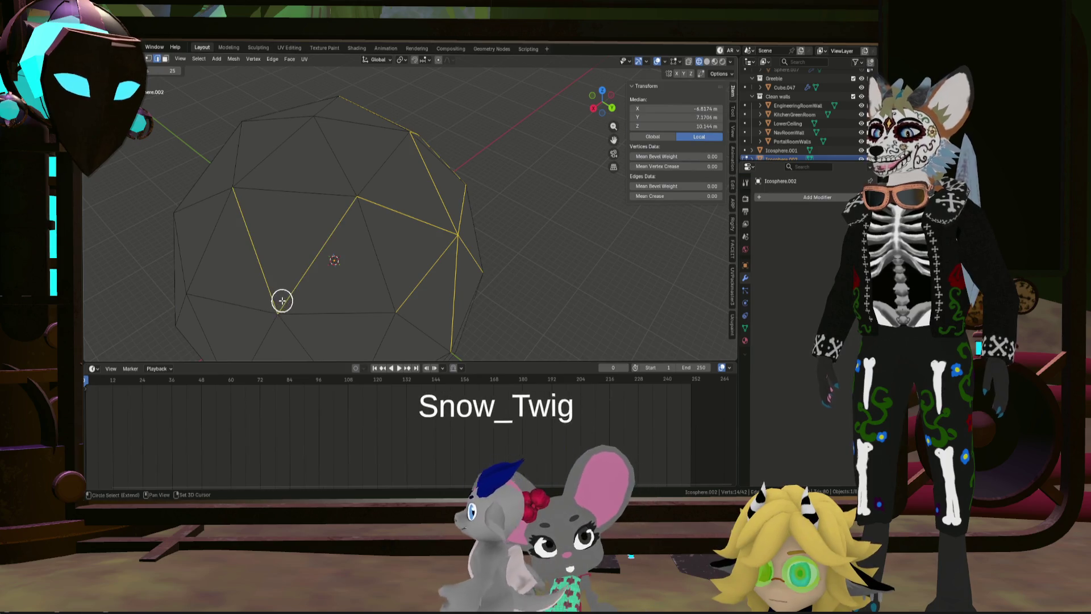
scroll(274, 314, "down", 3)
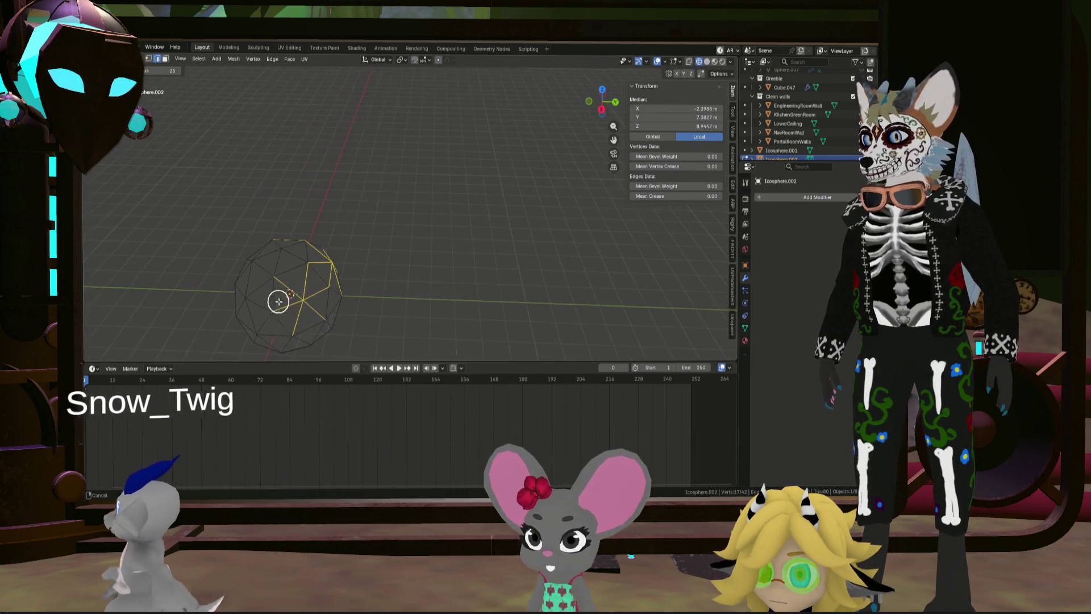
middle_click_drag(275, 314, 348, 316)
left_click_drag(348, 315, 388, 314, "shift")
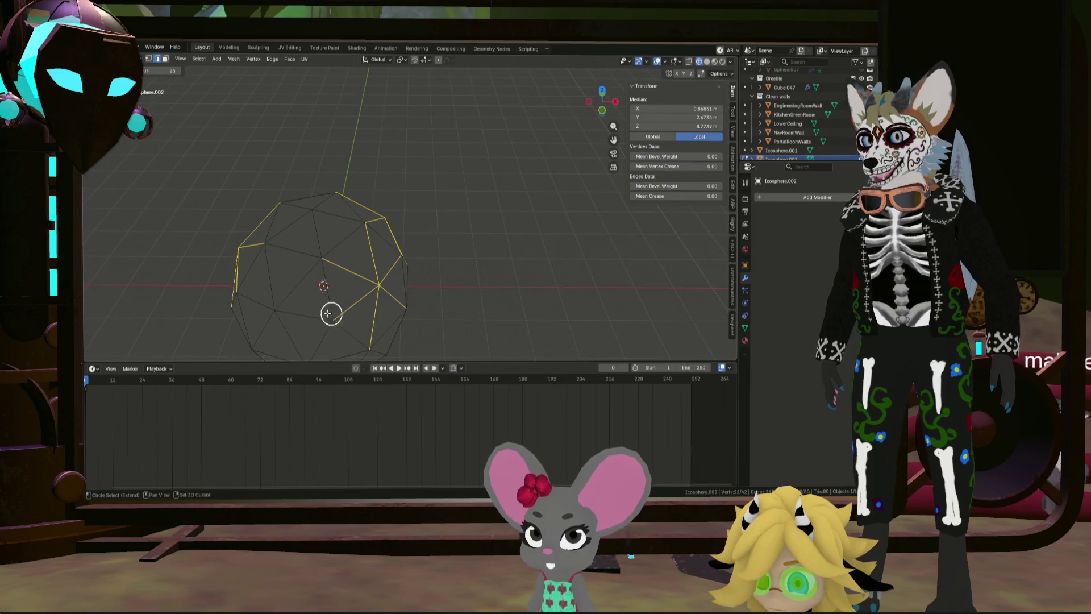
Step: Extend the zig-zag edge selection around the whole sphere and bring up the delete options
middle_click_drag(345, 247, 330, 223)
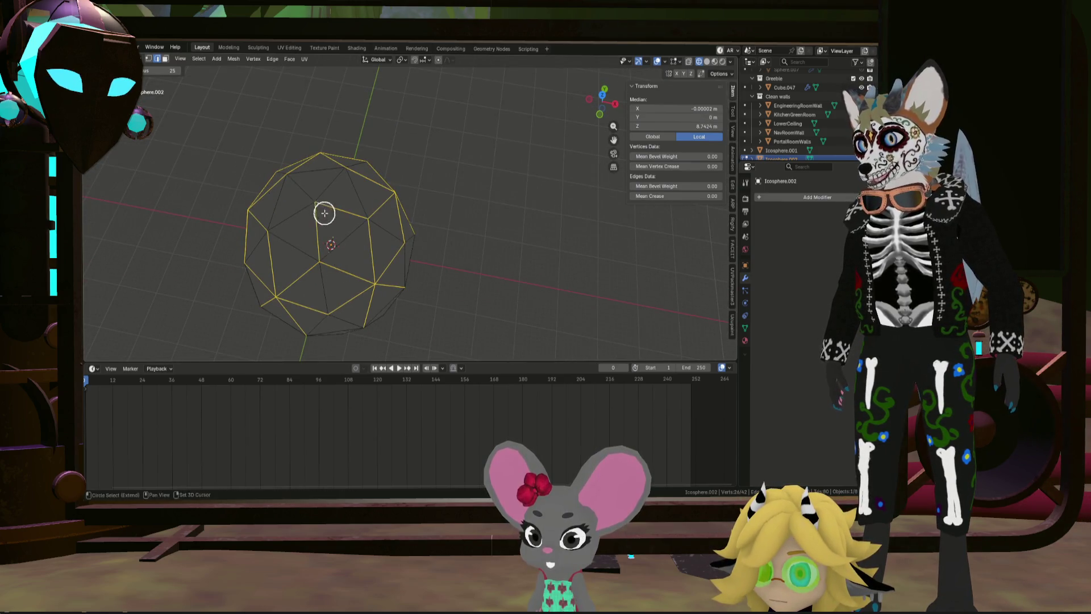
scroll(368, 272, "down", 3)
middle_click_drag(368, 272, 363, 226)
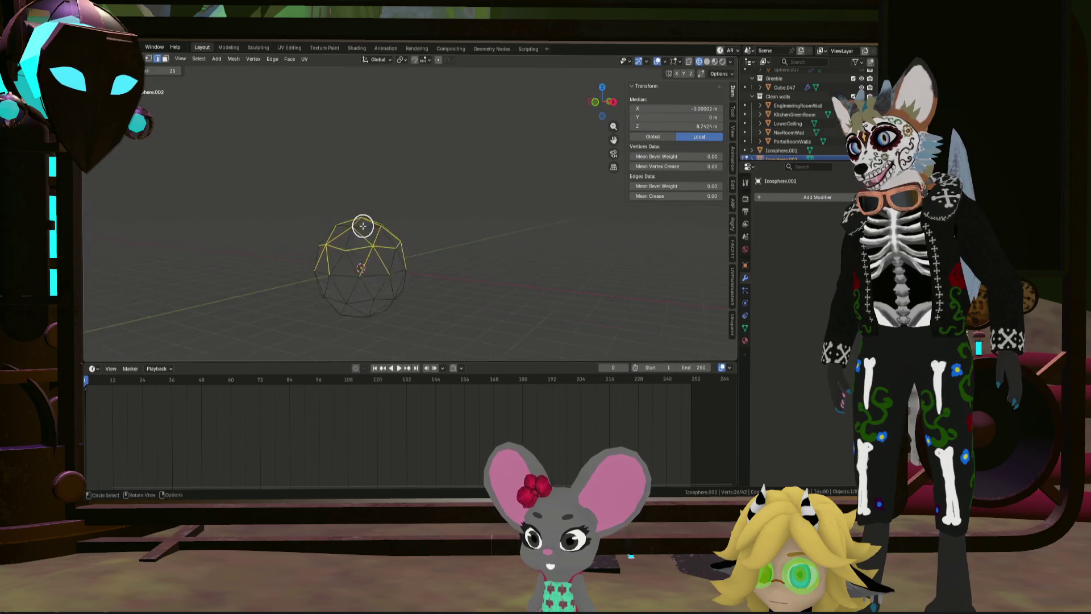
scroll(369, 305, "up", 4)
scroll(354, 263, "down", 4)
middle_click_drag(378, 273, 385, 246)
left_click(356, 285)
mouse_move(416, 206)
middle_mouse_down()
mouse_move(377, 203)
mouse_move(491, 214)
middle_mouse_up()
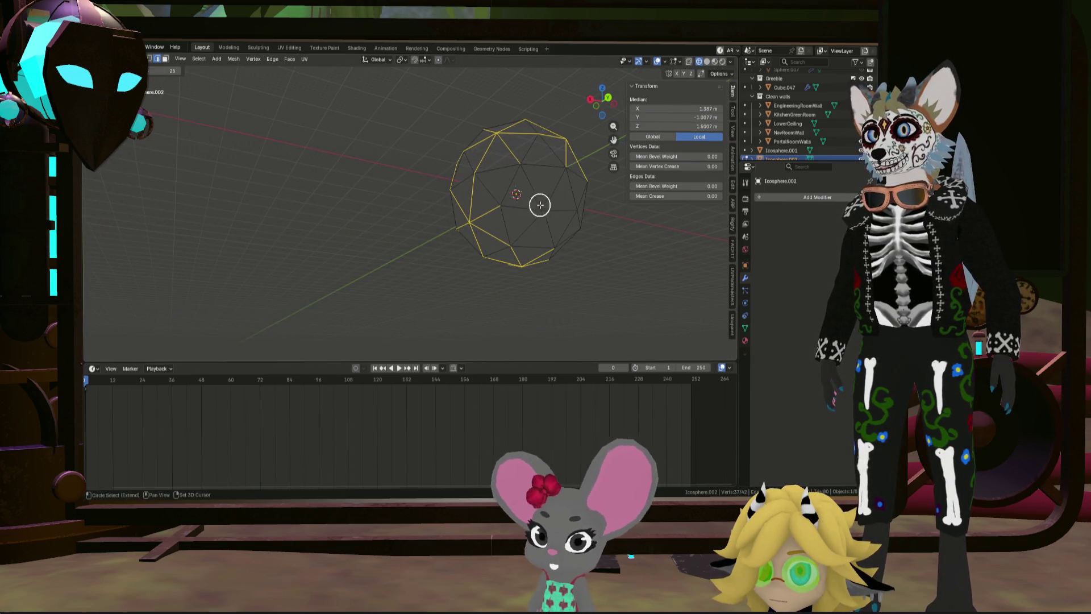
middle_click_drag(588, 211, 500, 219)
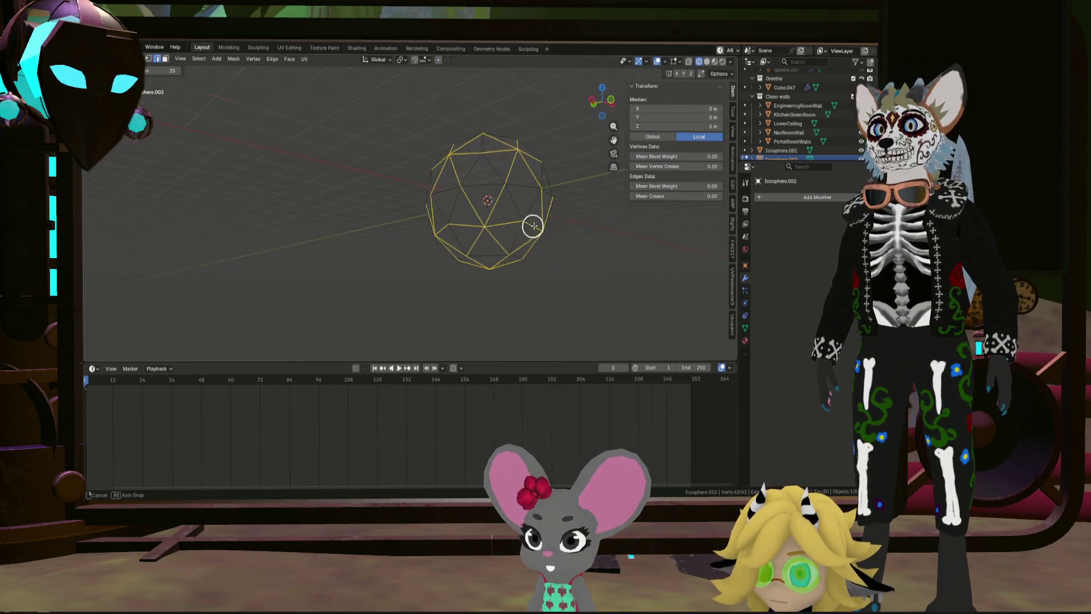
mouse_move(477, 256)
middle_mouse_down()
mouse_move(545, 268)
mouse_move(574, 227)
mouse_move(512, 214)
middle_mouse_up()
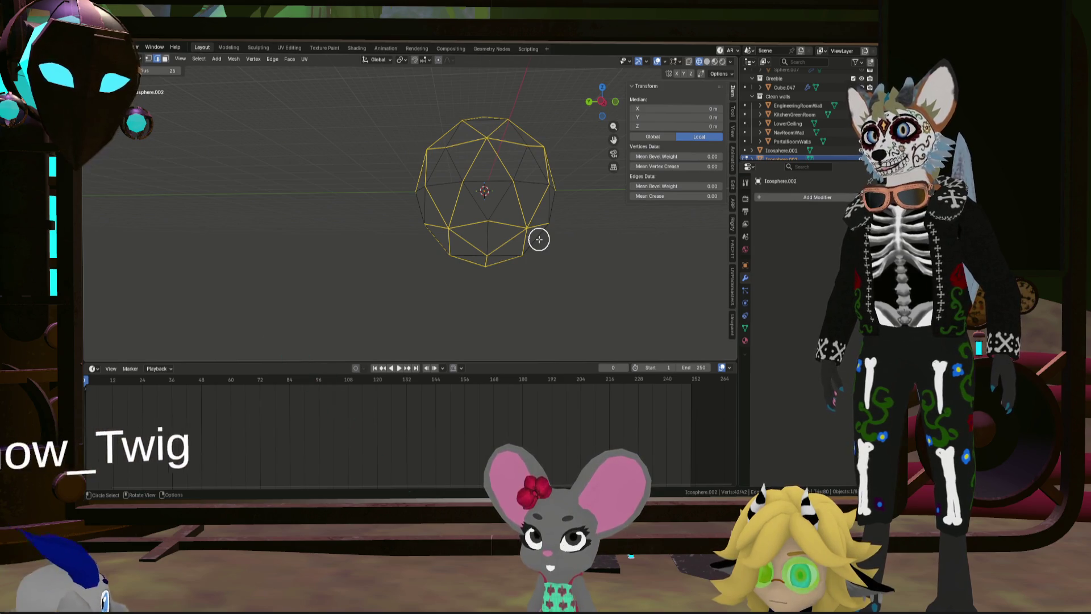
key("x")
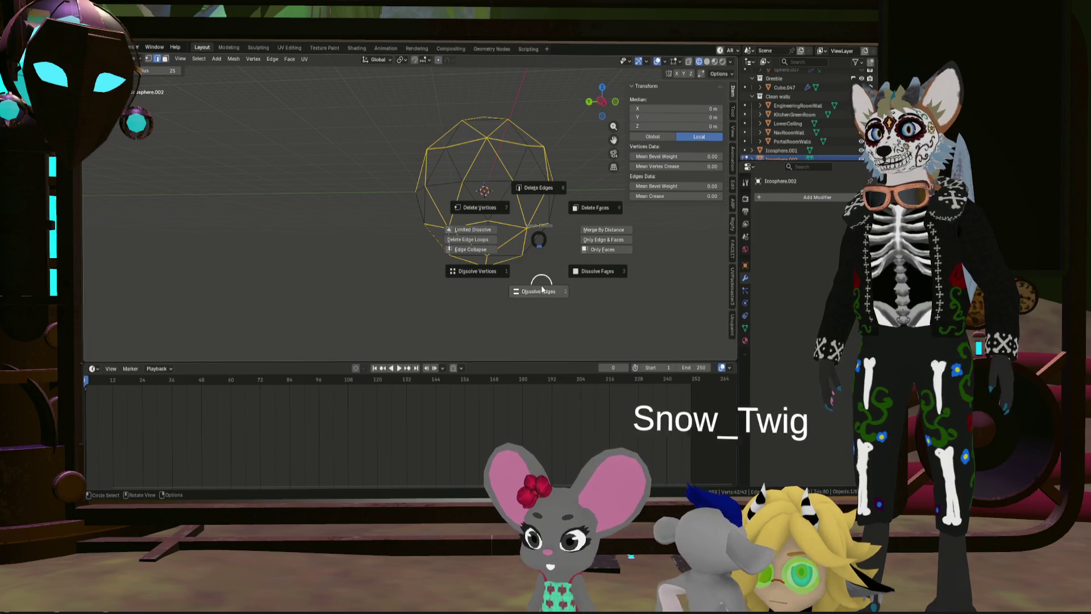
Step: Dissolve the selected edges into large faces, then subdivide the whole mesh
left_click(542, 290)
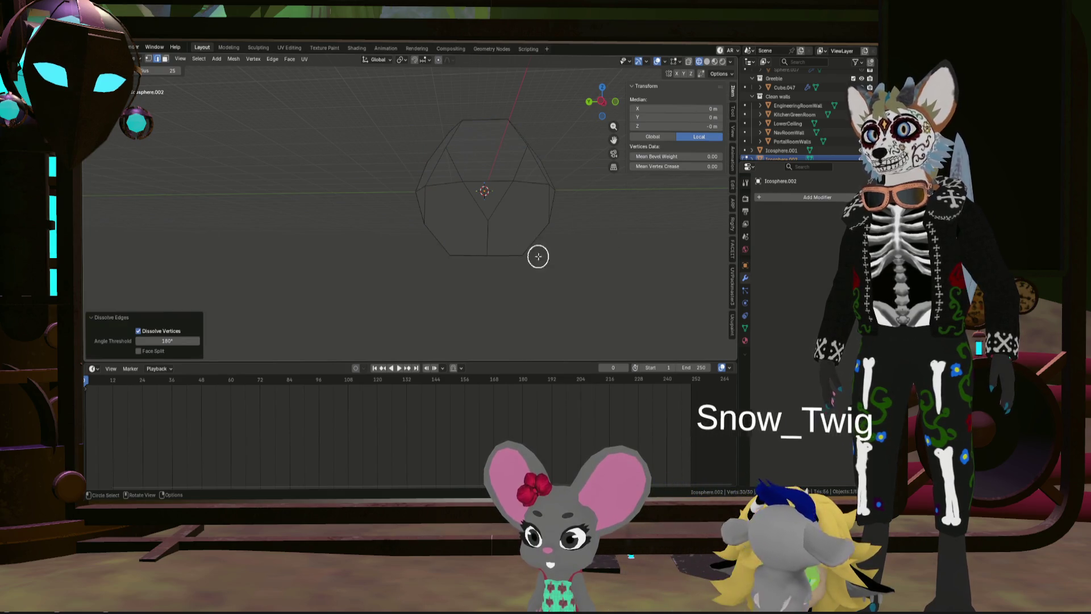
mouse_move(462, 250)
middle_mouse_down()
mouse_move(387, 239)
mouse_move(491, 256)
mouse_move(500, 239)
middle_mouse_up()
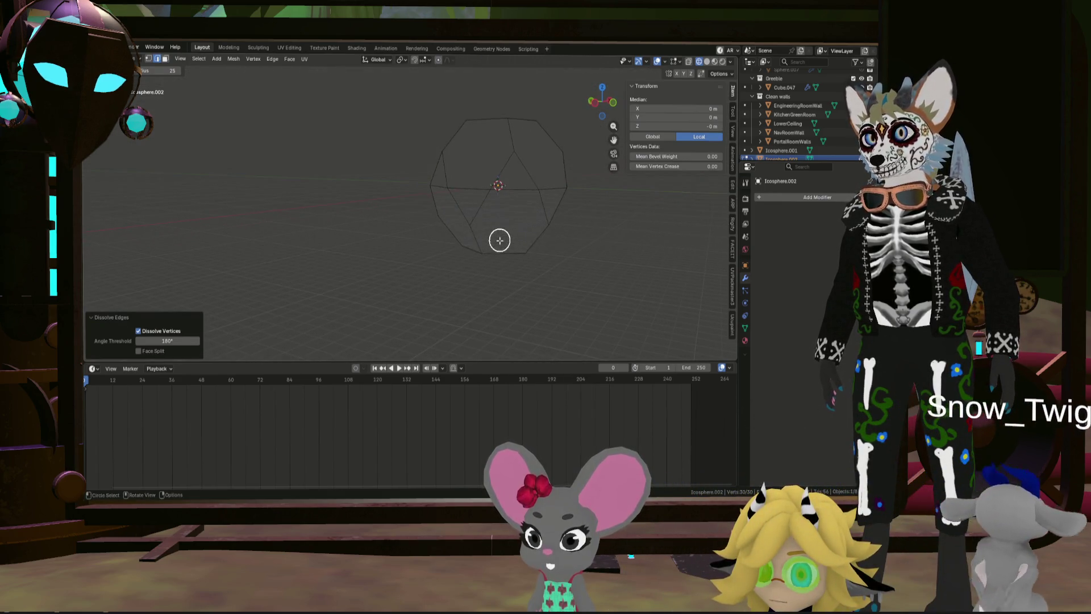
key("a")
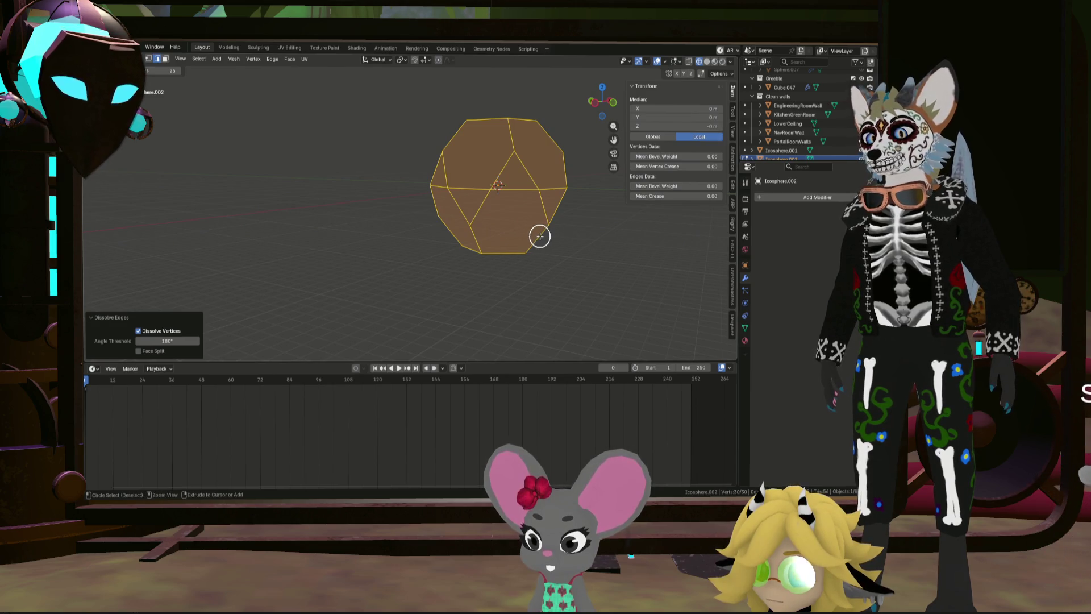
right_click(539, 235)
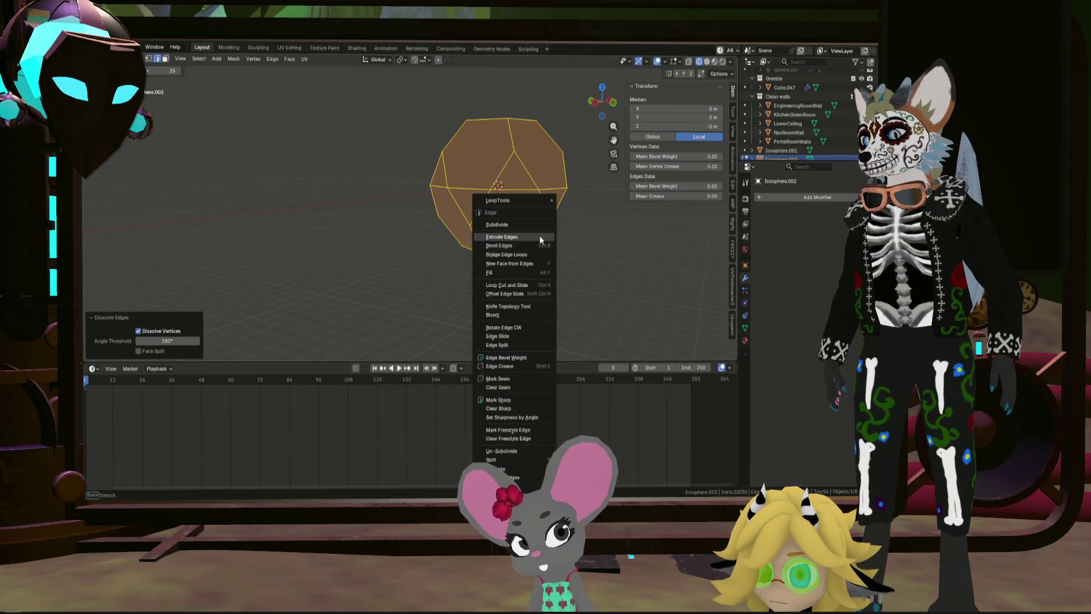
left_click(541, 224)
Step: Deselect everything and inspect the band of small triangles around the middle
mouse_move(541, 228)
middle_mouse_down()
mouse_move(439, 223)
mouse_move(541, 180)
mouse_move(529, 221)
mouse_move(605, 255)
middle_mouse_up()
key("alt+a")
scroll(529, 222, "down", 3)
scroll(515, 259, "up", 2)
mouse_move(483, 233)
middle_mouse_down()
mouse_move(551, 205)
mouse_move(534, 165)
mouse_move(460, 248)
mouse_move(389, 239)
middle_mouse_up()
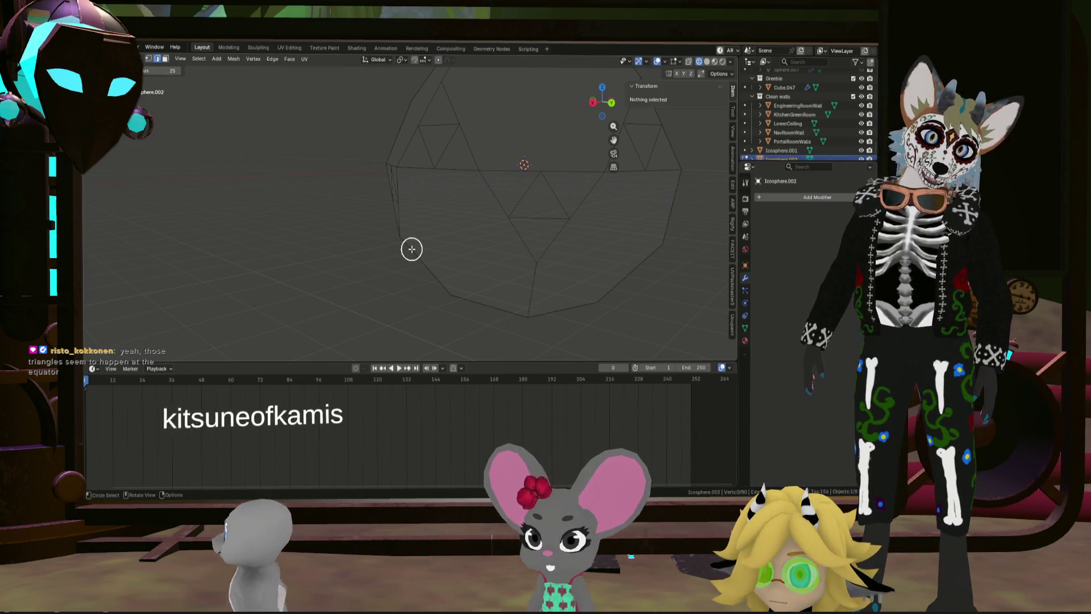
scroll(431, 148, "down", 4)
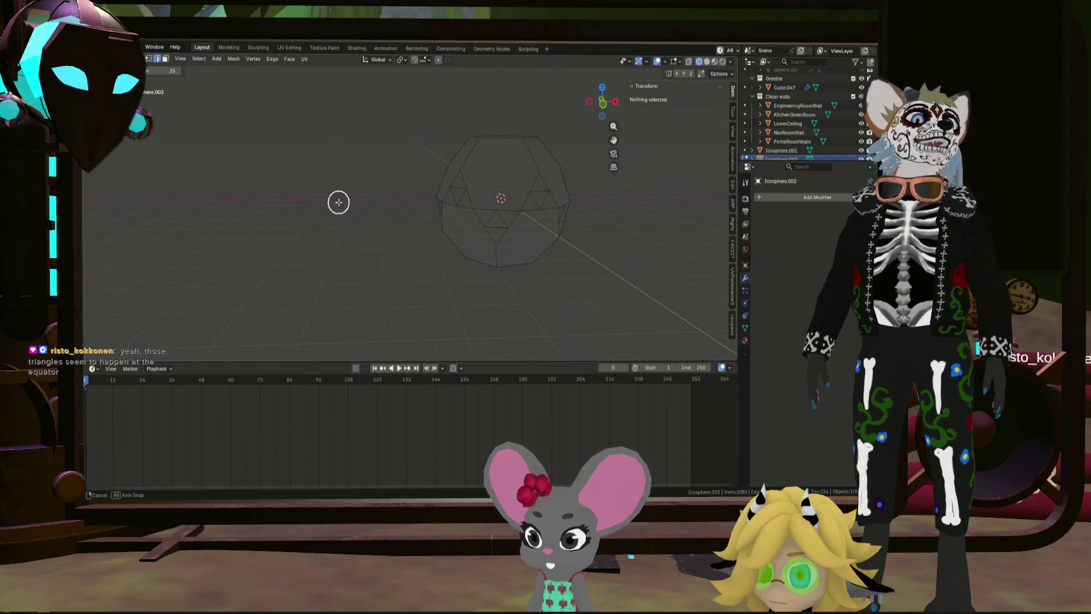
scroll(523, 190, "up", 3)
mouse_move(523, 190)
middle_mouse_down()
mouse_move(471, 177)
mouse_move(498, 177)
middle_mouse_up()
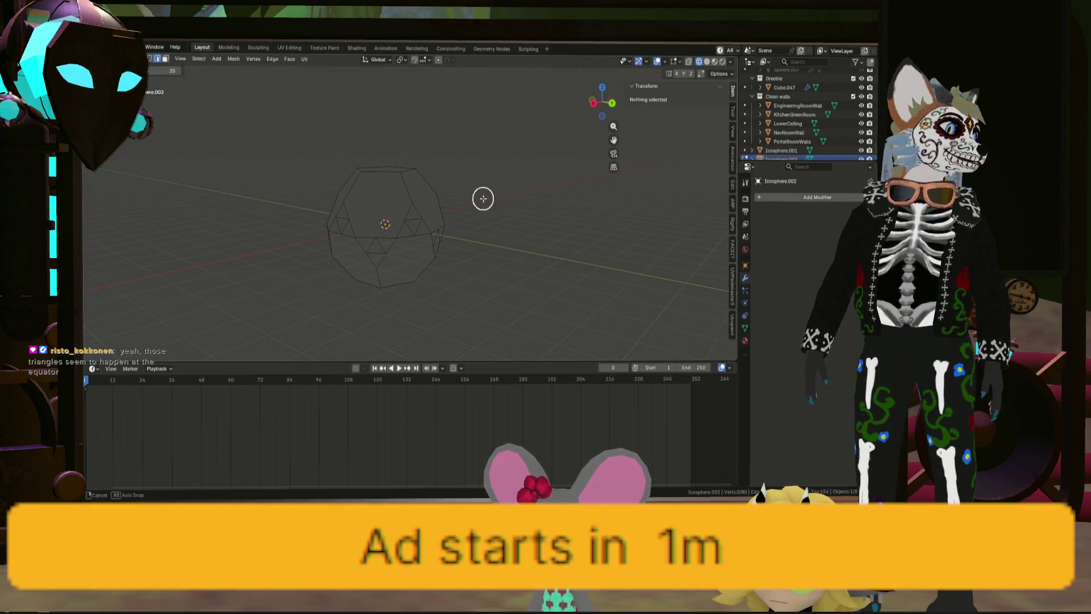
Step: Add a Subdivision Surface modifier to the sphere and view the smoothed result
left_click(774, 197)
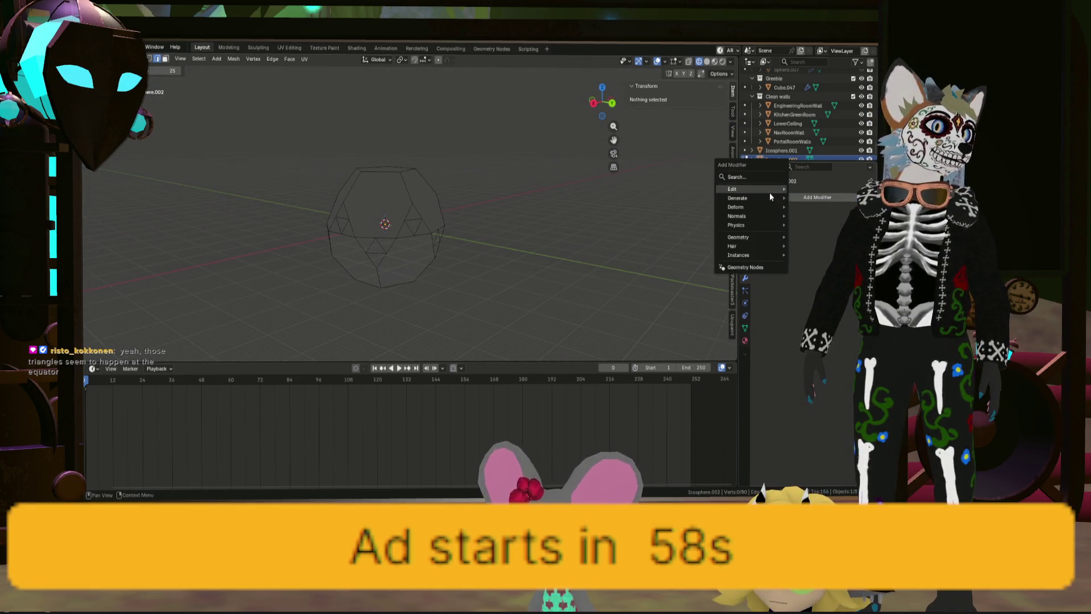
key("a")
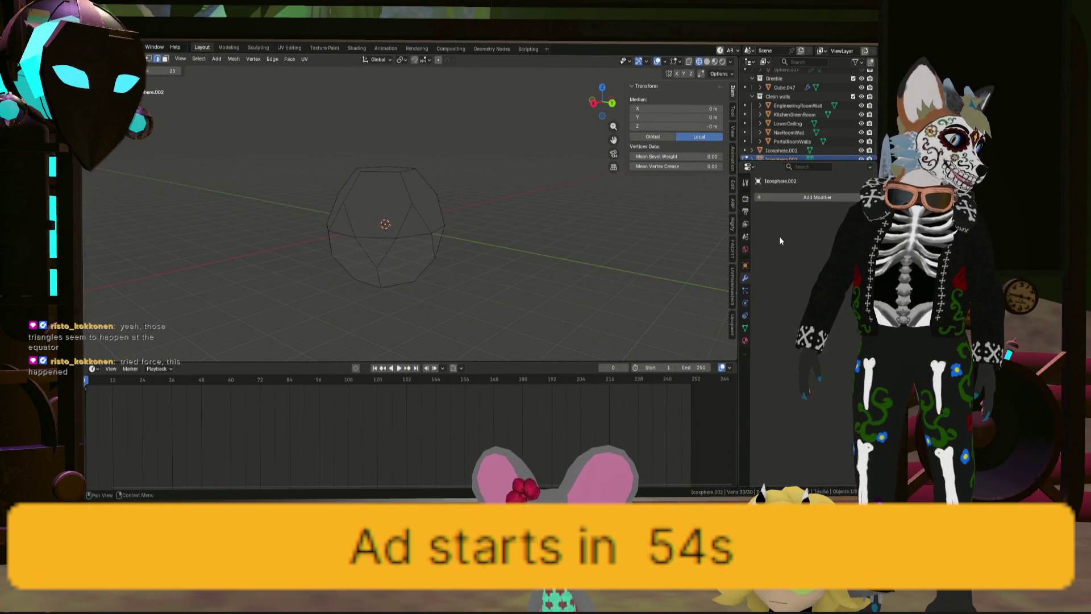
left_click(779, 196)
mouse_move(743, 197)
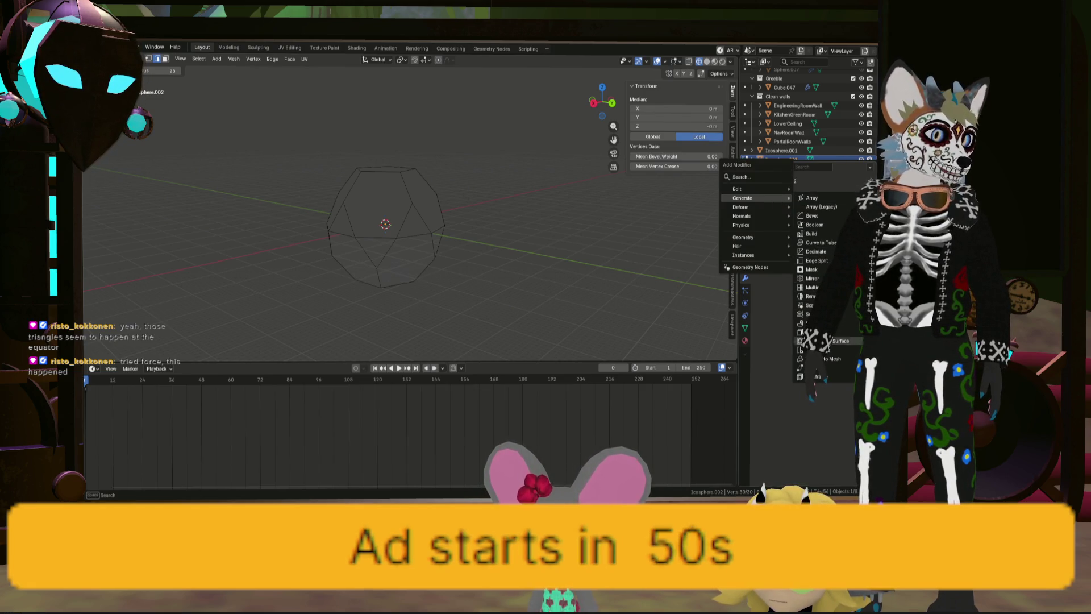
left_click(819, 341)
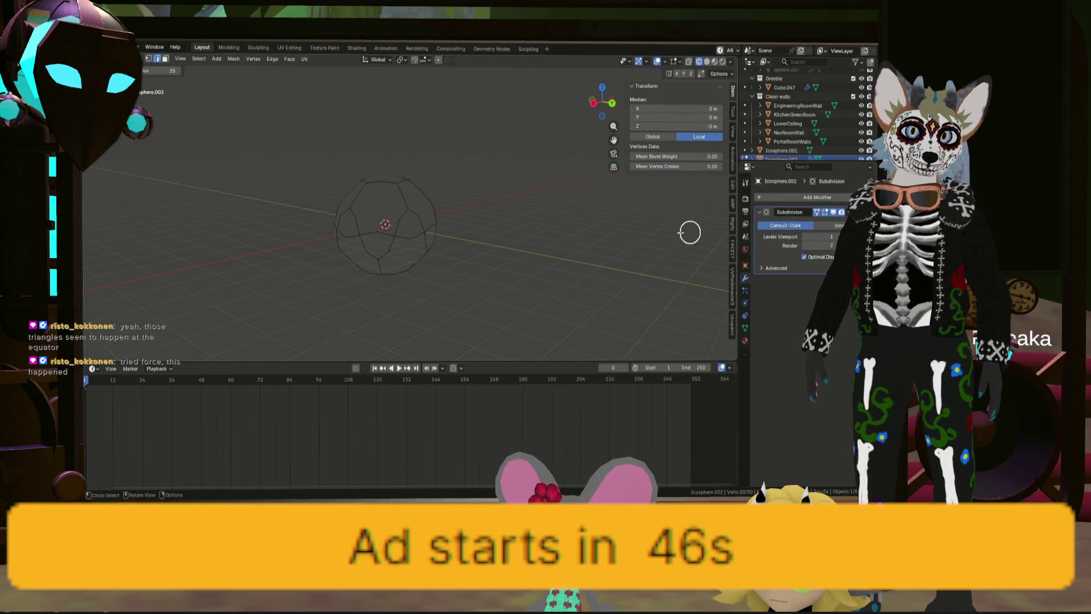
scroll(356, 215, "up", 5)
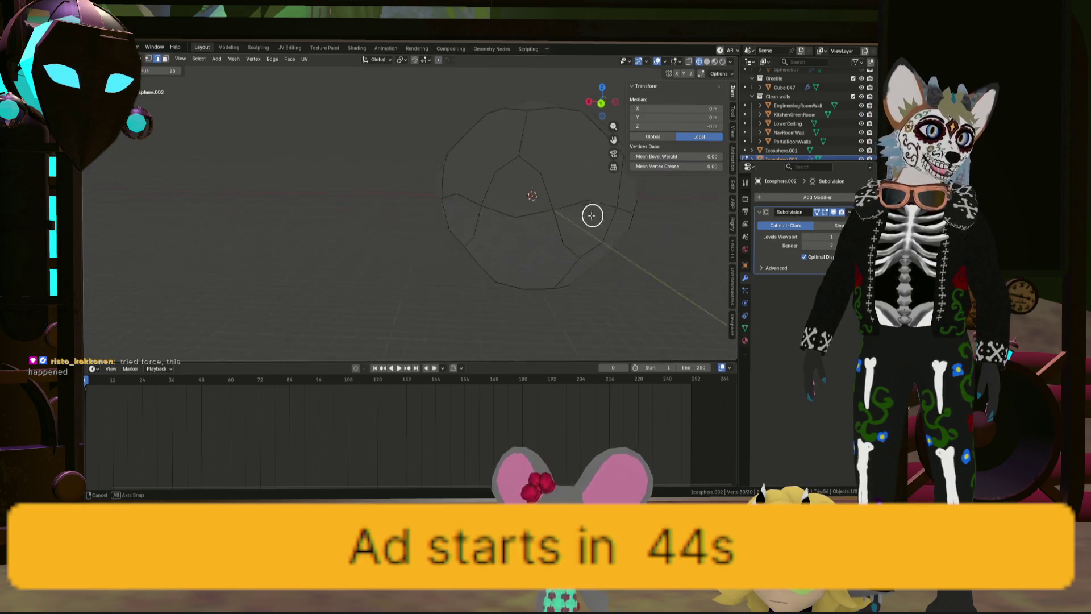
mouse_move(519, 217)
middle_mouse_down()
mouse_move(455, 235)
mouse_move(586, 173)
middle_mouse_up()
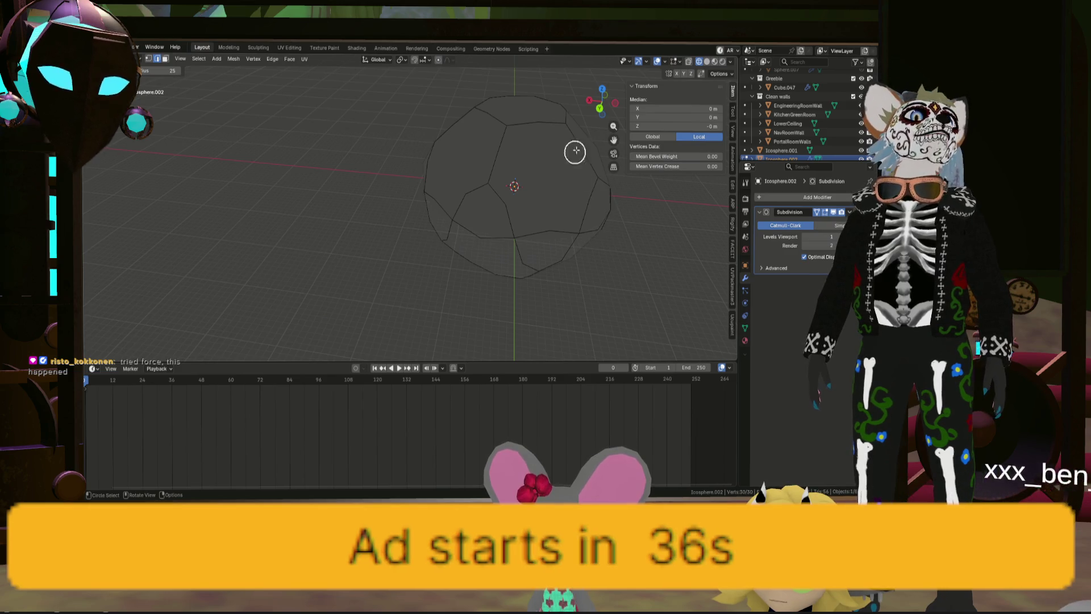
Step: Return to Object Mode with the Subdivision modifier removed, leaving a faceted low-poly shape
right_click(511, 150)
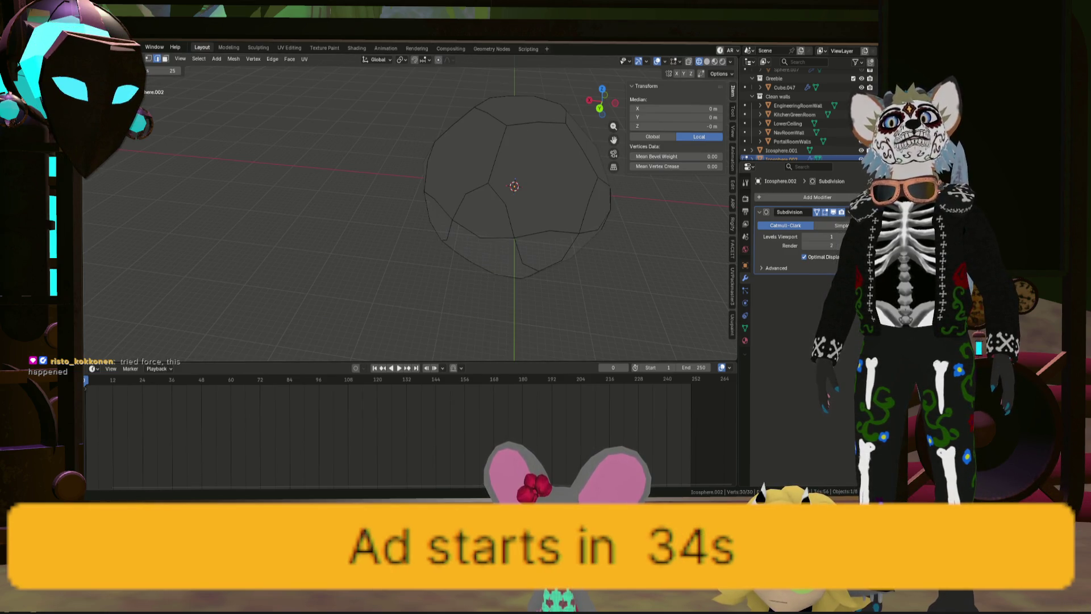
key("Tab")
key("ctrl+x")
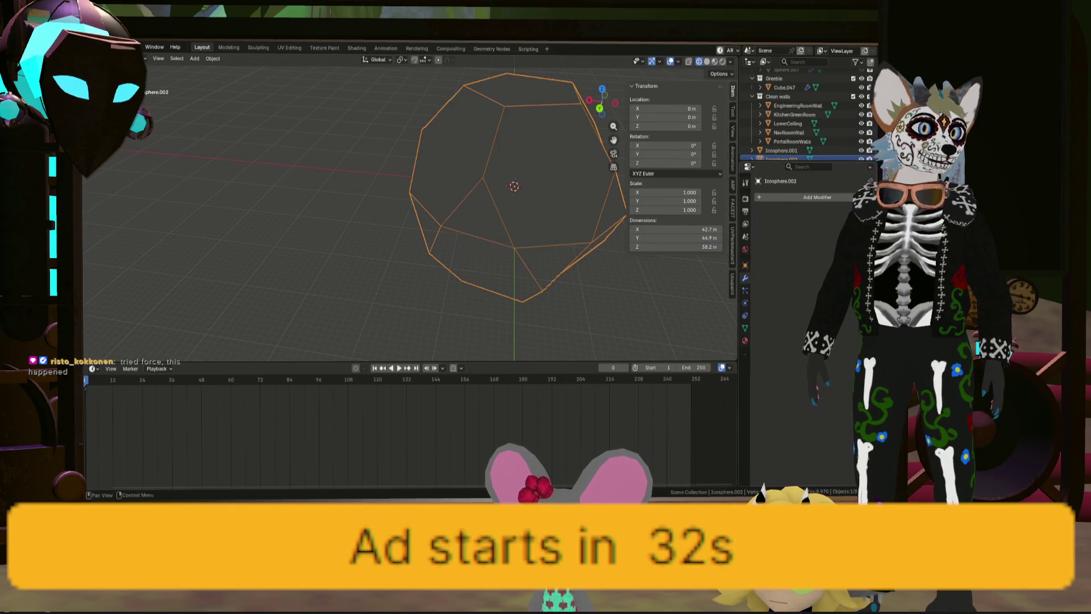
mouse_move(543, 190)
middle_mouse_down()
mouse_move(540, 155)
mouse_move(660, 193)
mouse_move(652, 176)
mouse_move(572, 172)
mouse_move(487, 187)
middle_mouse_up()
scroll(540, 155, "down", 3)
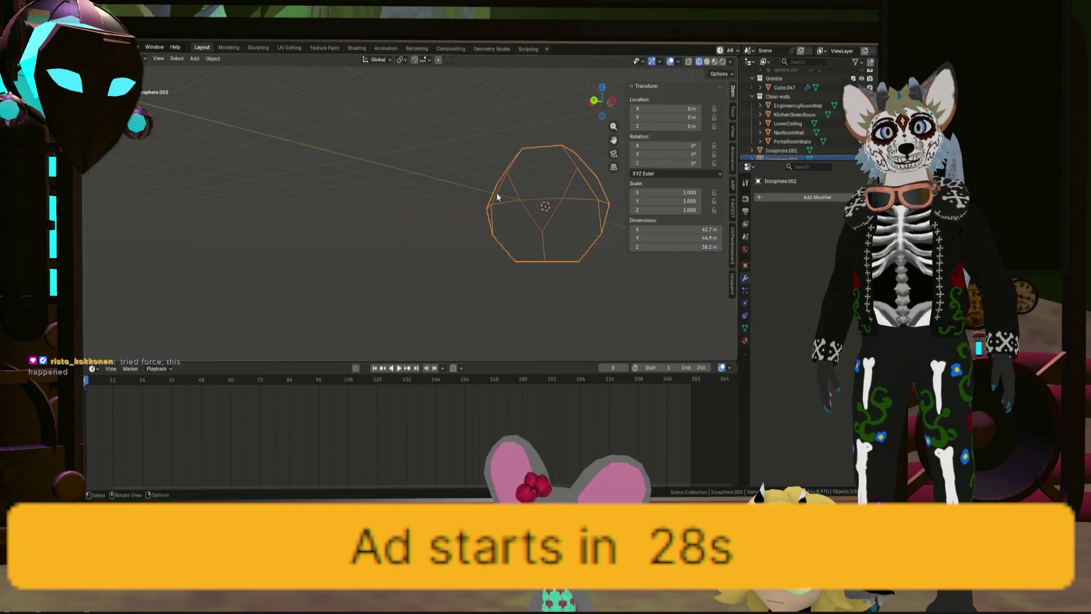
mouse_move(603, 223)
middle_mouse_down()
mouse_move(541, 236)
mouse_move(572, 218)
mouse_move(540, 273)
mouse_move(598, 271)
mouse_move(581, 233)
mouse_move(488, 240)
mouse_move(463, 211)
mouse_move(570, 212)
mouse_move(516, 231)
middle_mouse_up()
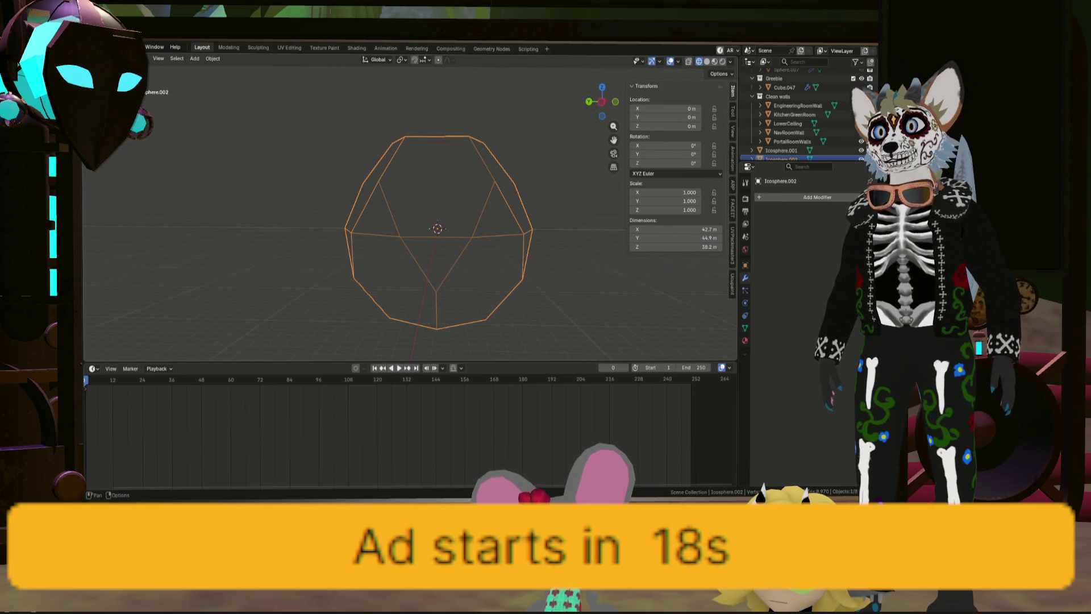
Step: Make the dense Icosphere.001 the active object and frame it in the view
key("Tab")
key("c")
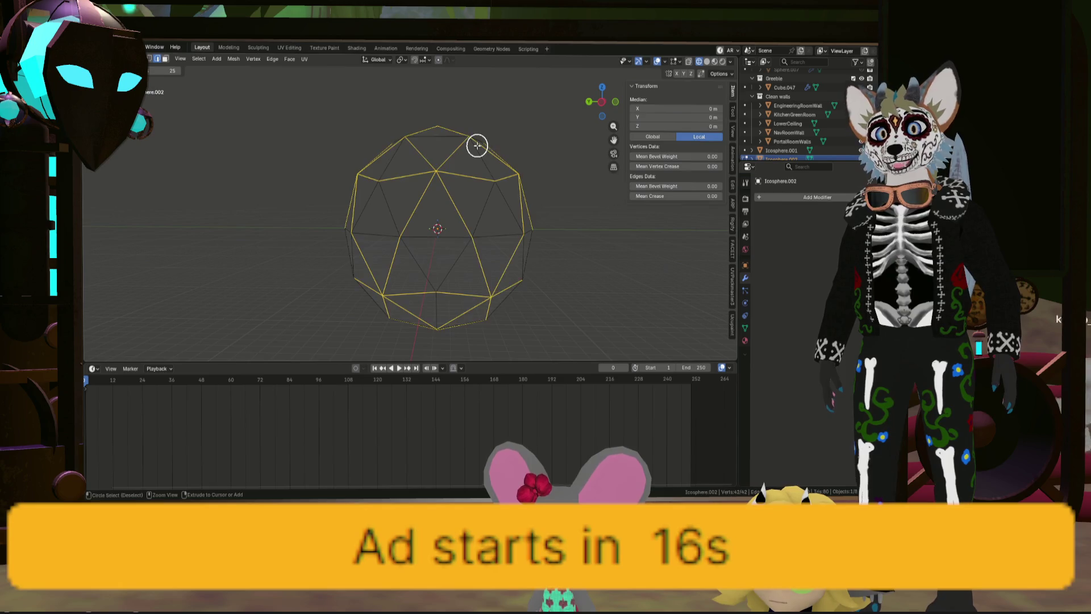
middle_click_drag(477, 145, 367, 175)
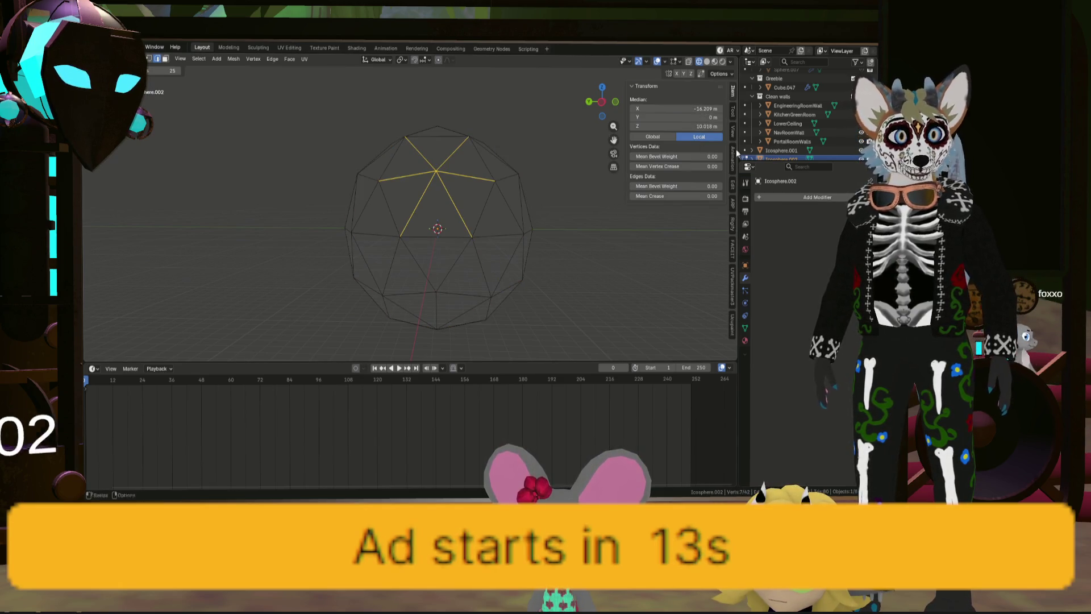
left_click(862, 149)
left_click(862, 150)
left_click(785, 150)
key("KP_Decimal")
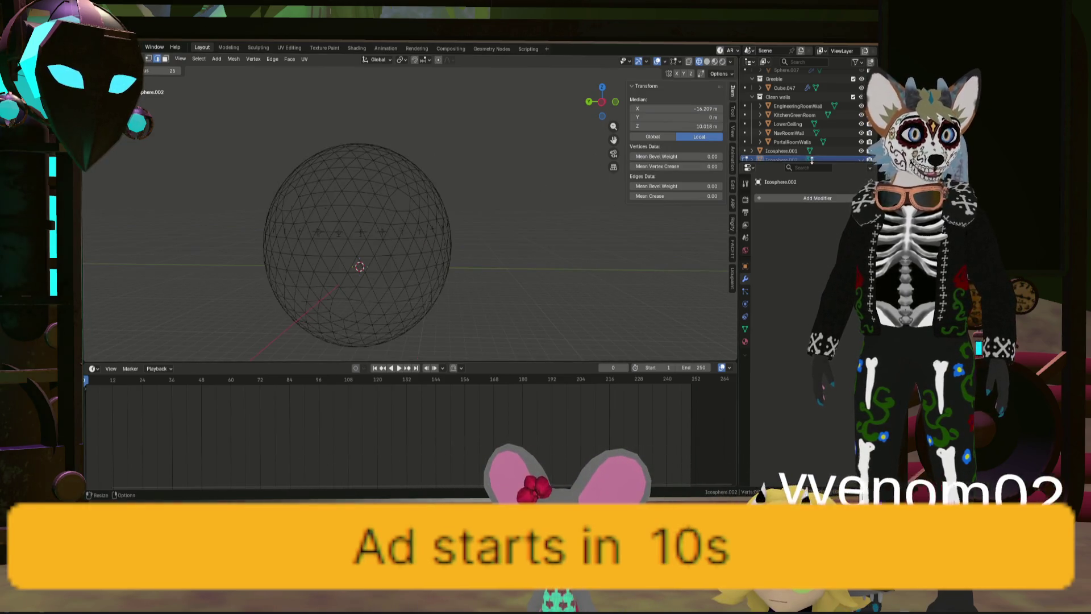
scroll(349, 185, "up", 3)
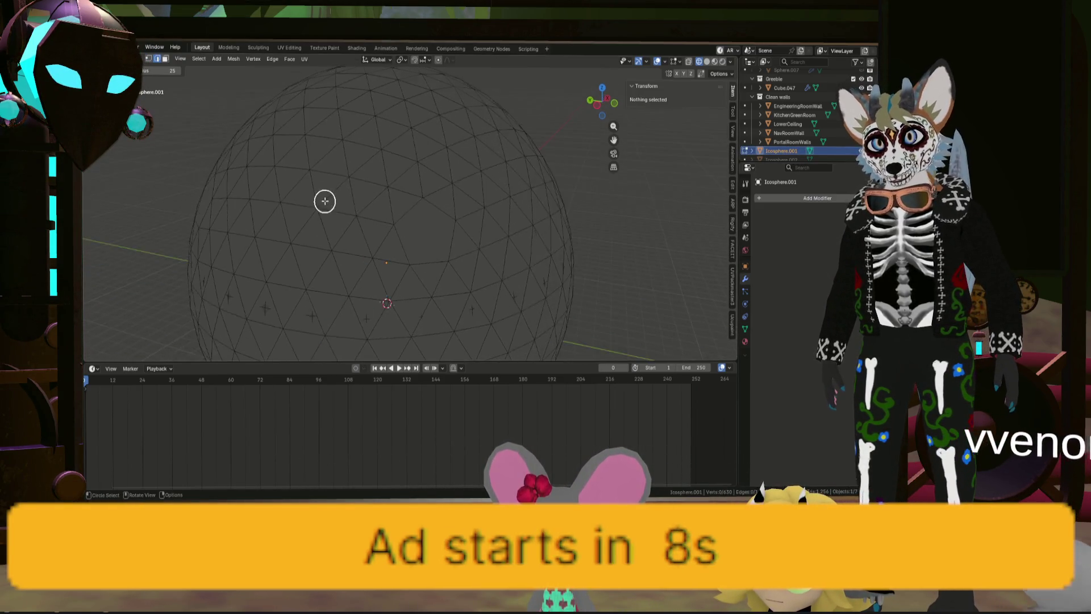
scroll(417, 199, "down", 4)
mouse_move(417, 200)
middle_mouse_down()
mouse_move(419, 185)
mouse_move(484, 197)
mouse_move(500, 225)
middle_mouse_up()
Step: Enter Edit Mode on the dense sphere and inspect it inside and out, picking single vertices
key("Tab")
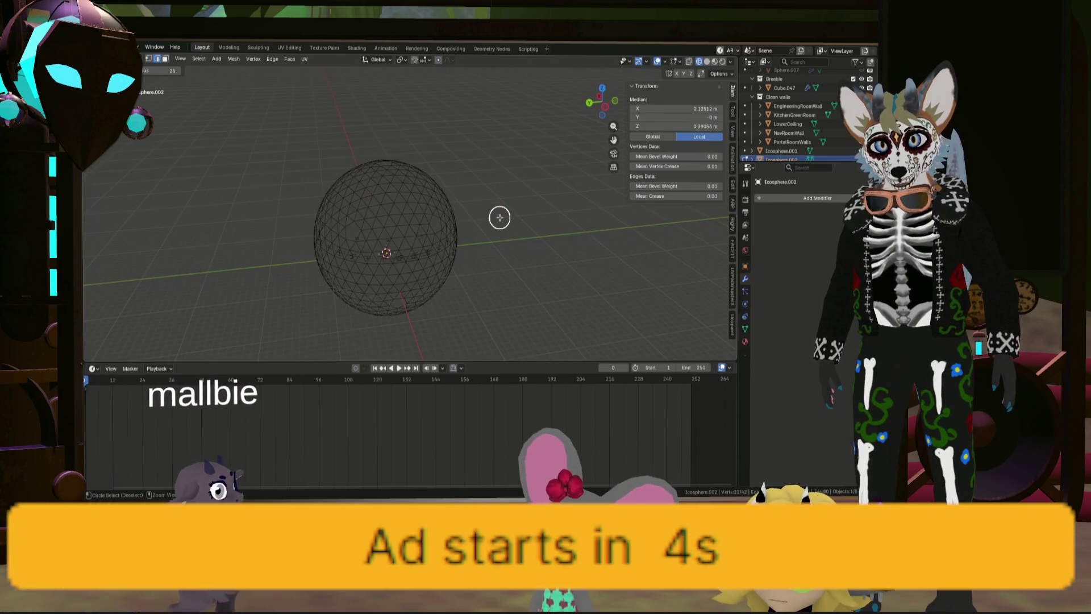
key("a")
key("Tab")
key("c")
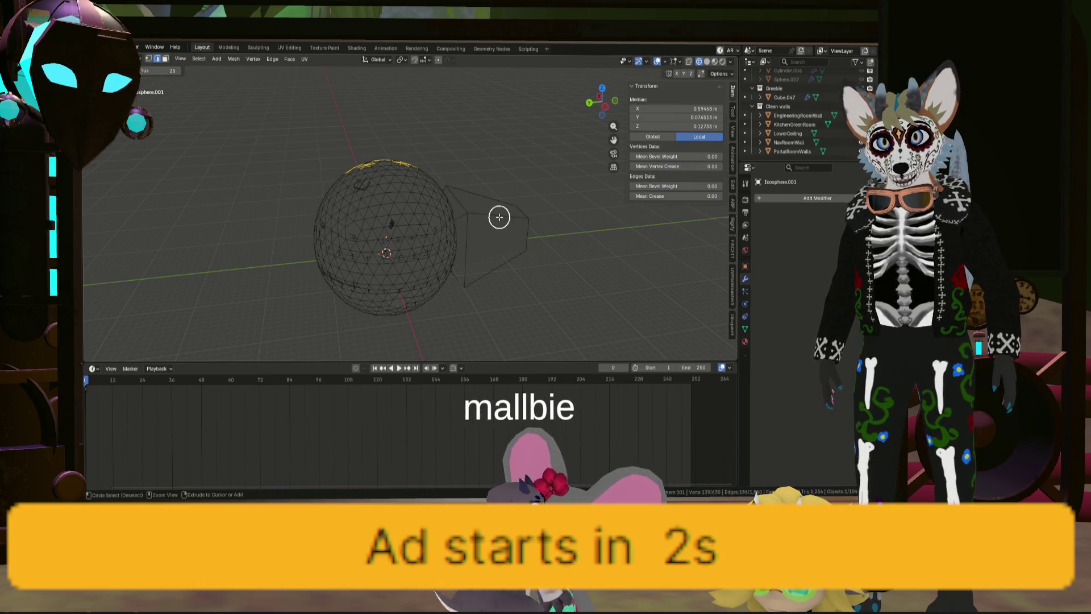
middle_click(498, 212)
key("ctrl+z")
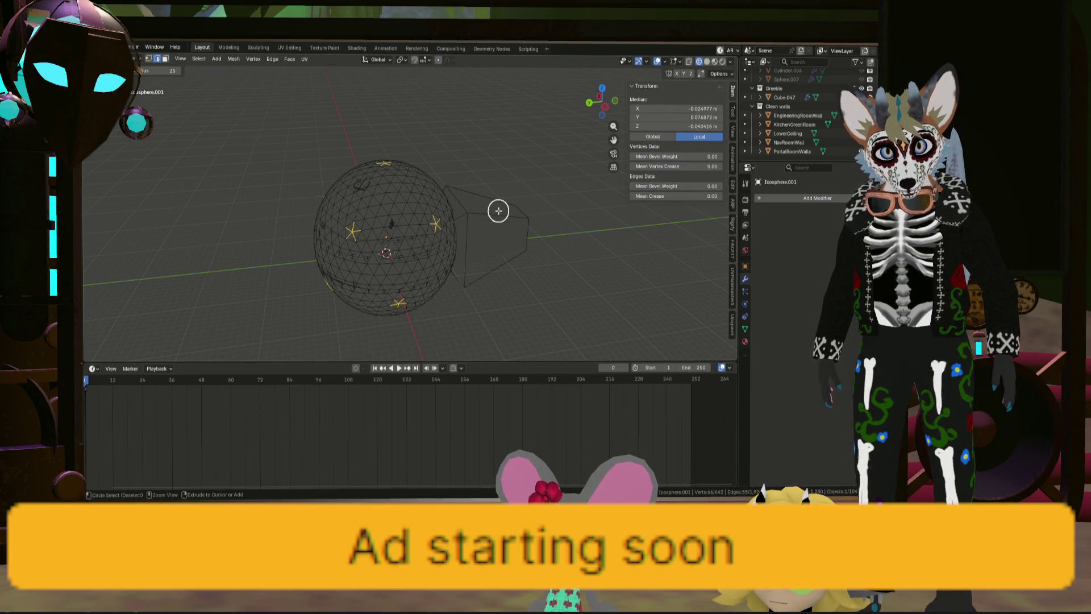
middle_click_drag(412, 197, 471, 194)
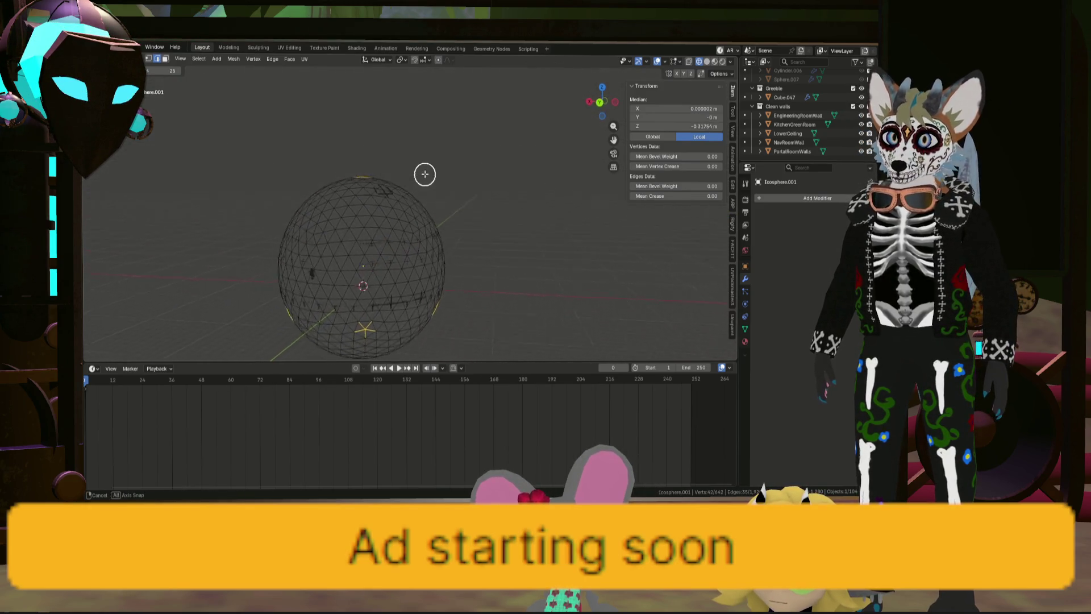
middle_click_drag(434, 165, 440, 163)
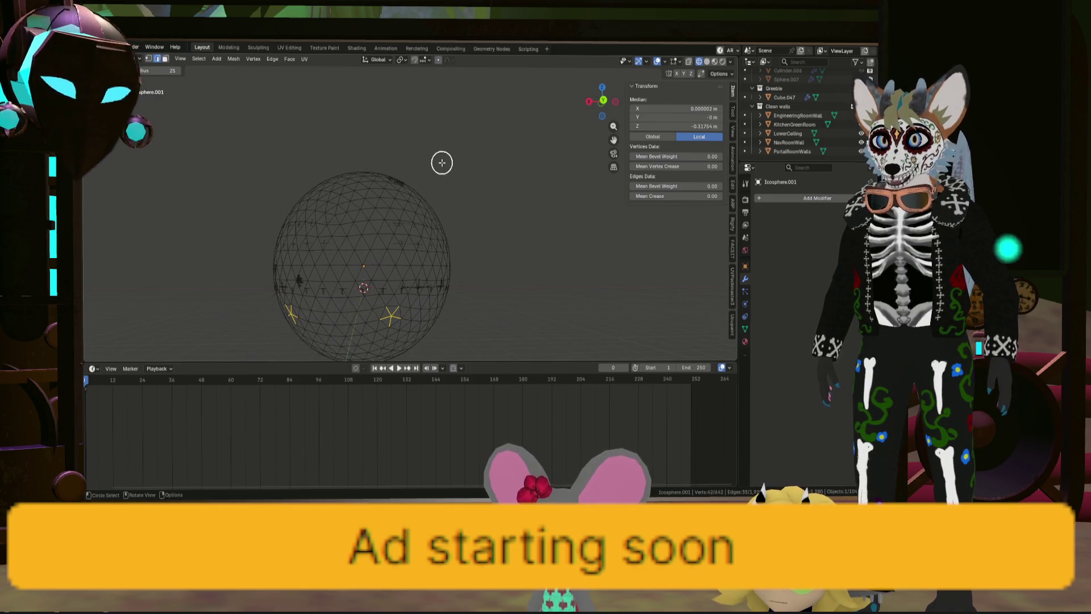
scroll(335, 257, "up", 5)
scroll(333, 273, "up", 4)
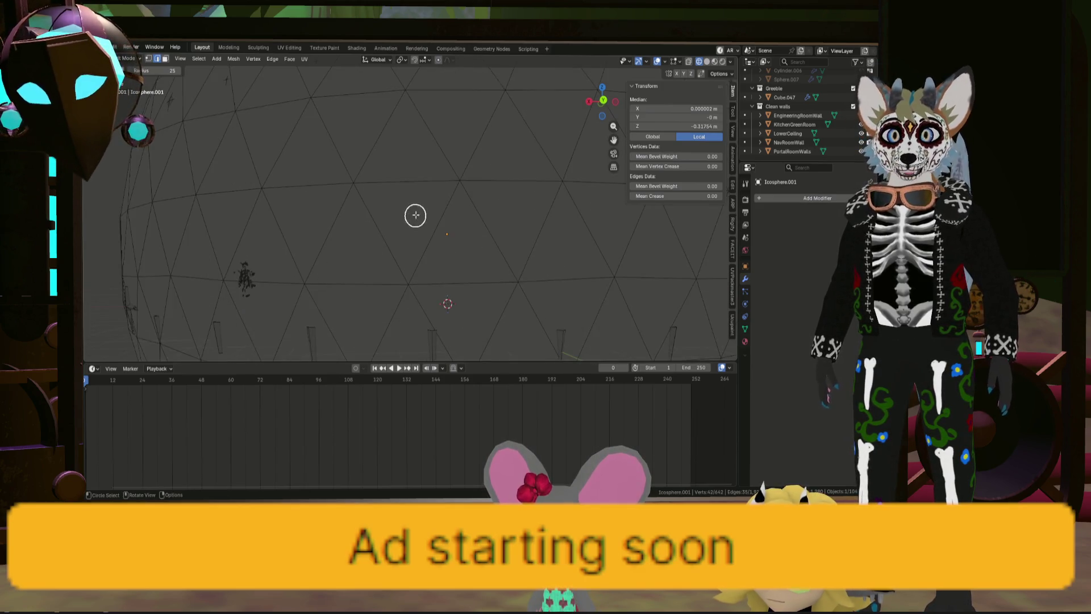
middle_click_drag(512, 159, 546, 136, "shift")
scroll(568, 241, "down", 6)
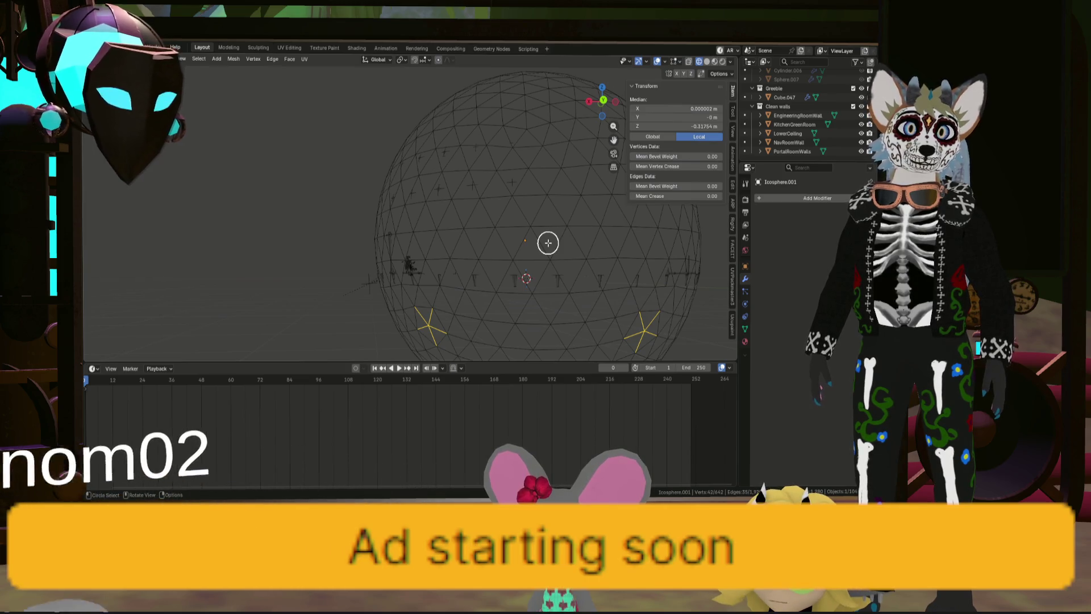
scroll(549, 243, "down", 2)
scroll(597, 231, "up", 2)
mouse_move(597, 236)
middle_mouse_down()
mouse_move(532, 236)
mouse_move(472, 172)
middle_mouse_up()
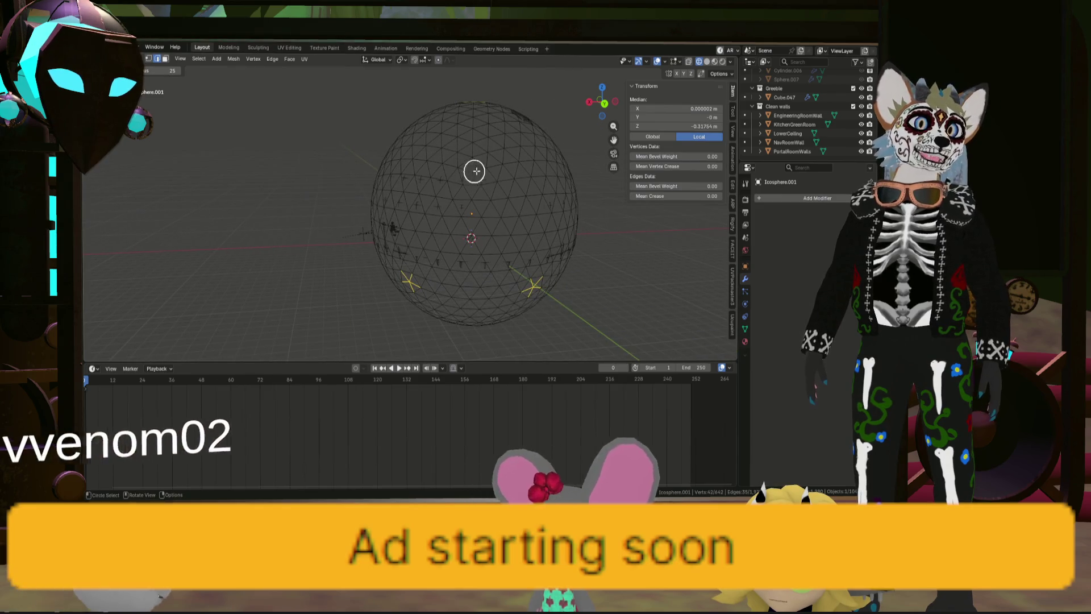
left_click(471, 175)
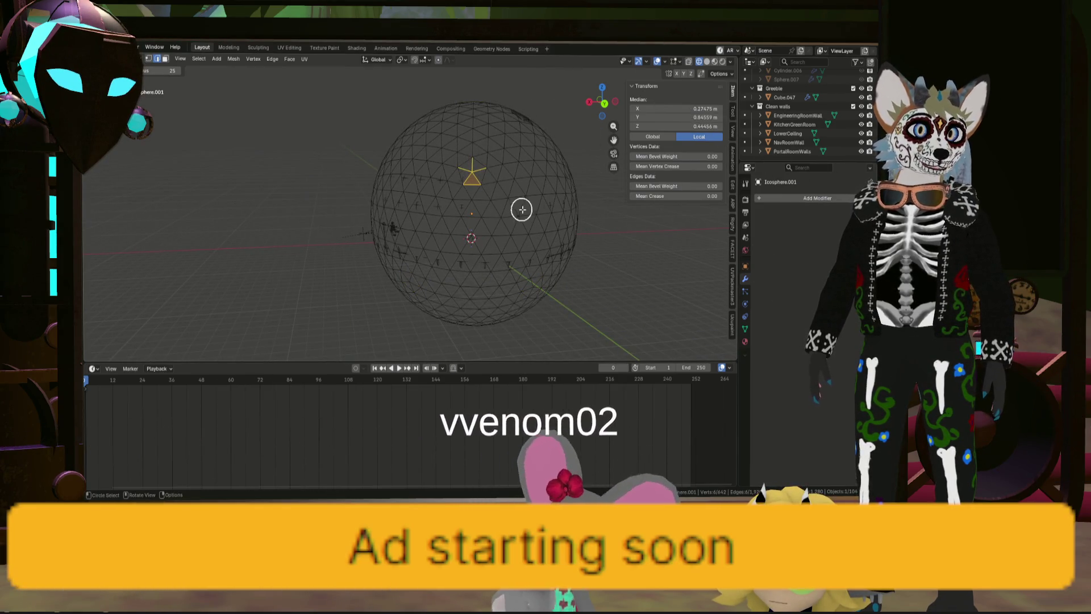
left_click(518, 214)
scroll(810, 119, "up", 2)
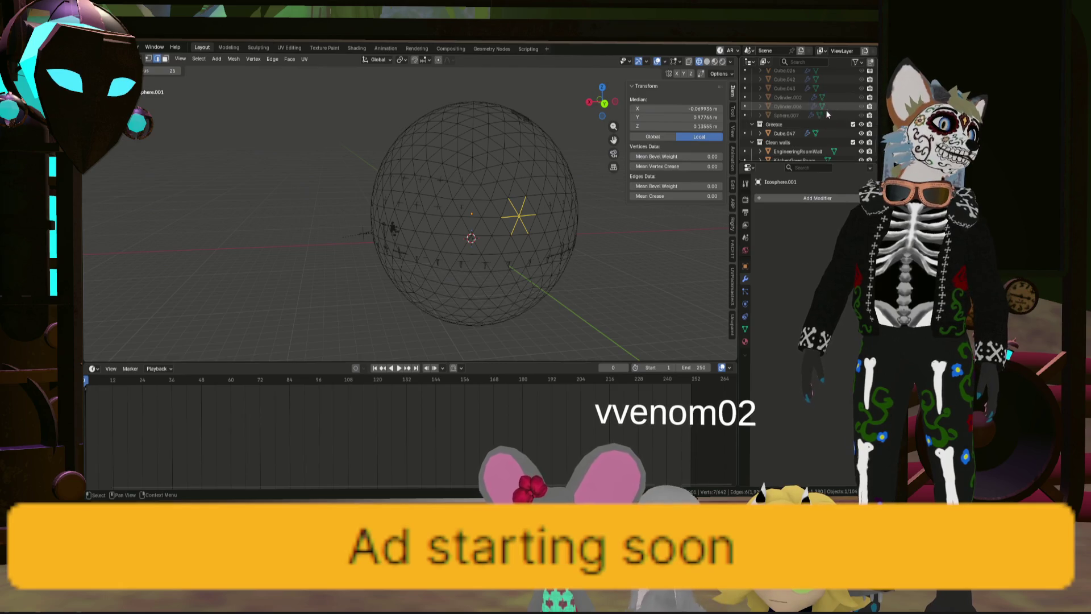
scroll(827, 115, "up", 2)
scroll(845, 120, "up", 2)
scroll(857, 94, "up", 2)
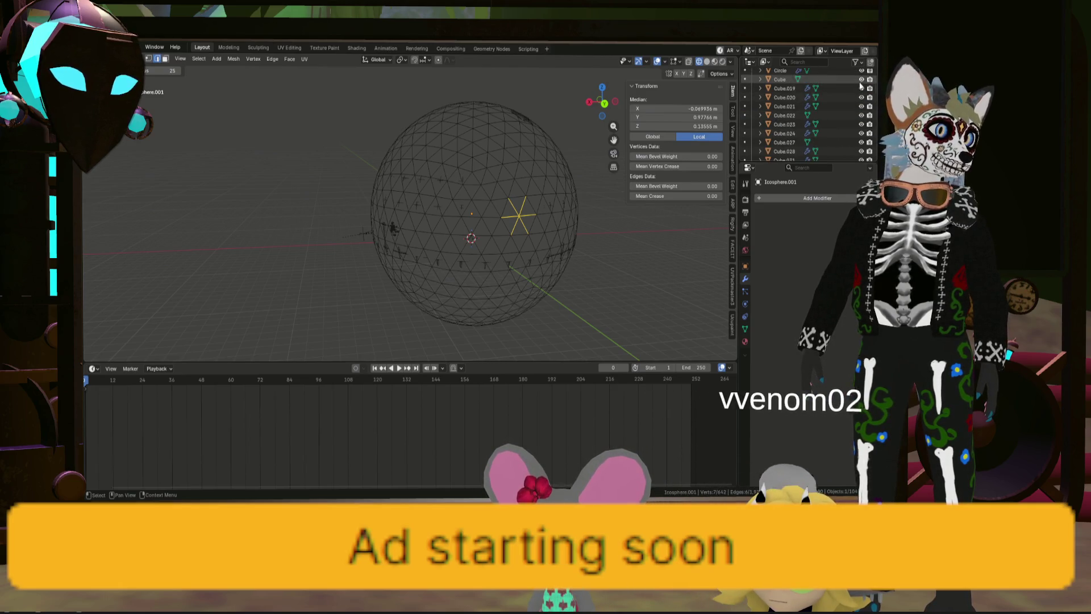
scroll(860, 86, "up", 3)
scroll(862, 83, "up", 3)
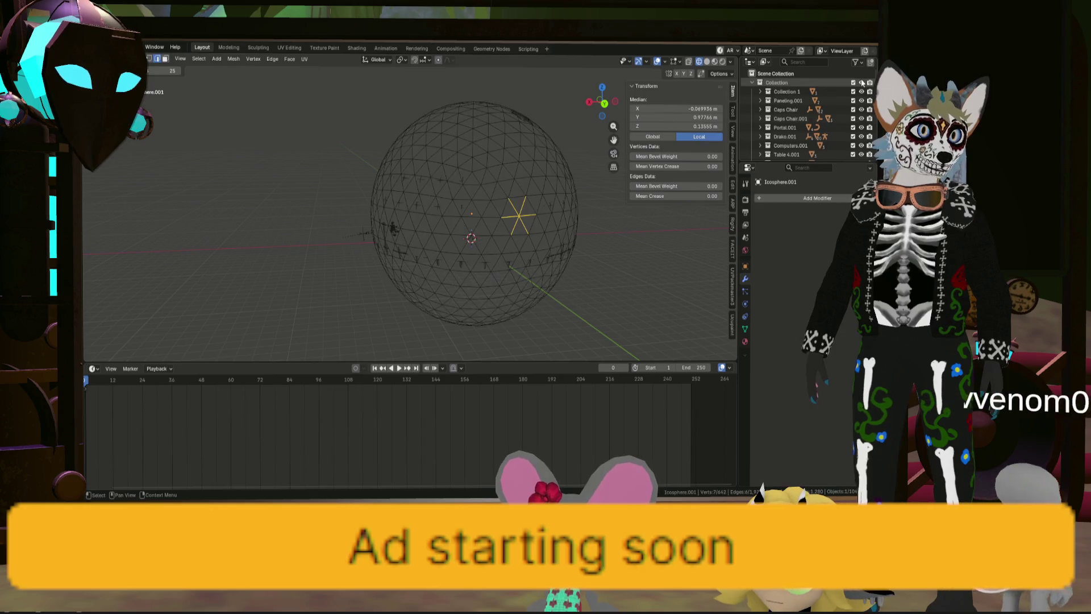
scroll(819, 107, "down", 5)
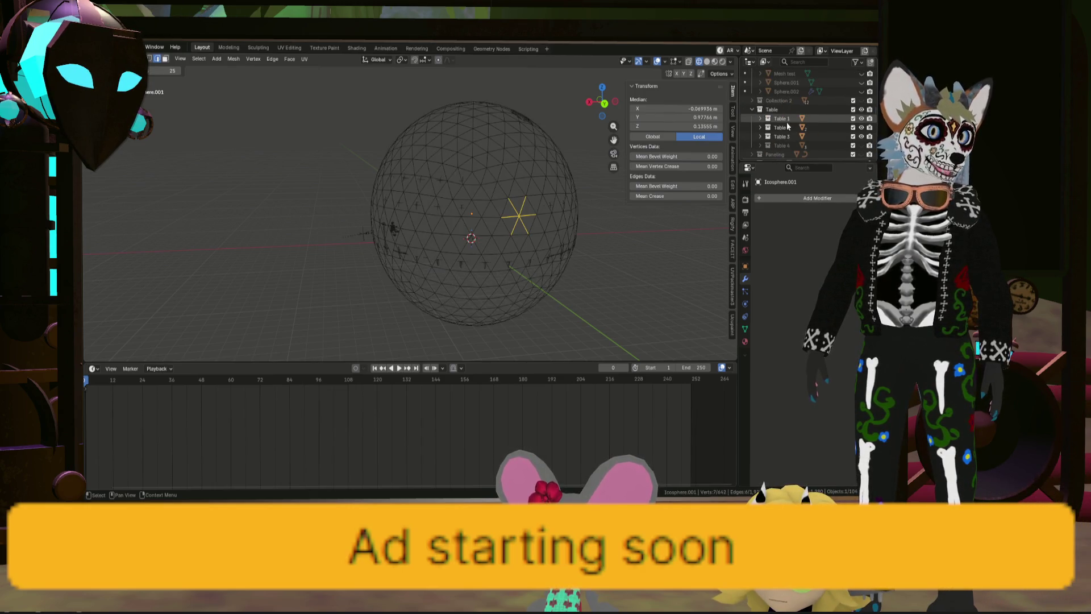
scroll(788, 121, "up", 2)
Step: Move Icosphere.001 into the Clean walls collection and clear its selection
left_click_drag(787, 154, 789, 205)
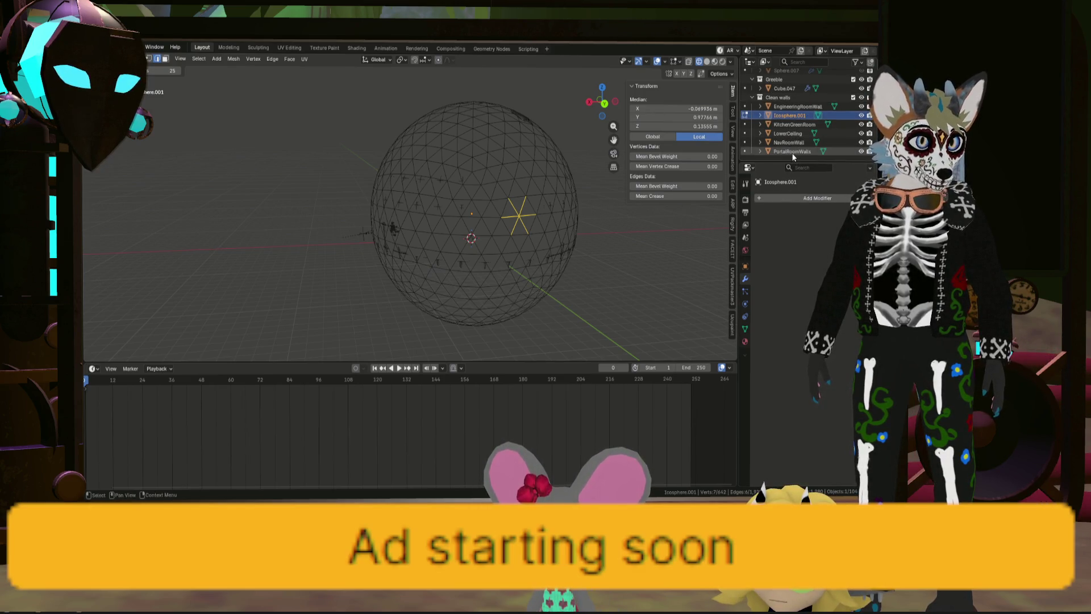
left_click_drag(783, 112, 786, 119)
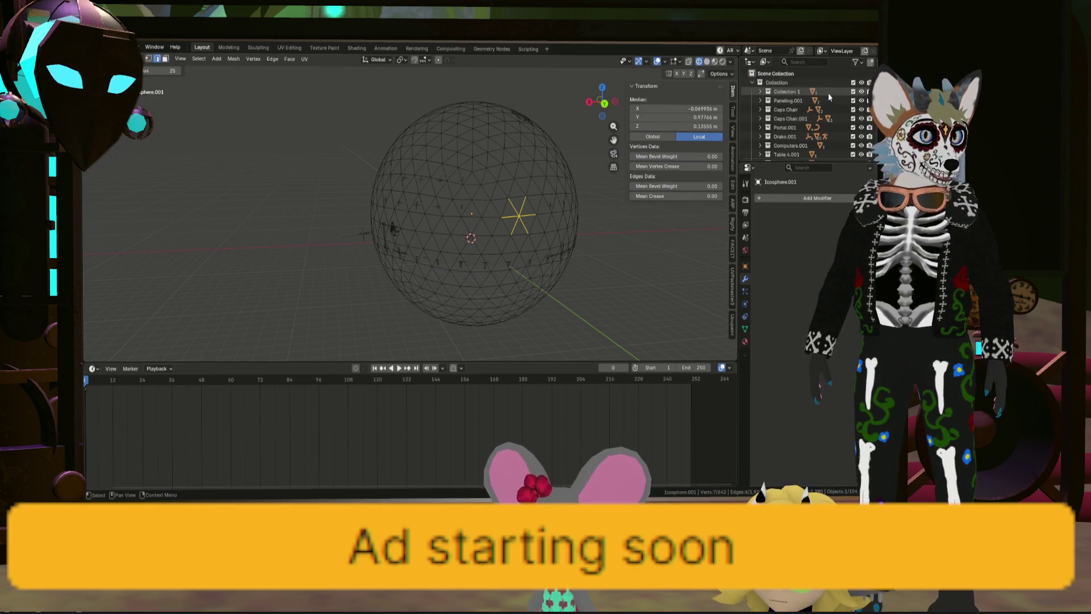
key("w")
scroll(519, 207, "up", 3)
scroll(557, 244, "down", 3)
key("alt+a")
scroll(425, 234, "up", 2)
scroll(425, 235, "up", 2)
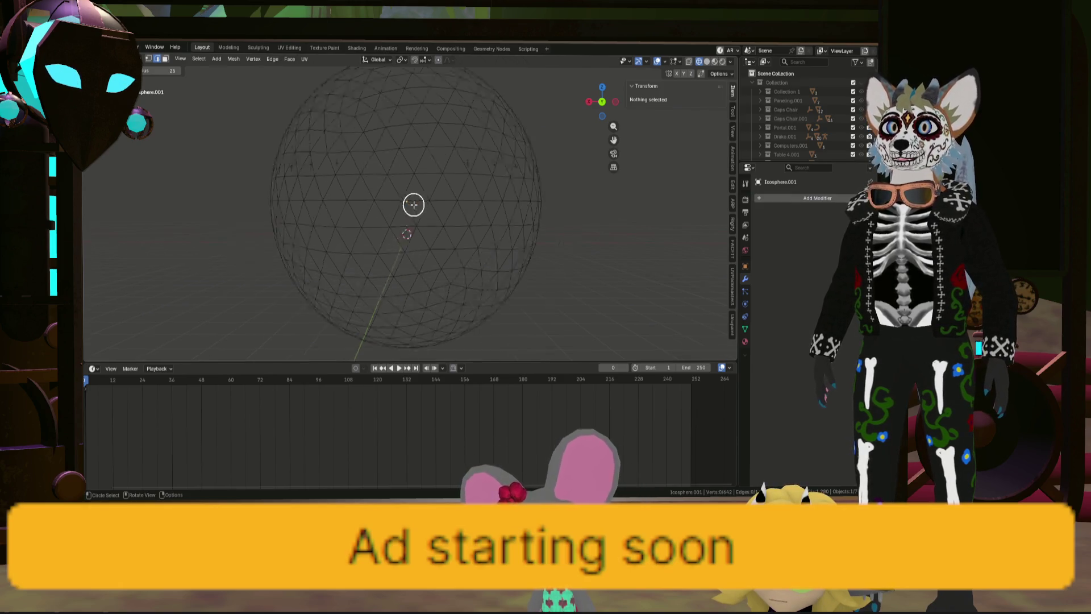
scroll(413, 203, "down", 5)
Step: Switch to an orthographic front view and select a vertex on the sphere's front
left_click(601, 101)
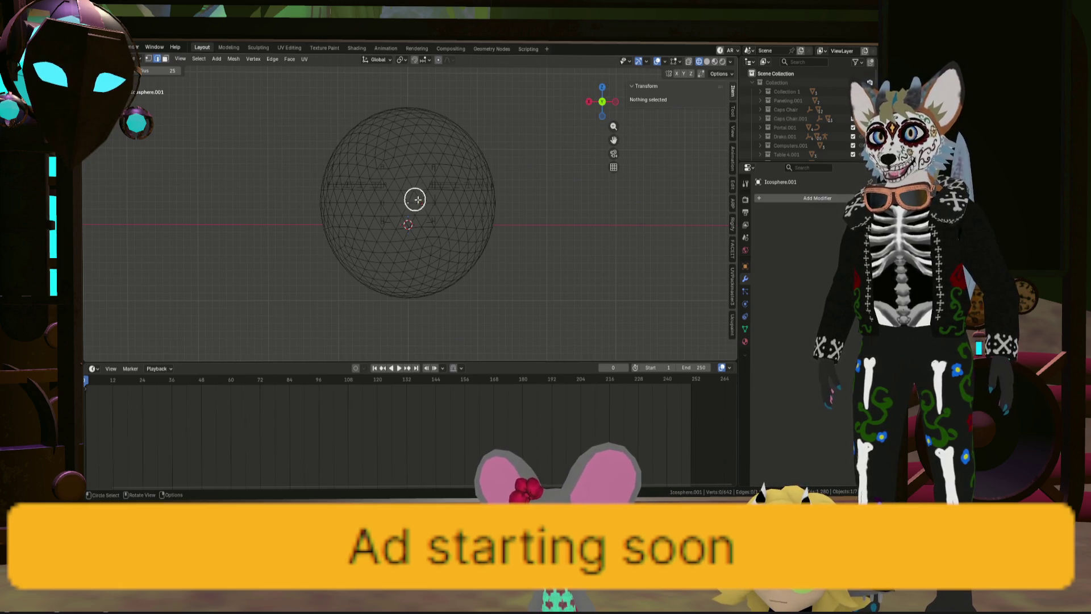
scroll(402, 198, "up", 3)
scroll(409, 207, "up", 3)
scroll(410, 206, "down", 5)
scroll(412, 210, "up", 4)
left_click(427, 219)
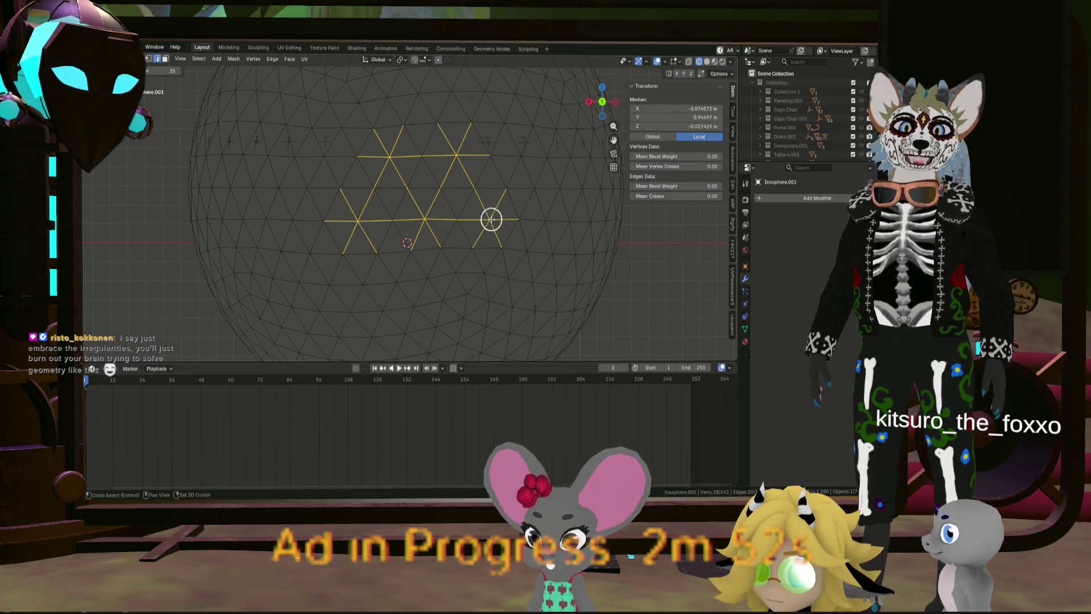
Step: Circle-select a zigzag ring of edges along the sphere and check it by orbiting
mouse_move(549, 195)
middle_mouse_down()
mouse_move(545, 250)
mouse_move(572, 241)
middle_mouse_up()
left_click_drag(573, 241, 682, 244, "shift")
middle_click_drag(682, 244, 555, 251)
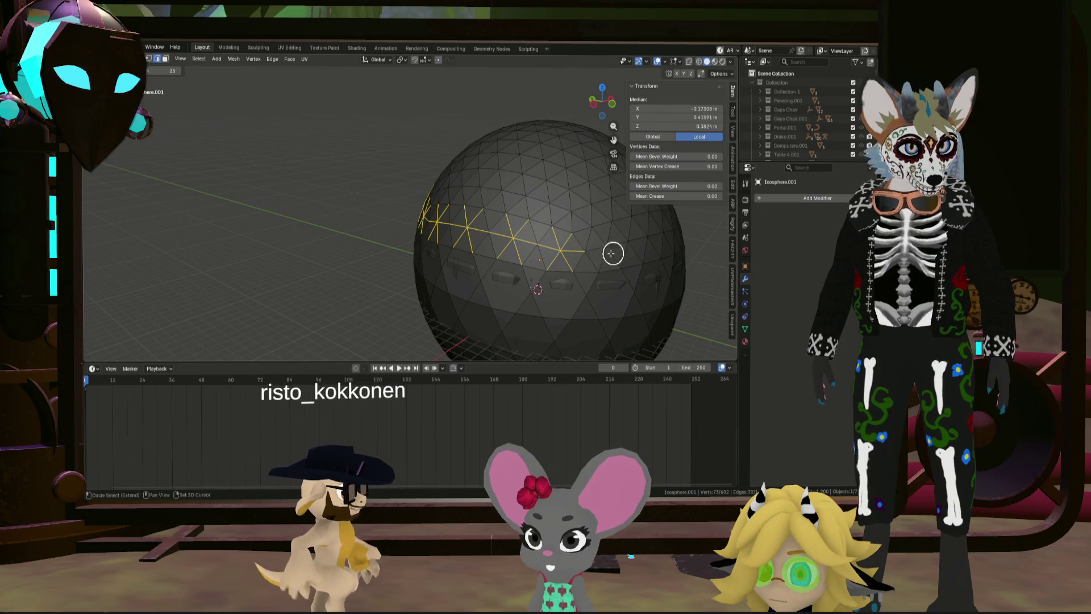
left_click_drag(608, 250, 674, 247, "shift")
mouse_move(675, 246)
middle_mouse_down()
mouse_move(529, 254)
mouse_move(616, 251)
mouse_move(549, 266)
middle_mouse_up()
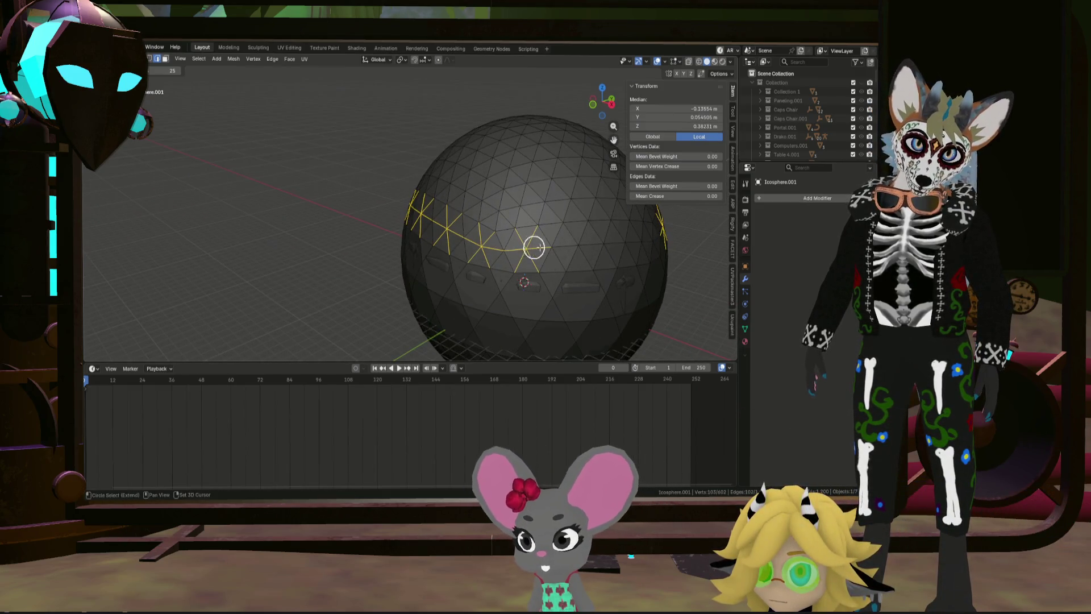
mouse_move(622, 244)
middle_mouse_down()
mouse_move(632, 243)
mouse_move(618, 226)
mouse_move(576, 263)
middle_mouse_up()
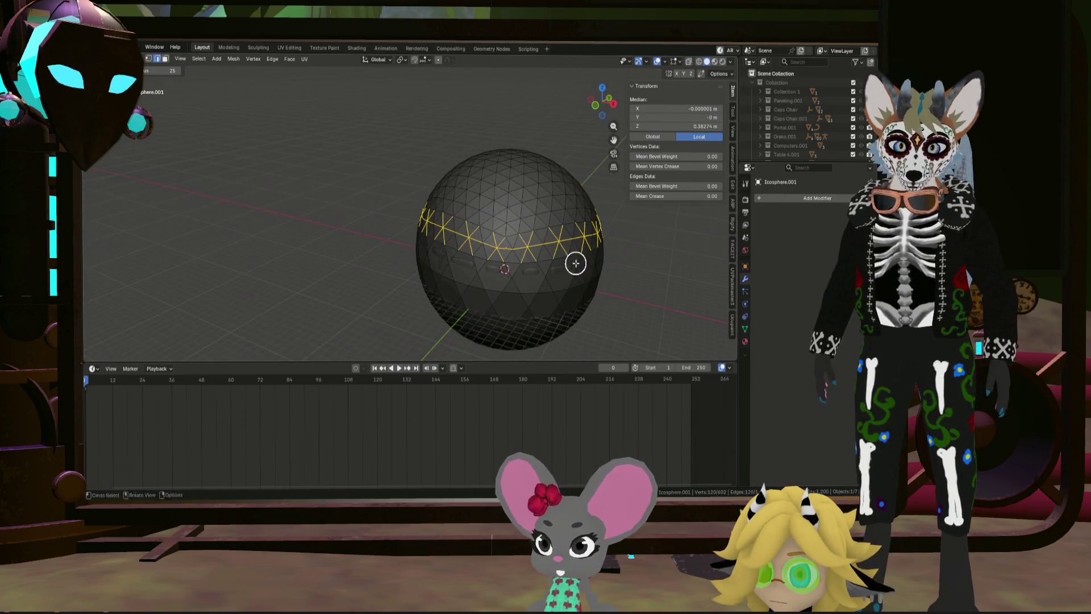
Step: Dissolve the selected edge ring into larger faces and start a new vertex selection
left_click(574, 313)
middle_click_drag(573, 307, 574, 228)
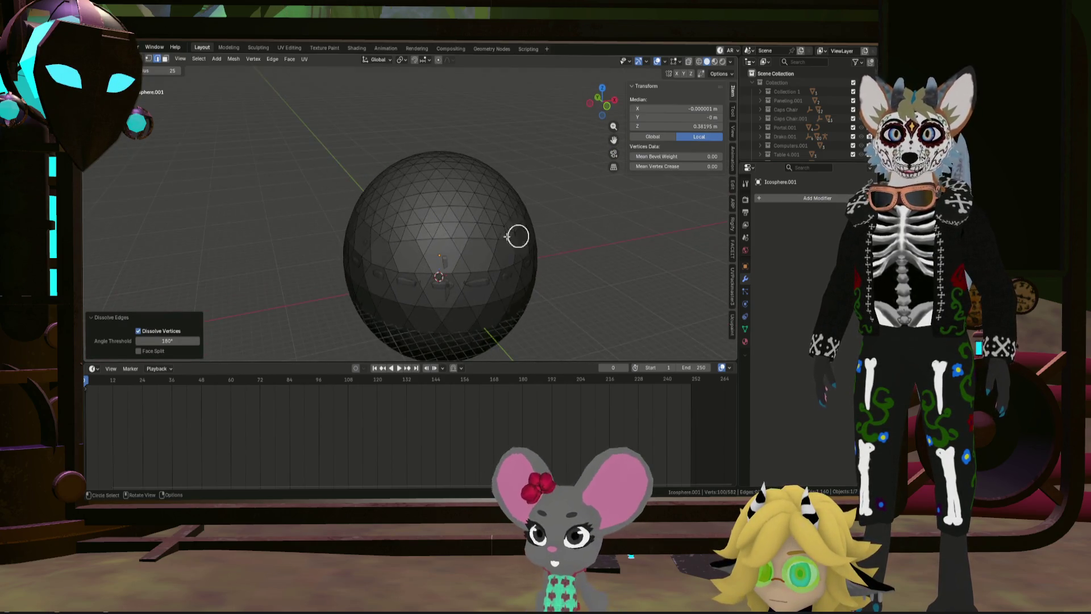
mouse_move(574, 229)
middle_mouse_down()
mouse_move(385, 216)
mouse_move(480, 208)
mouse_move(481, 195)
mouse_move(590, 202)
mouse_move(480, 220)
mouse_move(514, 212)
middle_mouse_up()
left_click(381, 217)
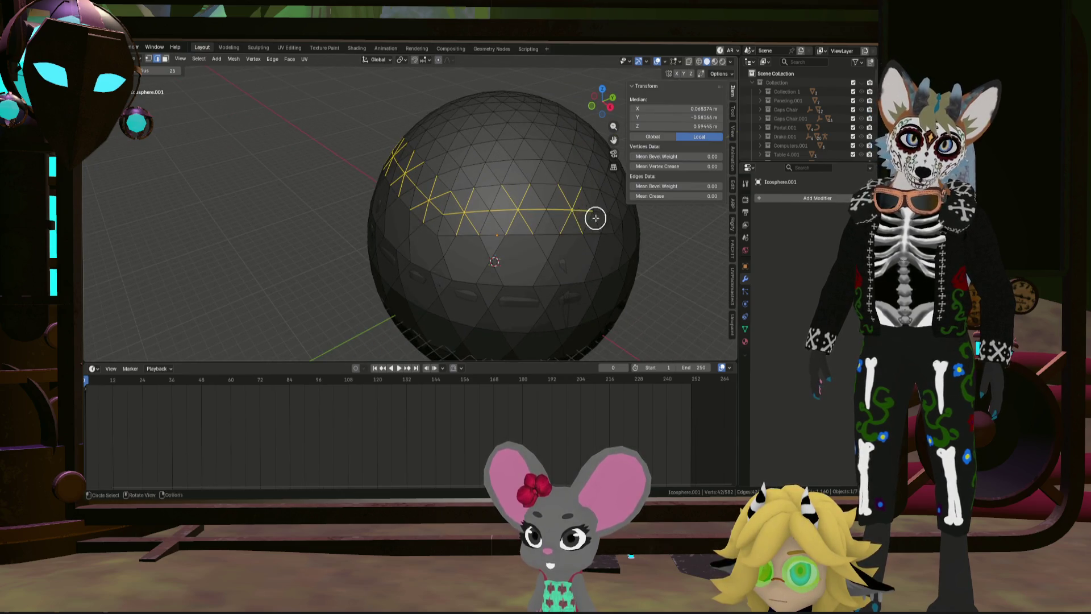
Step: Orbit to check the selection, drop part of it, and pick a single upper-right vertex
mouse_move(595, 218)
middle_mouse_down()
mouse_move(609, 221)
mouse_move(504, 242)
mouse_move(566, 187)
mouse_move(499, 204)
mouse_move(565, 199)
mouse_move(560, 217)
mouse_move(541, 212)
mouse_move(572, 215)
mouse_move(483, 217)
middle_mouse_up()
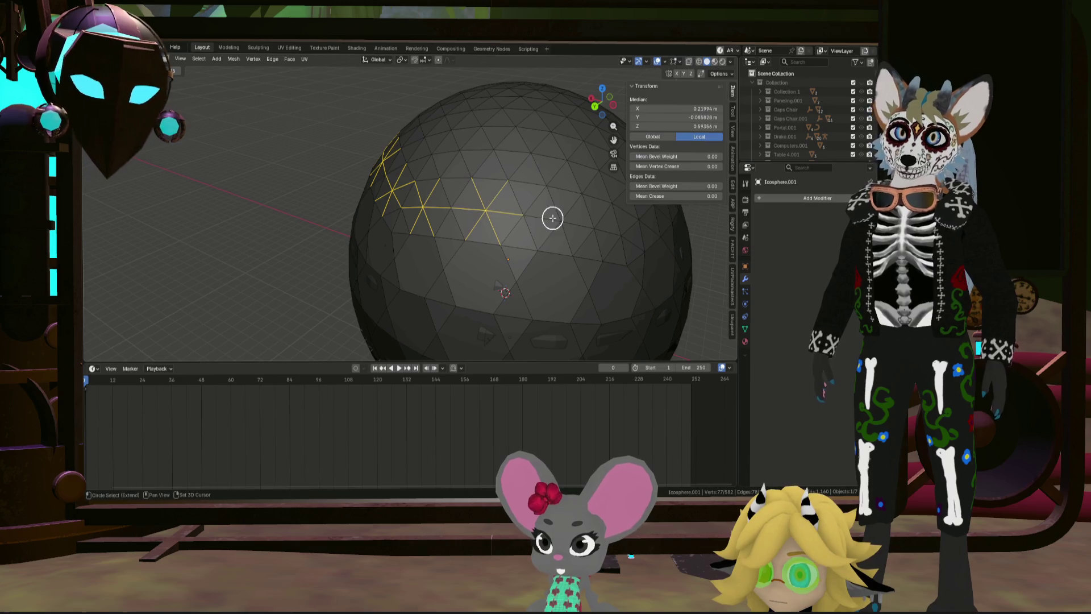
mouse_move(557, 221)
middle_mouse_down()
mouse_move(516, 231)
mouse_move(508, 213)
middle_mouse_up()
mouse_move(578, 210)
middle_mouse_down()
mouse_move(504, 214)
mouse_move(540, 223)
middle_mouse_up()
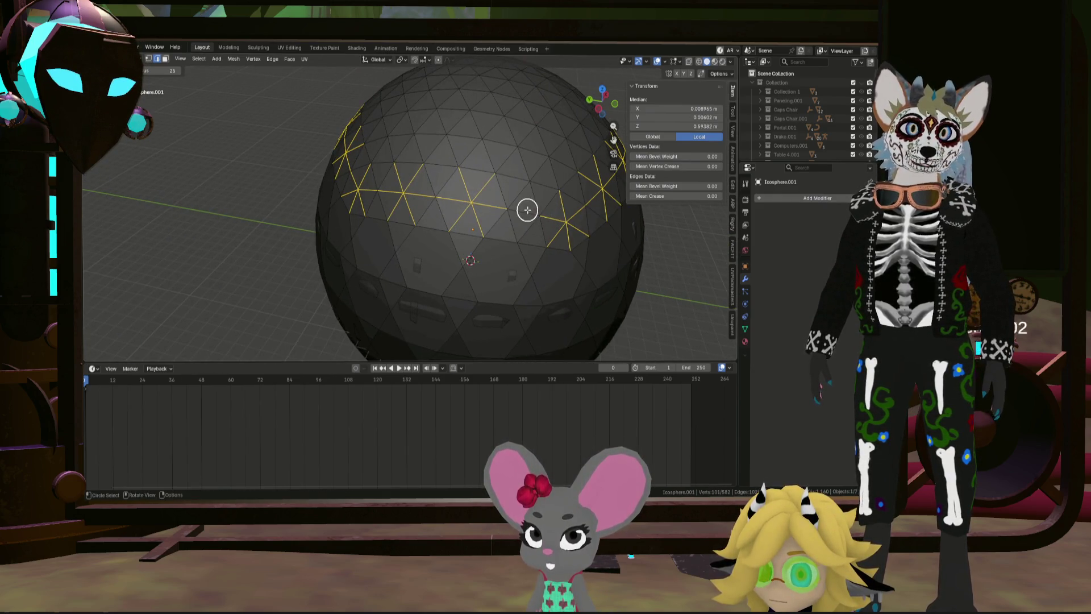
scroll(546, 213, "down", 5)
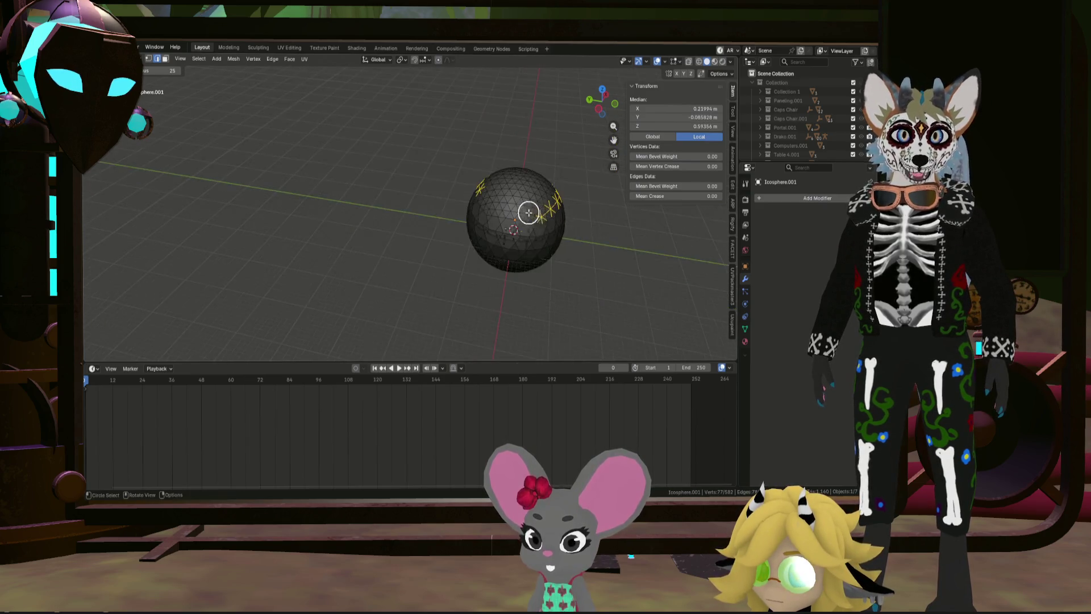
scroll(510, 226, "up", 5)
middle_click_drag(537, 224, 550, 224)
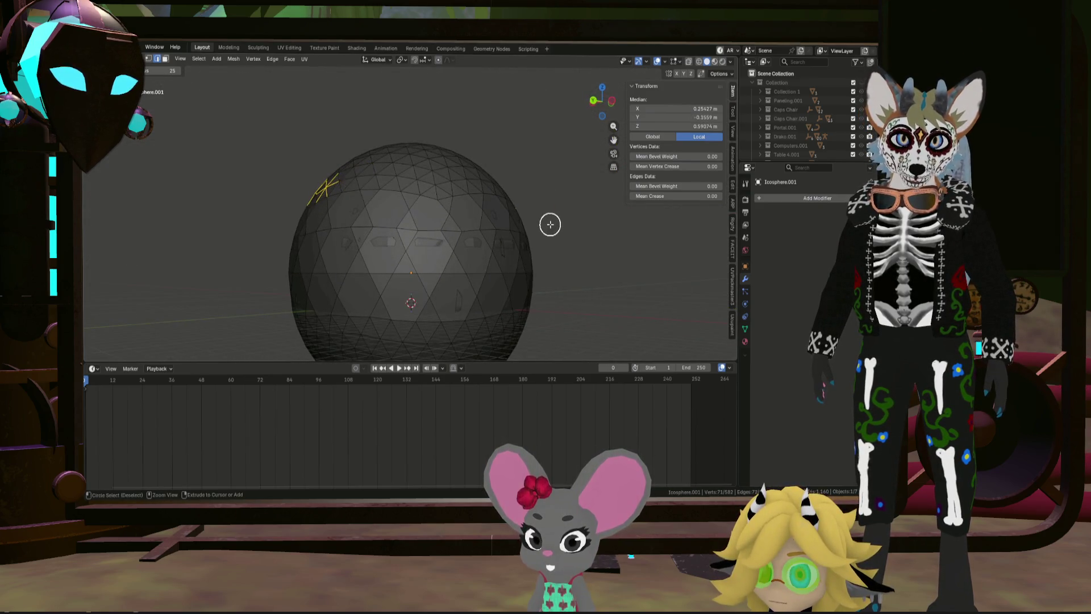
key("ctrl+KP_Subtract")
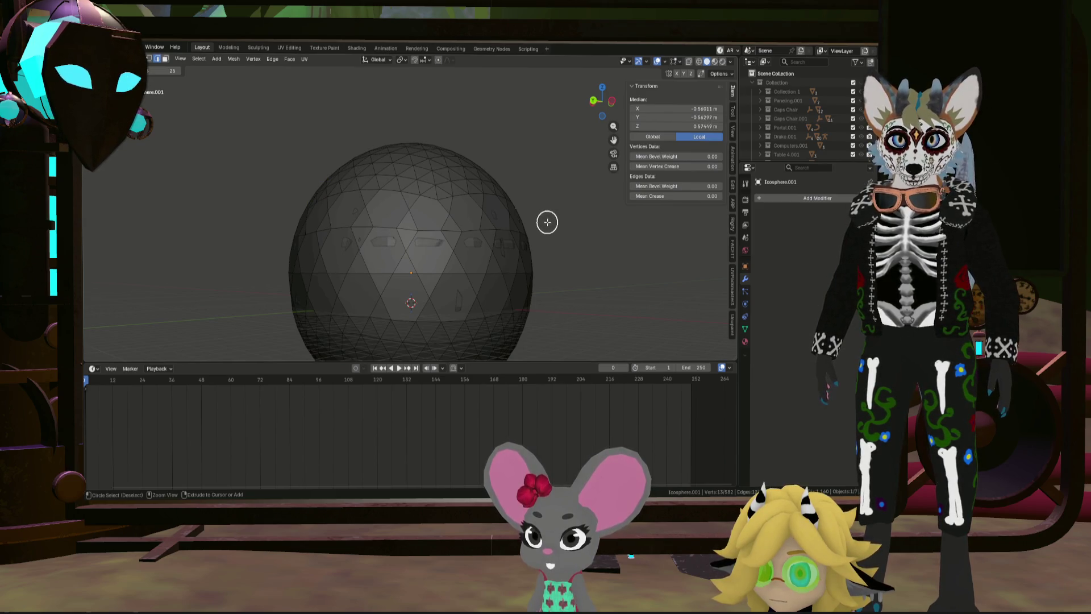
left_click(467, 210)
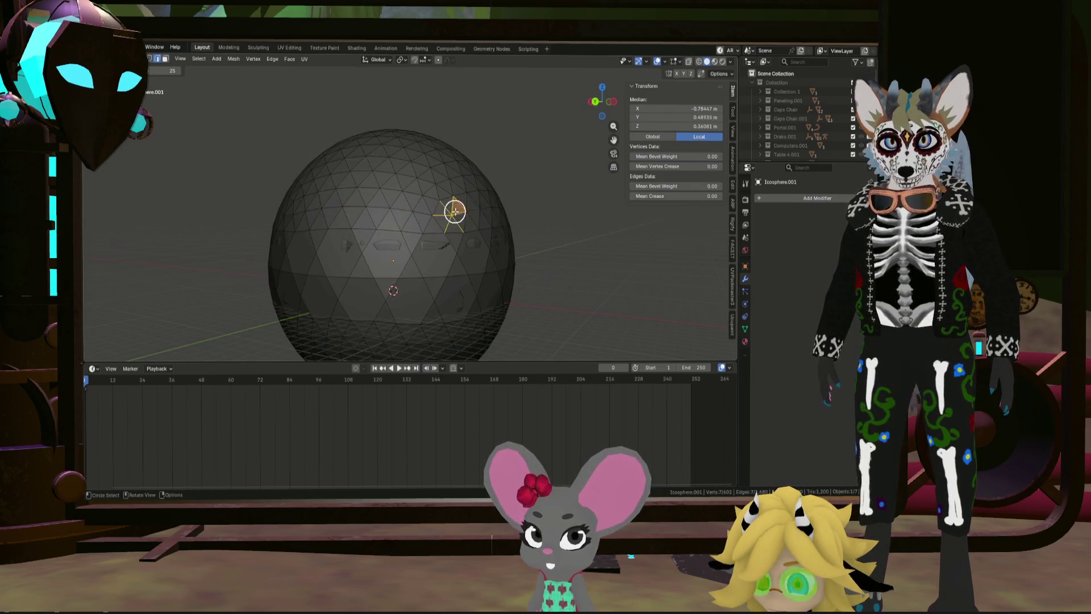
middle_click_drag(451, 212, 468, 228)
mouse_move(471, 228)
middle_mouse_down()
mouse_move(485, 213)
mouse_move(479, 200)
mouse_move(497, 207)
mouse_move(466, 205)
mouse_move(523, 230)
mouse_move(459, 201)
mouse_move(470, 214)
middle_mouse_up()
Step: Add front vertices to build star-shaped edge groups, adjusting them with grab moves
left_click(402, 214, "shift")
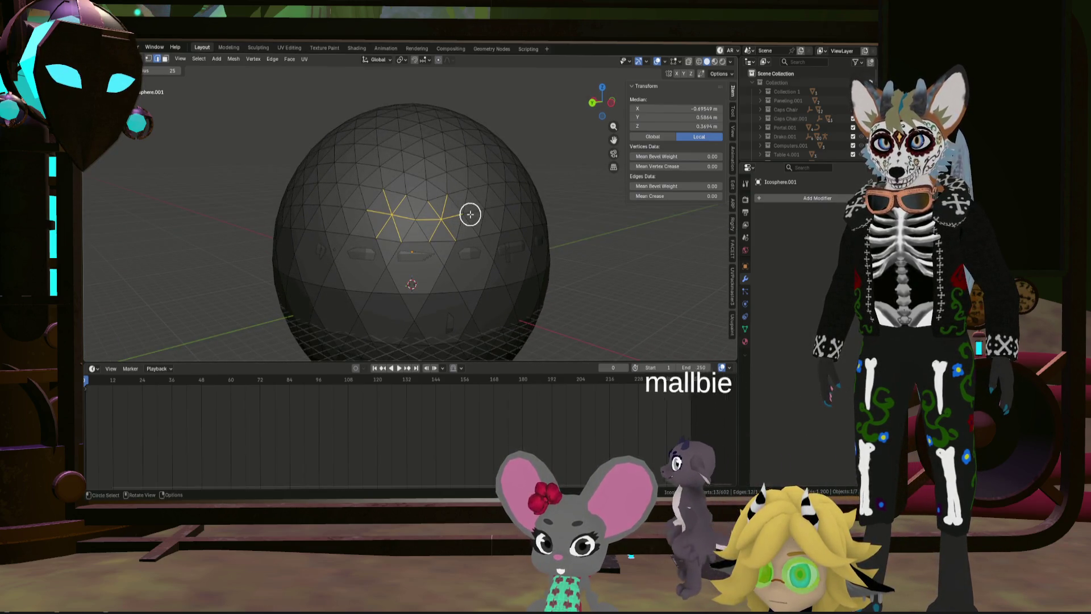
left_click(442, 211)
left_click(452, 223)
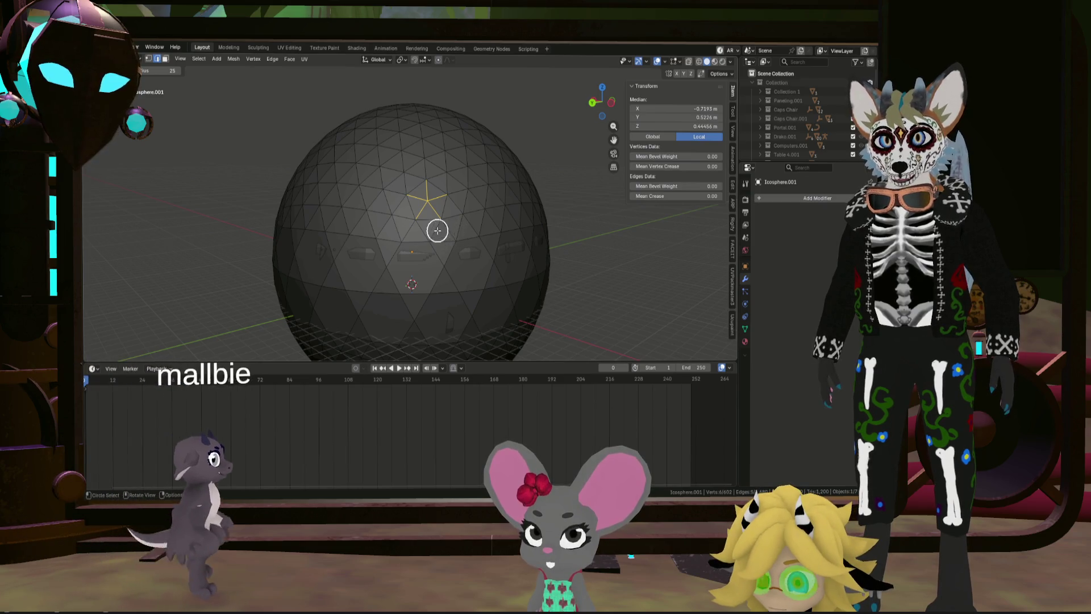
key("c")
left_click(469, 215)
middle_click_drag(469, 215, 451, 219)
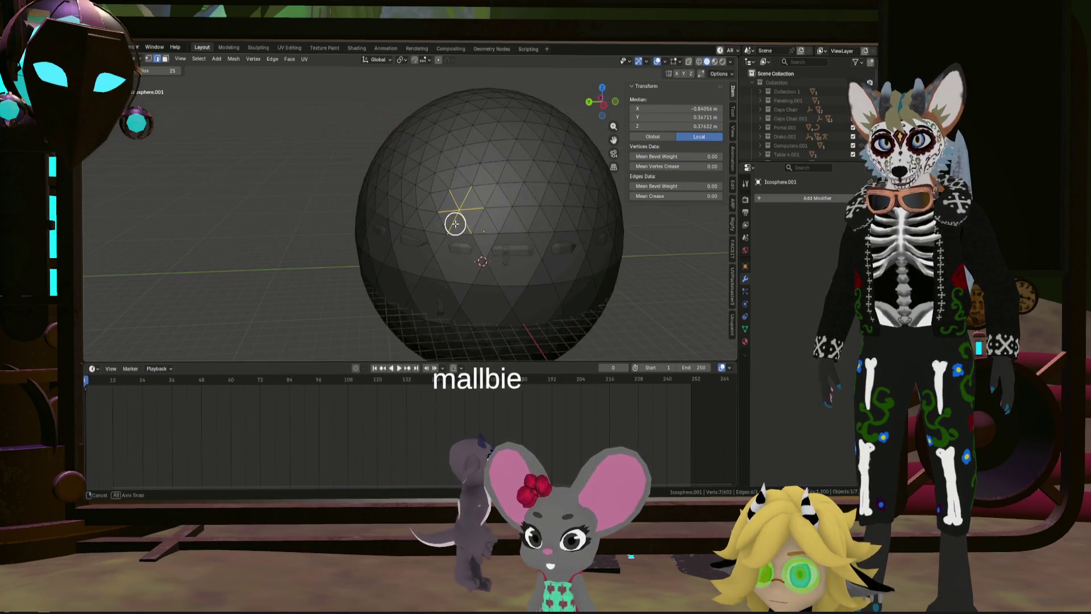
key("g")
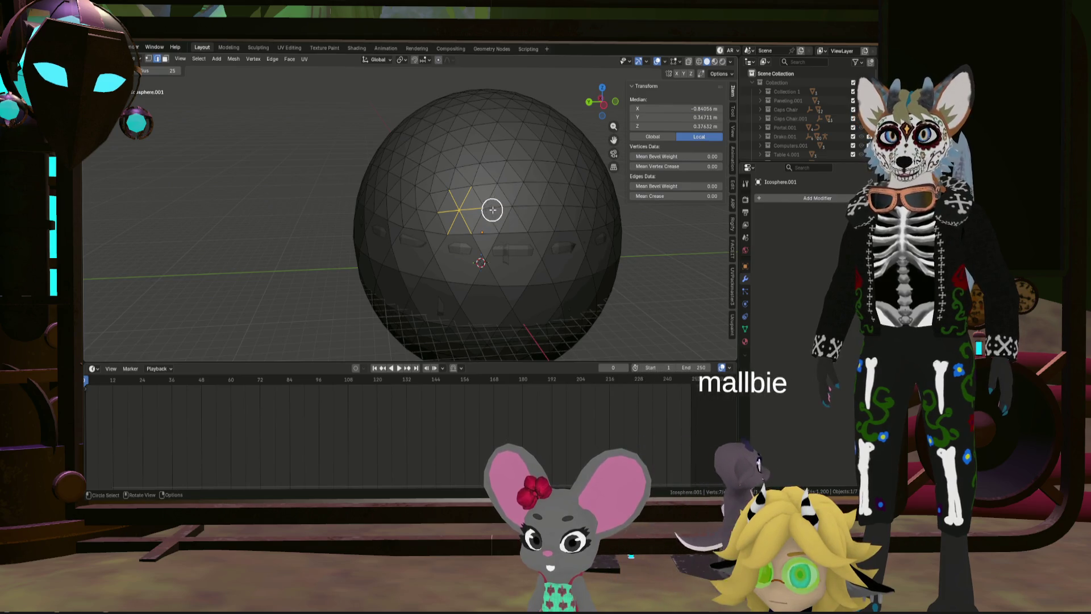
mouse_move(496, 211)
middle_mouse_down()
mouse_move(518, 202)
mouse_move(519, 213)
middle_mouse_up()
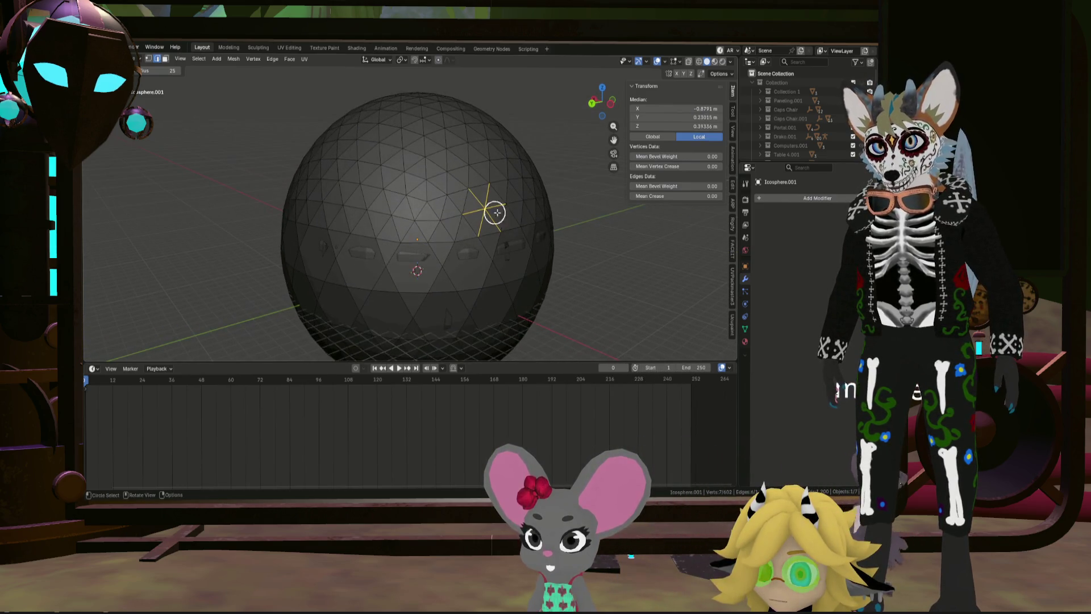
left_click(373, 207)
Step: Continue the band of star groups around the sphere's upper middle, nudging vertices with G
key("g")
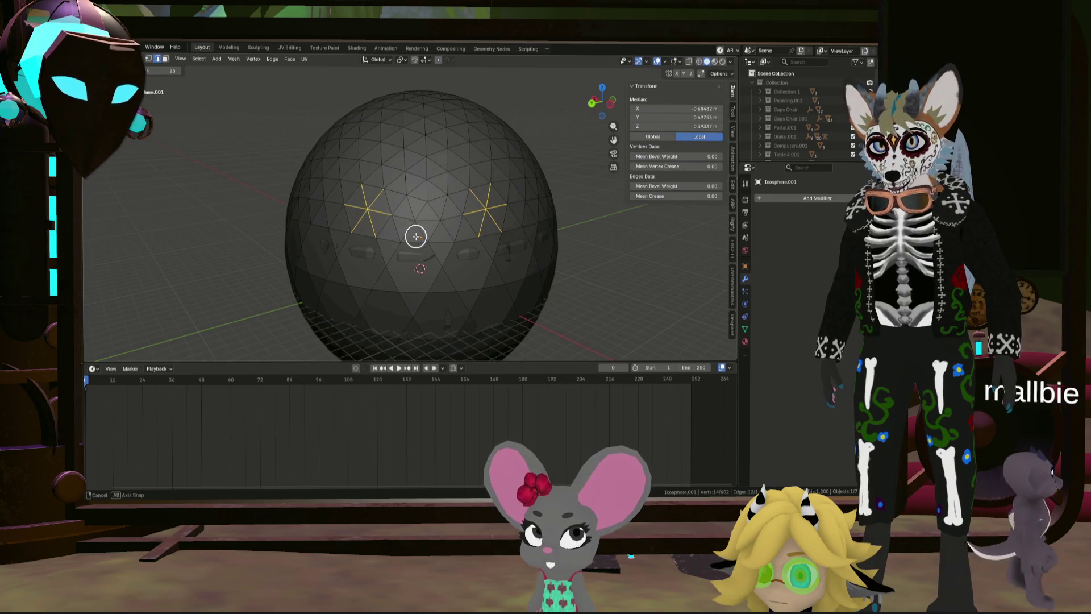
middle_click_drag(413, 240, 356, 212)
left_click(356, 212)
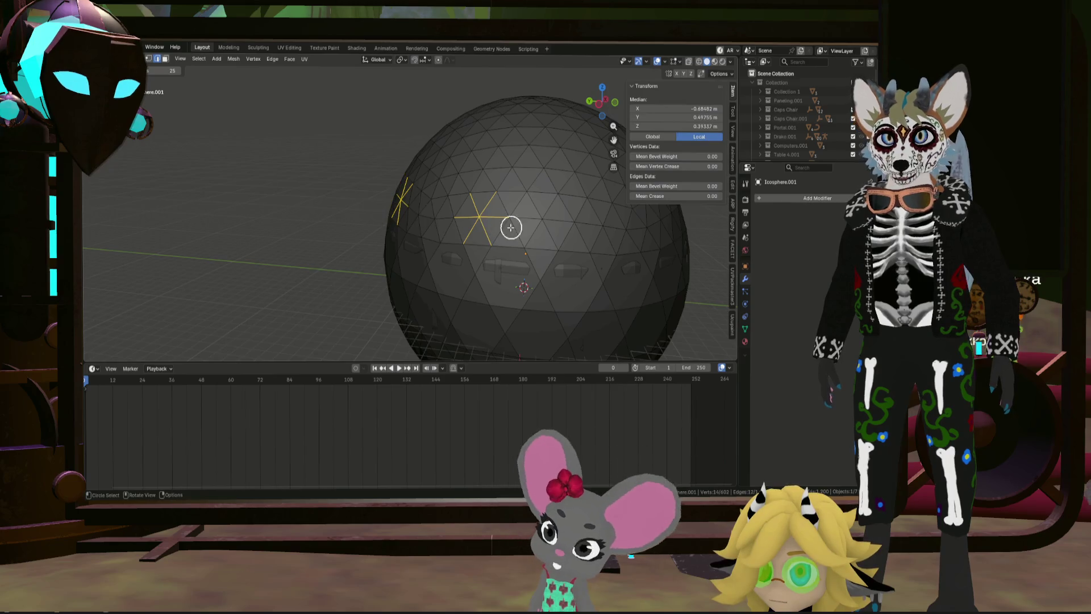
mouse_move(512, 227)
middle_mouse_down()
mouse_move(494, 234)
mouse_move(556, 159)
mouse_move(538, 196)
mouse_move(568, 175)
mouse_move(553, 213)
mouse_move(535, 193)
mouse_move(523, 219)
middle_mouse_up()
scroll(519, 202, "down", 5)
scroll(534, 166, "up", 4)
key("g")
left_click(574, 138)
key("g")
left_click(549, 216)
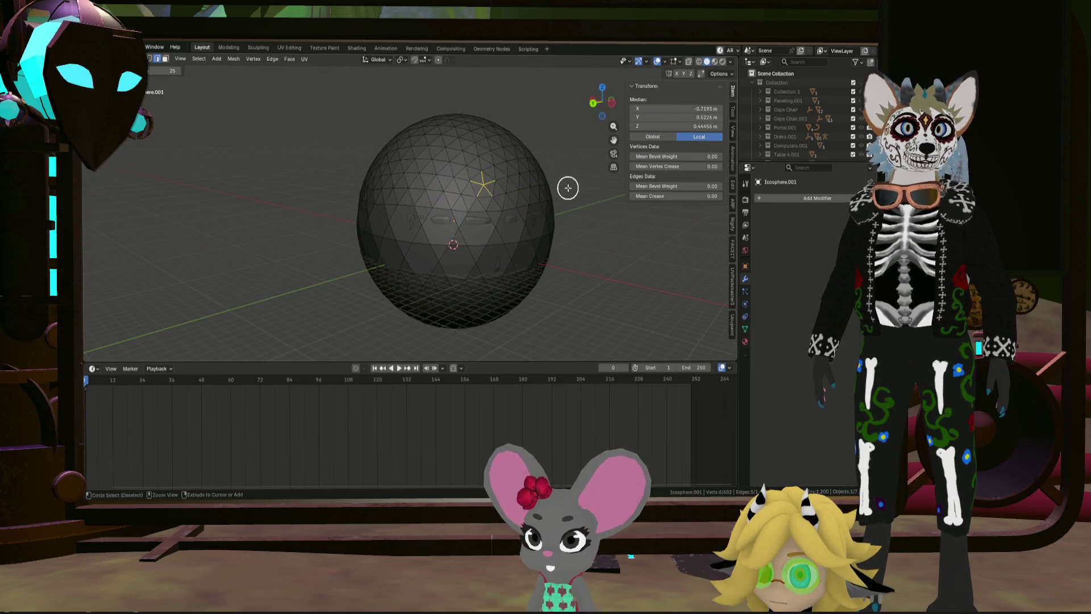
scroll(781, 124, "down", 5)
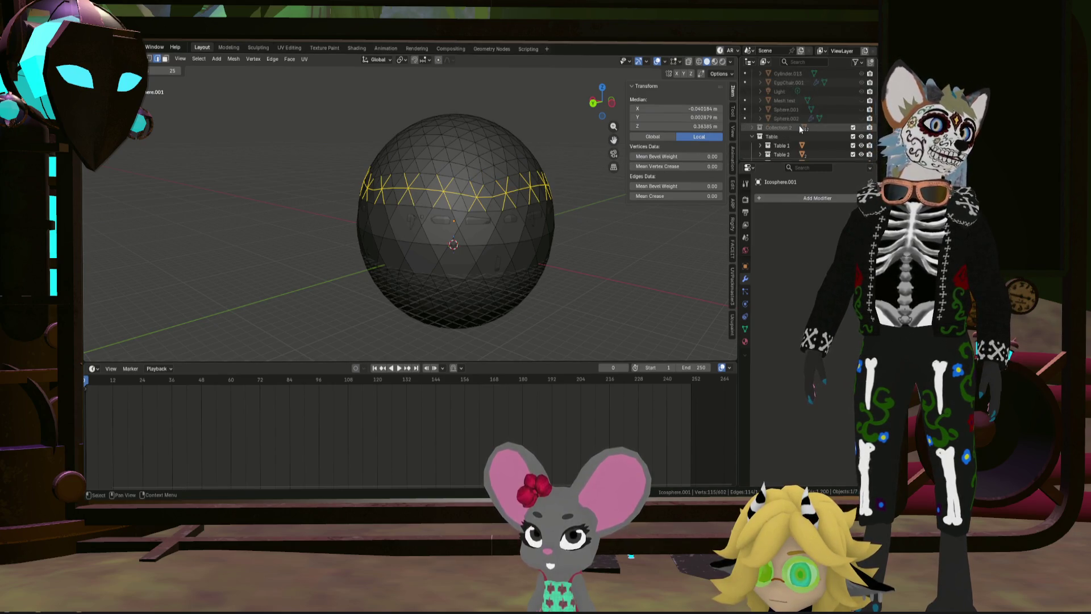
scroll(614, 159, "down", 3)
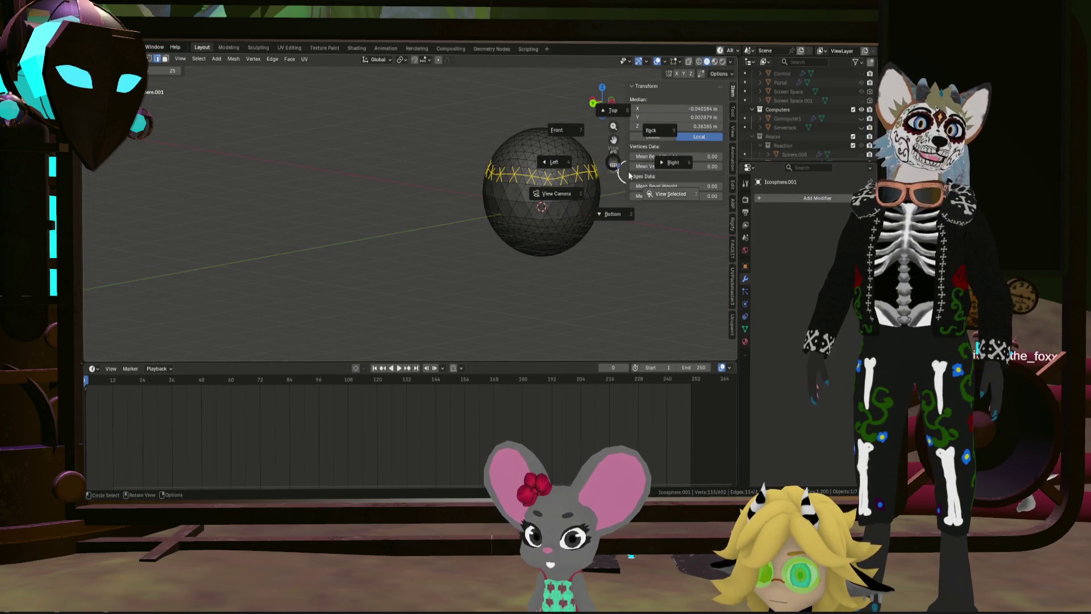
Step: Check the band from another angle and clear the sphere's selection
mouse_move(614, 164)
middle_mouse_down()
mouse_move(604, 187)
mouse_move(612, 170)
middle_mouse_up()
scroll(612, 171, "up", 2)
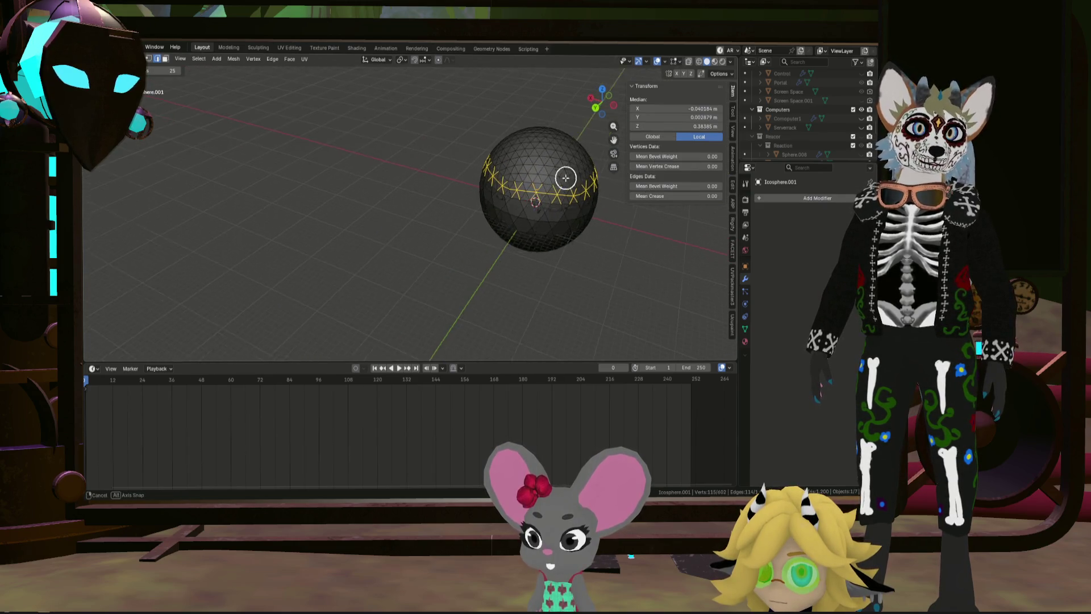
scroll(565, 173, "up", 2)
scroll(529, 175, "up", 2)
scroll(496, 165, "down", 2)
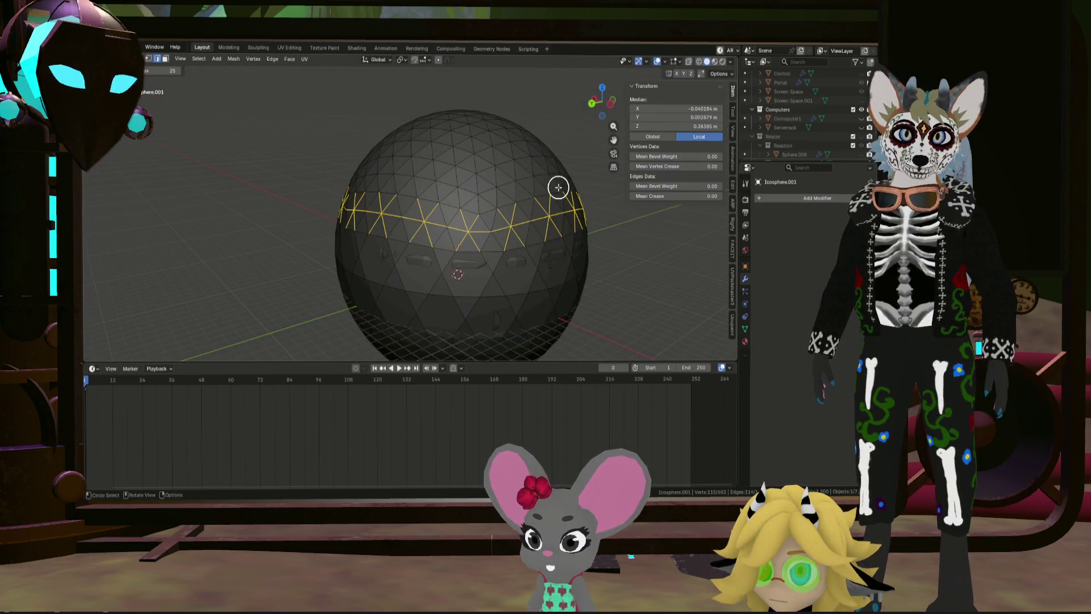
scroll(558, 188, "down", 2)
key("alt+a")
mouse_move(585, 264)
middle_mouse_down()
mouse_move(512, 245)
mouse_move(543, 248)
mouse_move(519, 196)
mouse_move(534, 171)
mouse_move(554, 234)
mouse_move(564, 209)
middle_mouse_up()
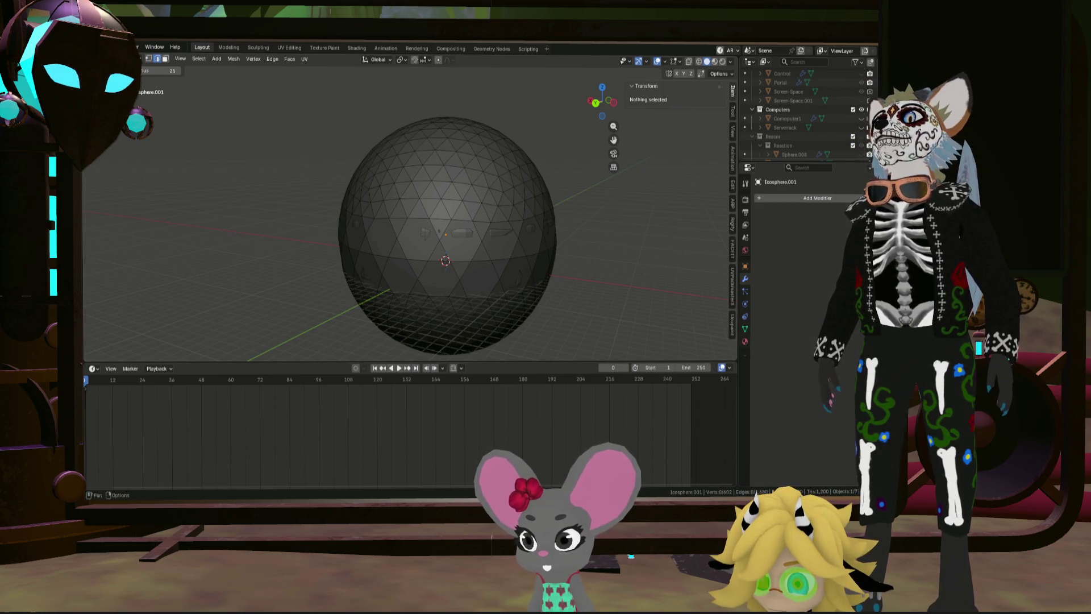
left_click(120, 47)
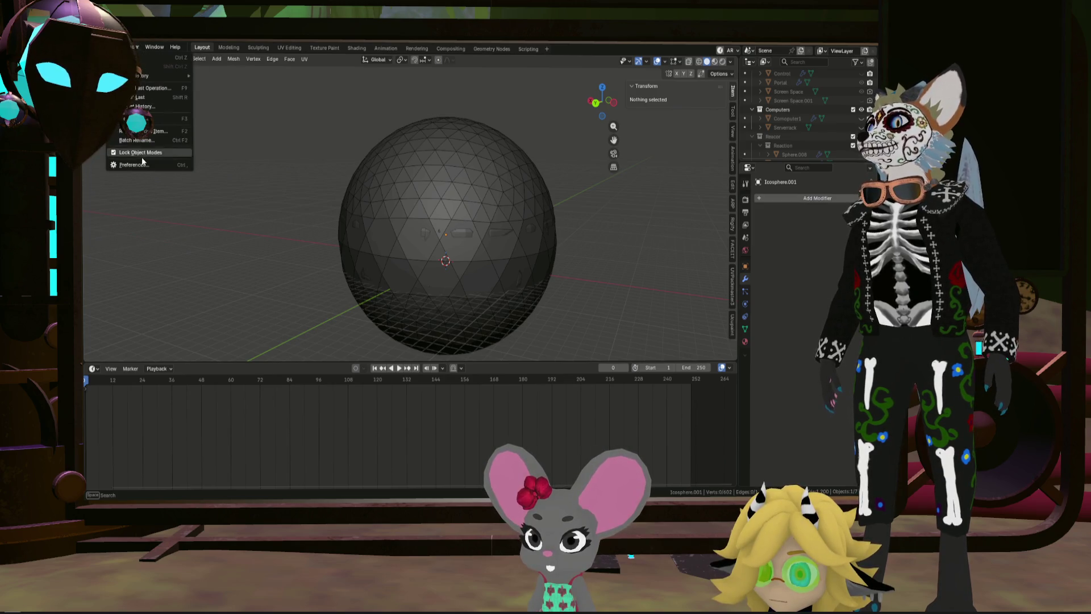
key("c")
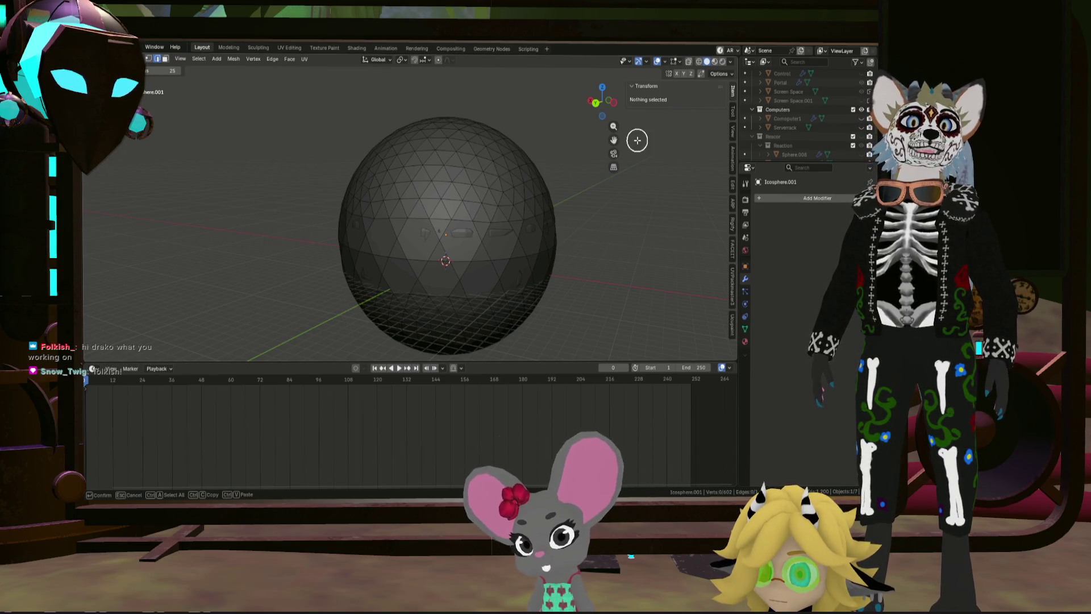
mouse_move(637, 140)
middle_mouse_down()
mouse_move(473, 231)
mouse_move(563, 227)
mouse_move(470, 217)
mouse_move(477, 234)
middle_mouse_up()
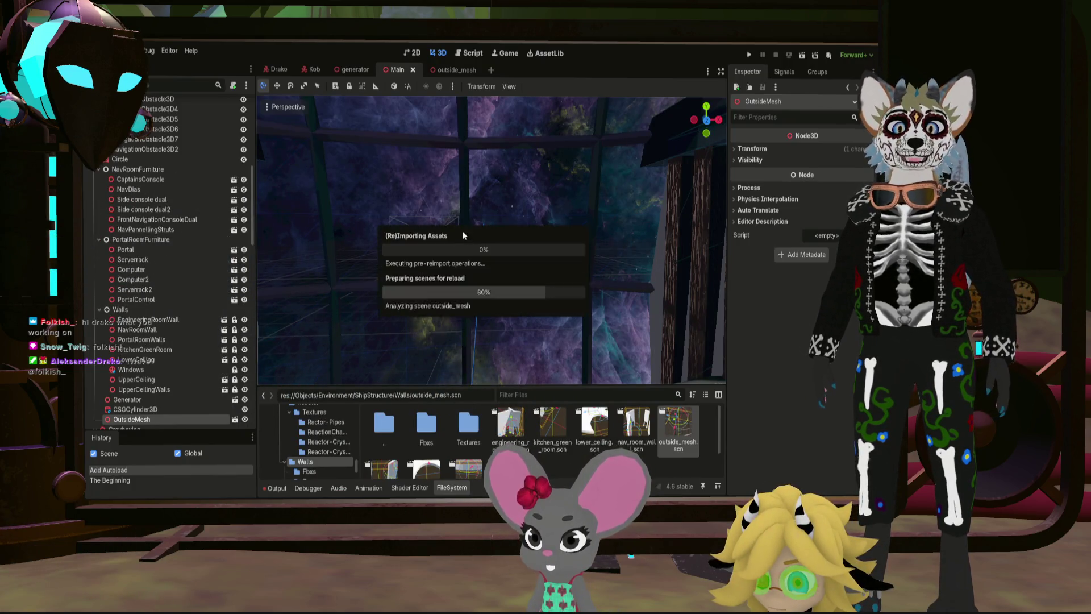
Step: Focus the Godot 3D view on OutsideMesh and move the camera in close to the sphere
key("f")
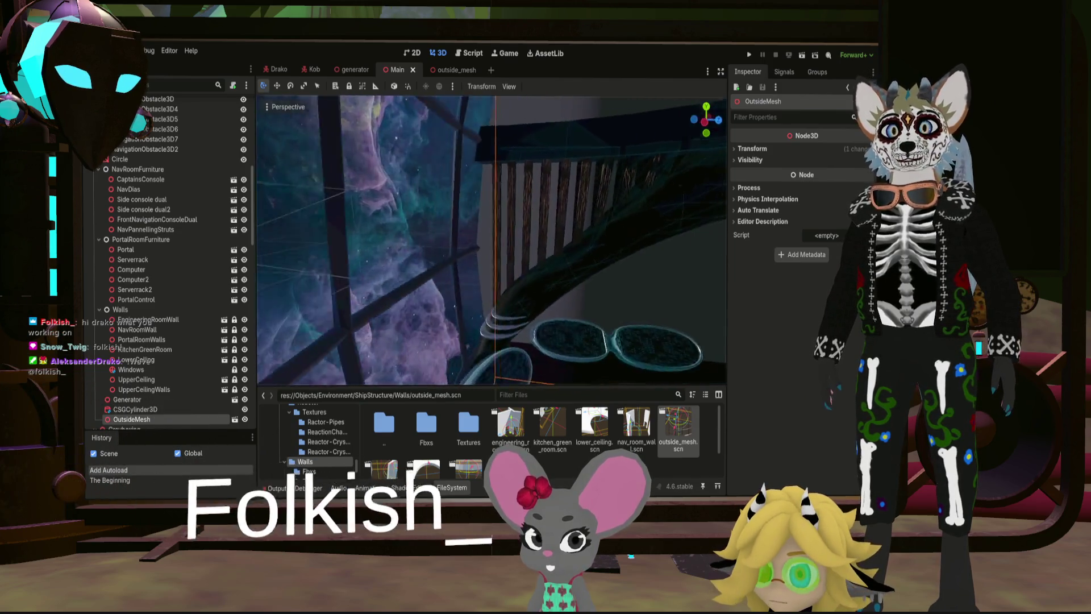
middle_click_drag(492, 239, 608, 223)
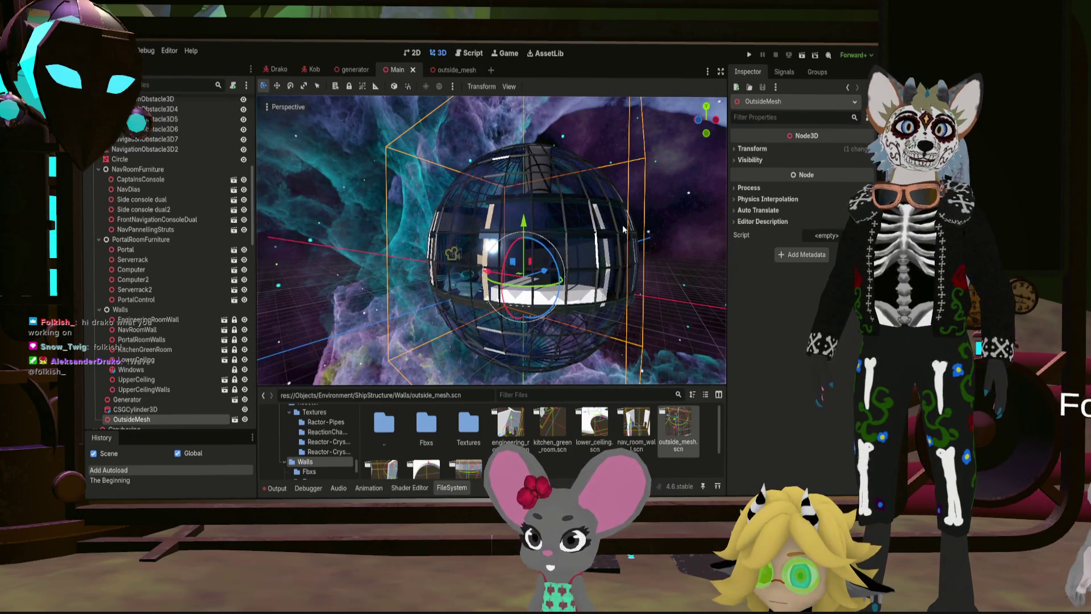
mouse_move(608, 223)
middle_mouse_down()
mouse_move(478, 257)
mouse_move(521, 282)
middle_mouse_up()
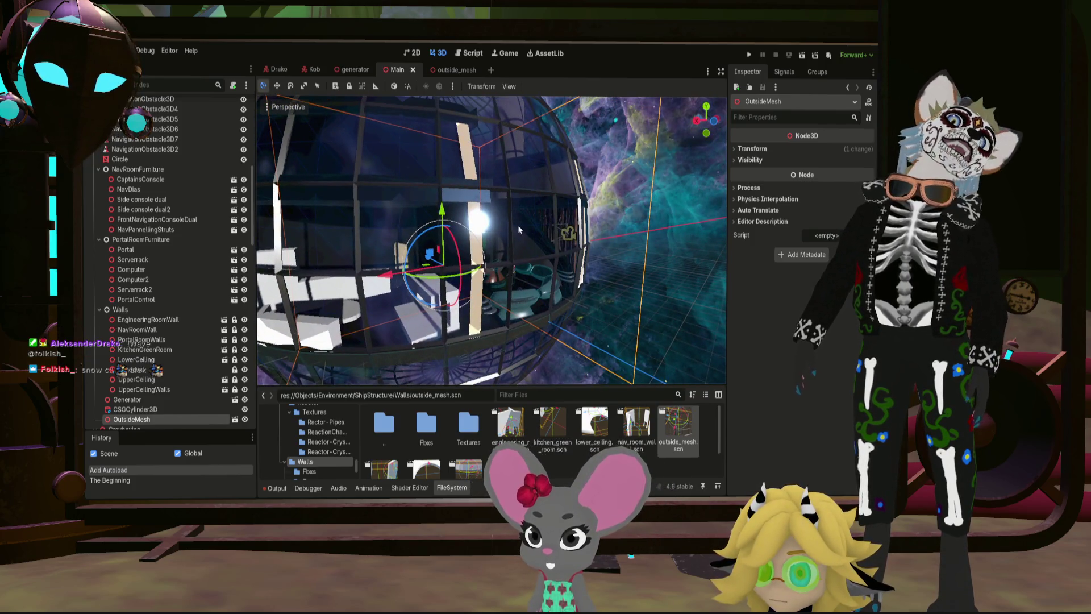
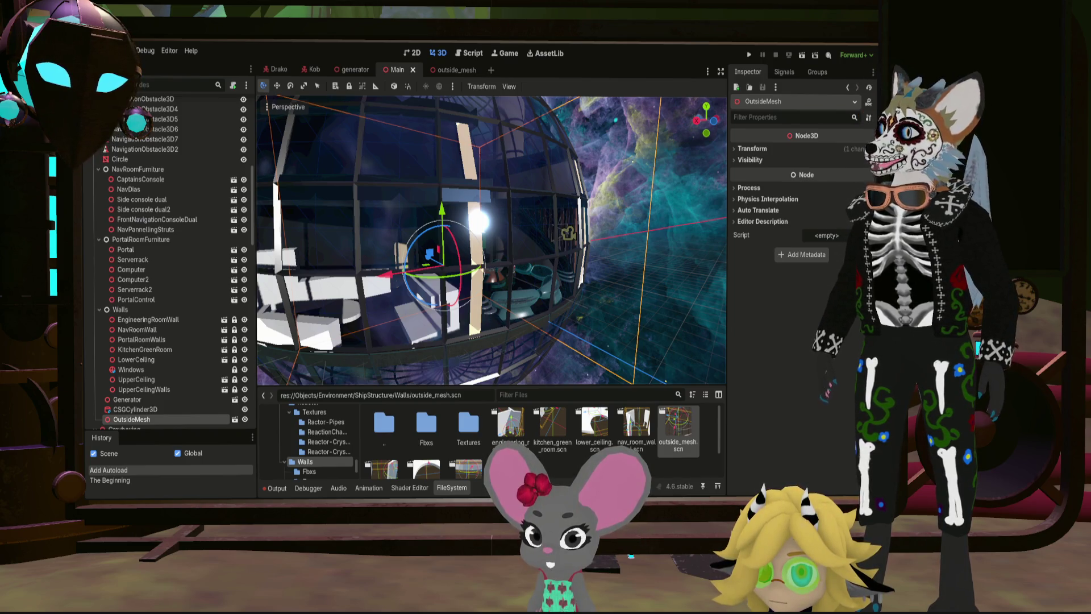
Step: Switch from the Godot editor over to the Blender window showing the icosphere
key("alt+Tab")
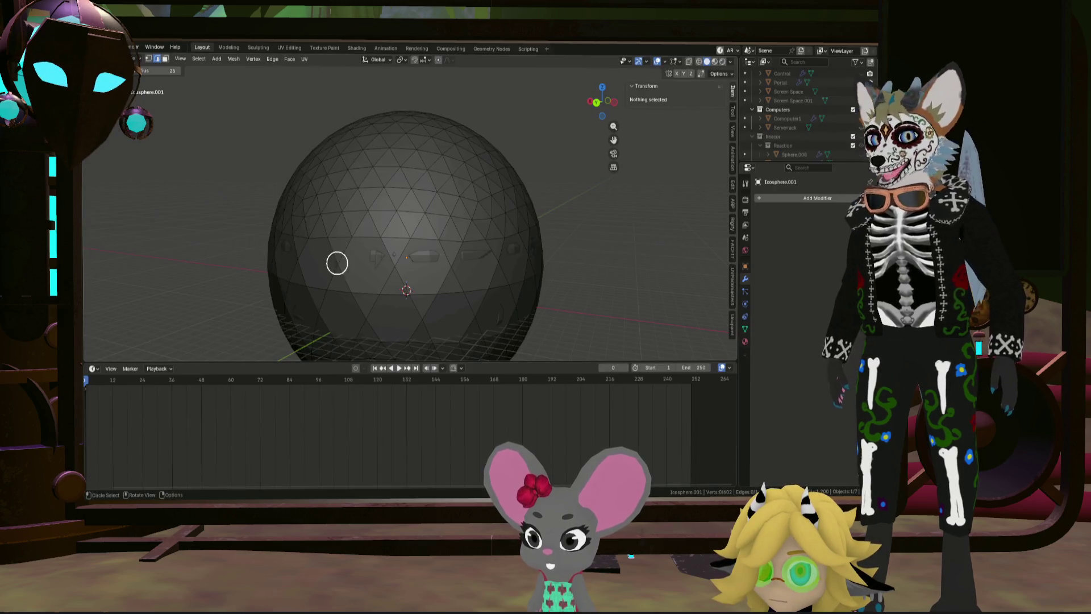
Step: Select a star-shaped patch of edges on the icosphere in Edit Mode
mouse_move(471, 256)
middle_mouse_down()
mouse_move(481, 270)
mouse_move(449, 223)
mouse_move(483, 219)
mouse_move(486, 233)
mouse_move(414, 208)
middle_mouse_up()
scroll(462, 218, "down", 2)
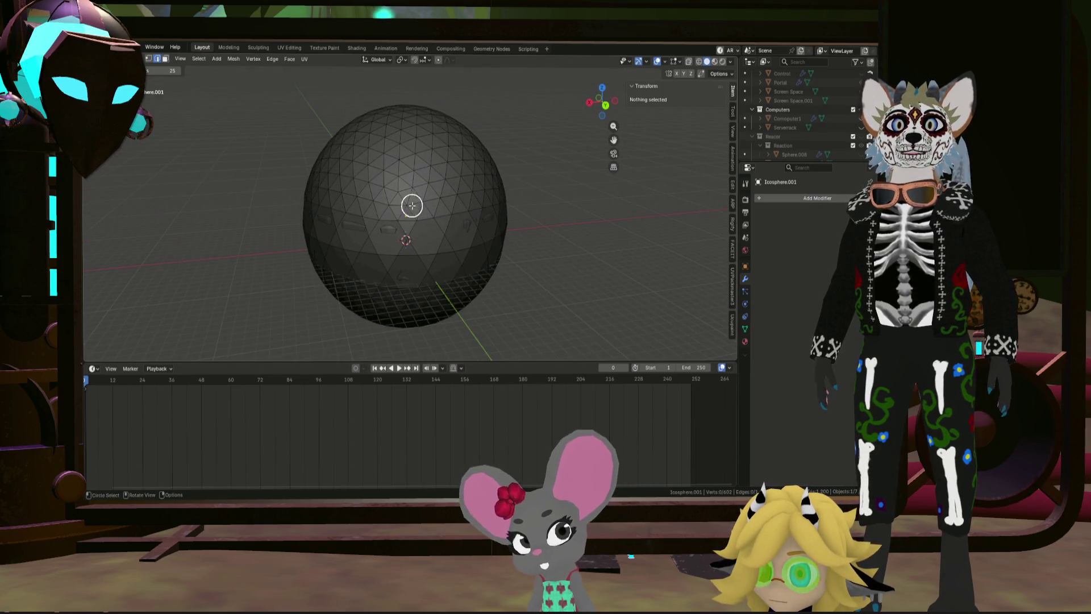
left_click(392, 214)
scroll(395, 228, "up", 2)
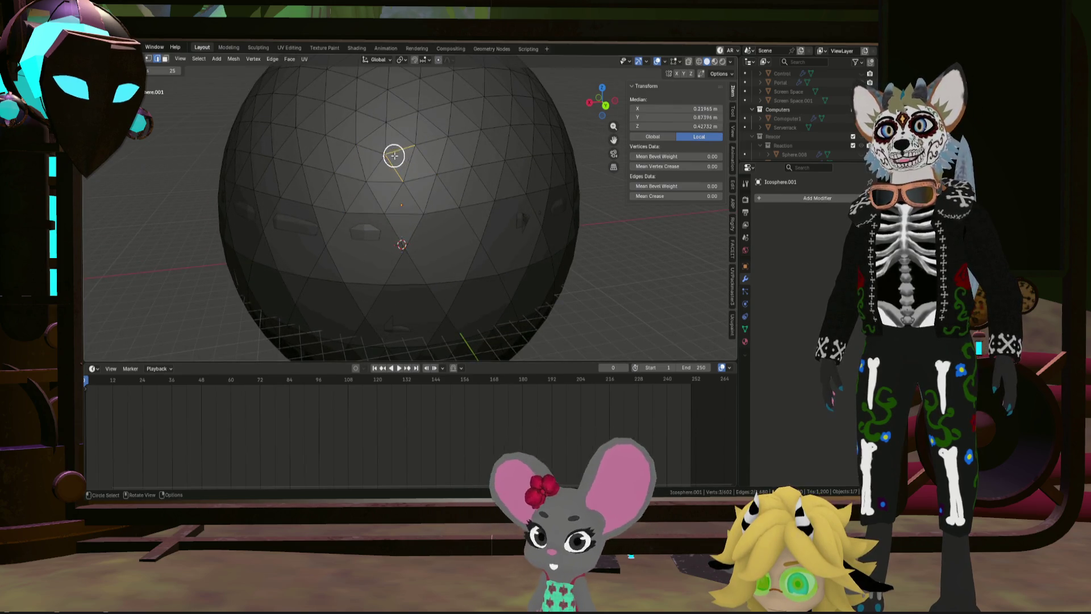
mouse_move(442, 175)
left_mouse_down()
mouse_move(377, 212)
mouse_move(329, 185)
mouse_move(332, 174)
left_mouse_up()
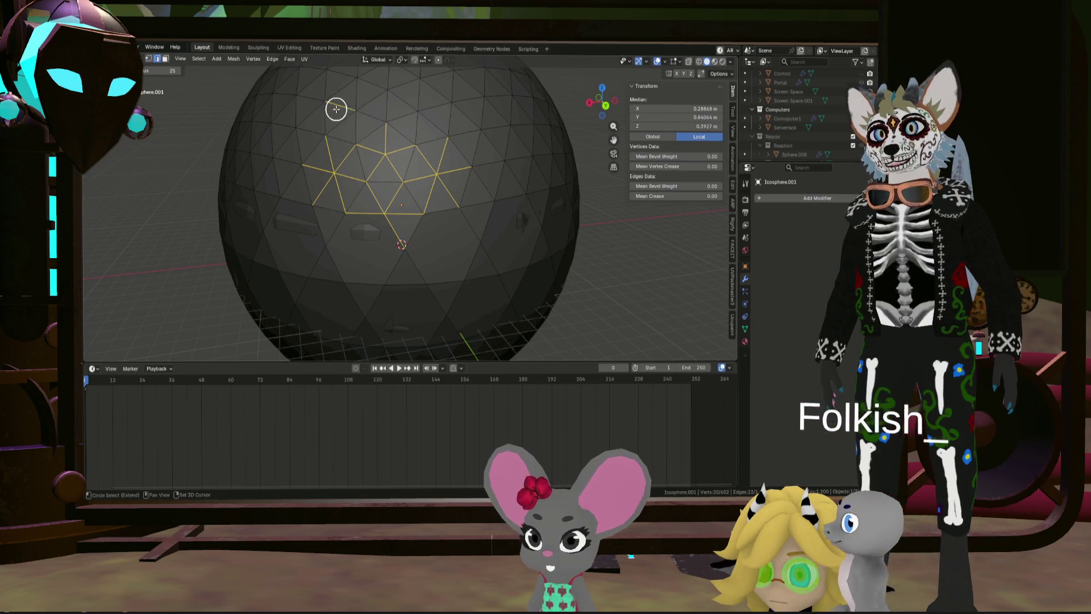
middle_click_drag(433, 122, 434, 202)
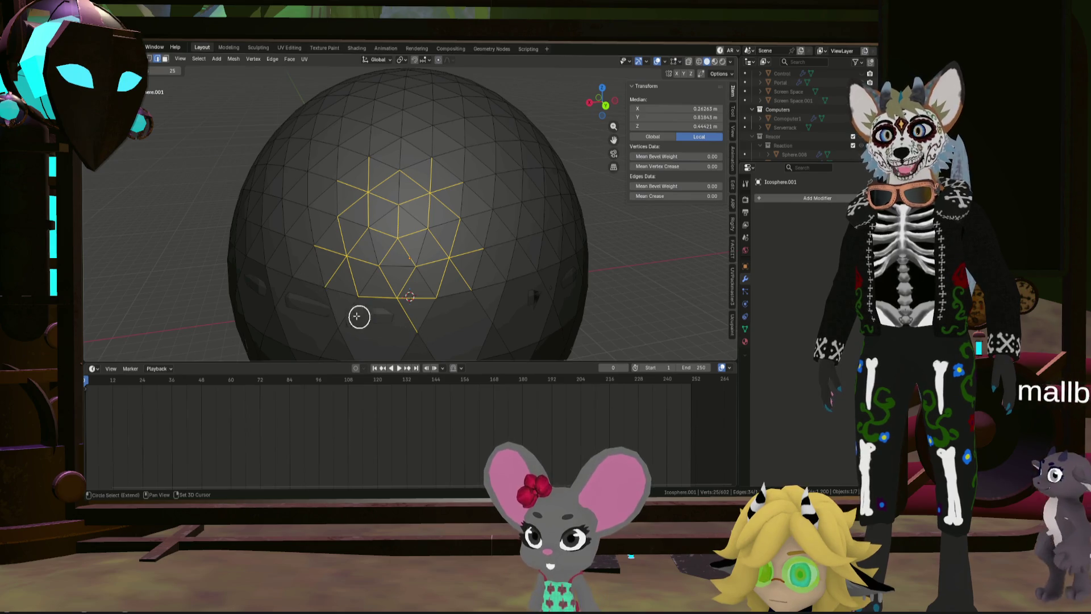
scroll(299, 214, "down", 4)
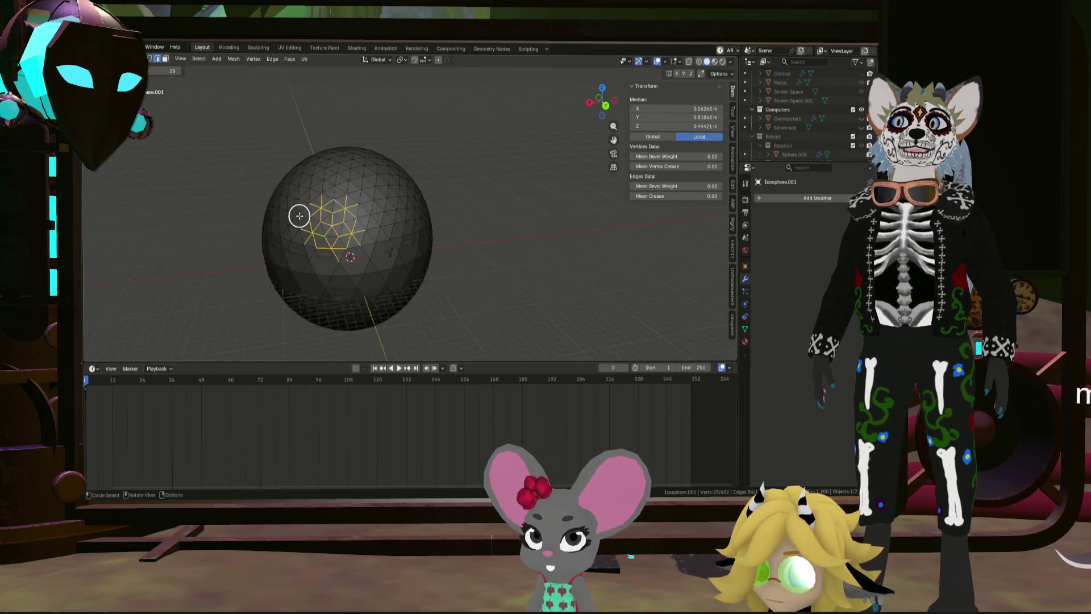
scroll(307, 220, "down", 4)
scroll(373, 224, "up", 6)
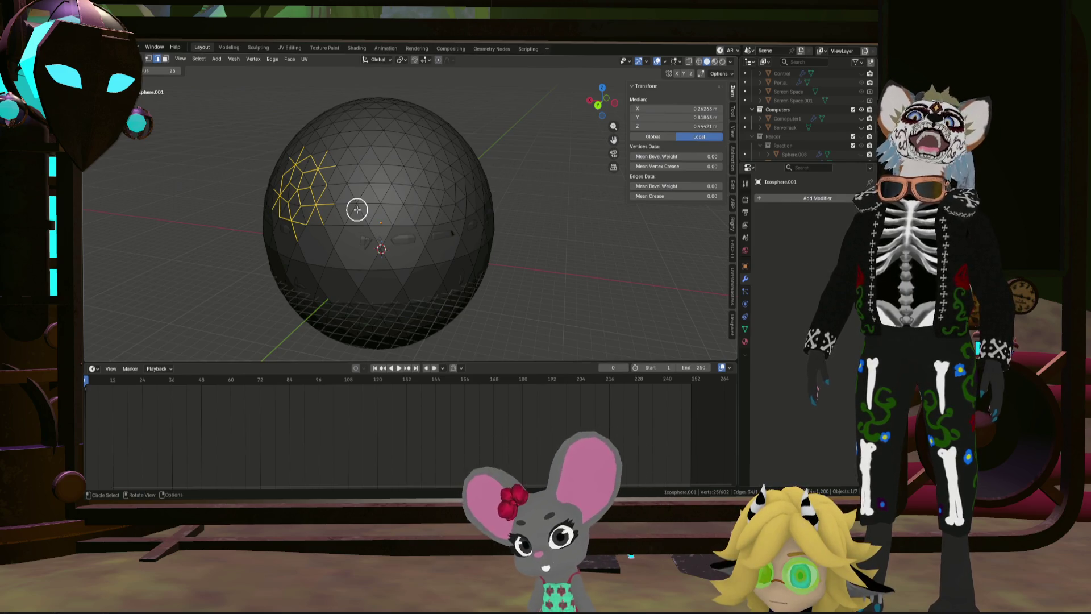
middle_click_drag(533, 212, 434, 214)
scroll(449, 194, "up", 5)
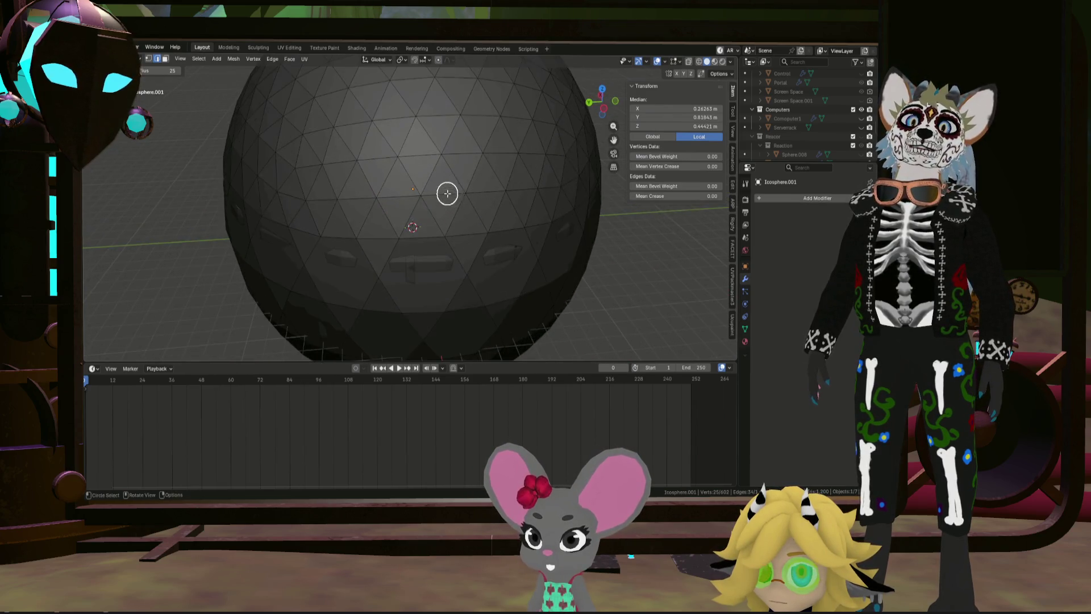
scroll(448, 193, "down", 5)
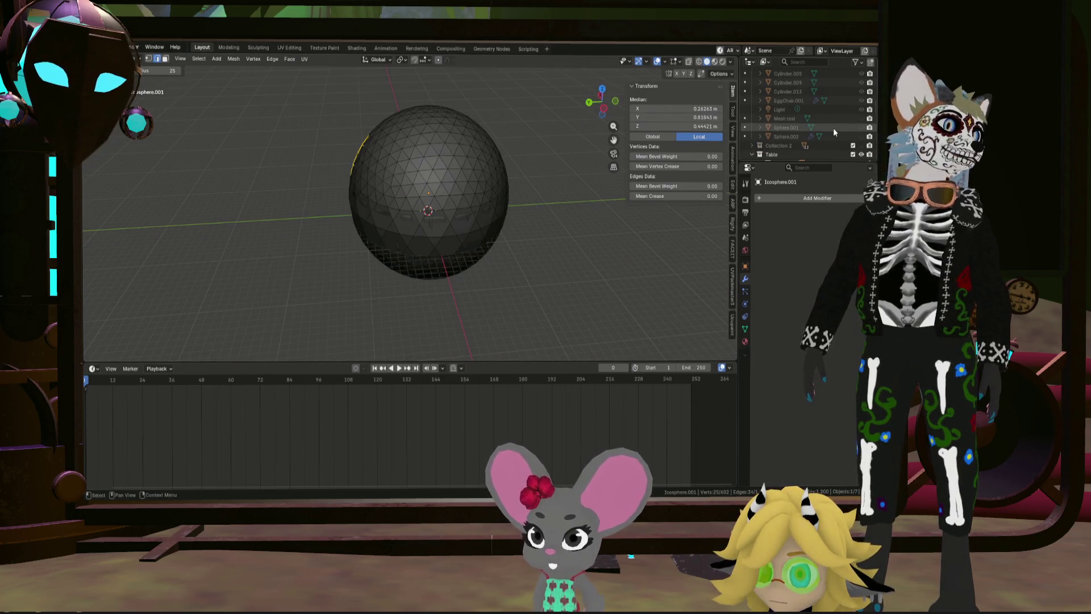
scroll(824, 131, "down", 3)
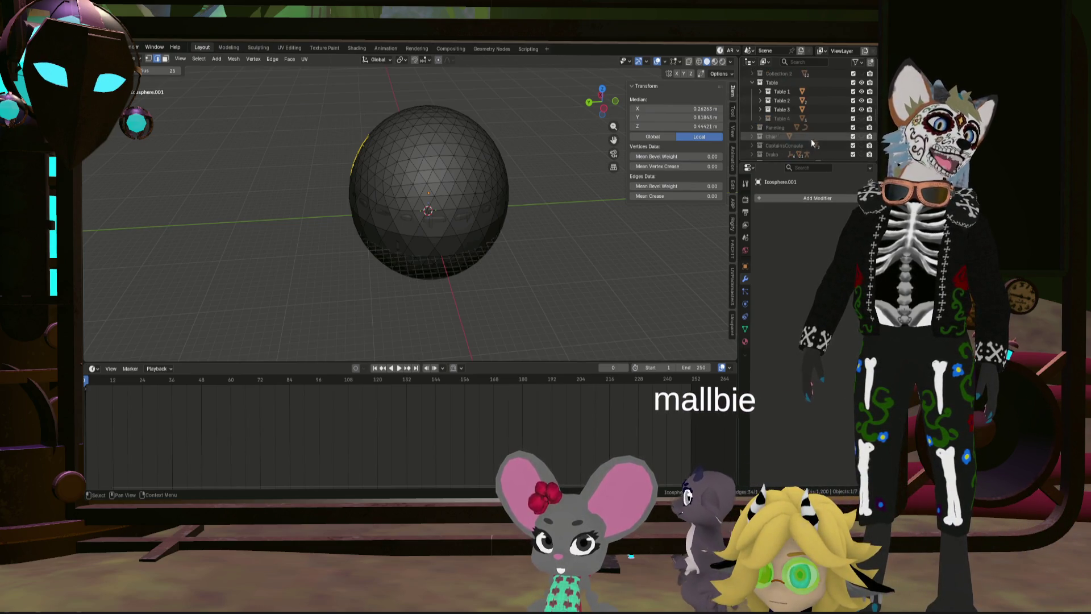
scroll(810, 141, "down", 5)
Step: Hide the old icosphere and add a new three-subdivision Ico Sphere at the centre
key("h")
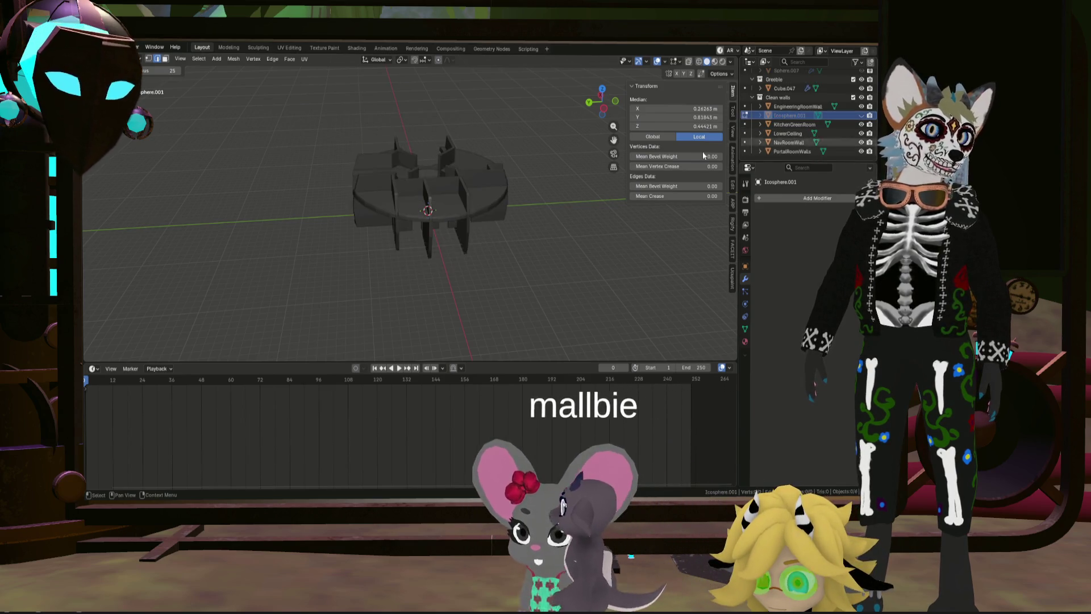
key("Tab")
scroll(570, 158, "up", 5)
mouse_move(402, 217)
middle_mouse_down()
mouse_move(349, 250)
mouse_move(399, 203)
mouse_move(438, 216)
middle_mouse_up()
key("shift+a")
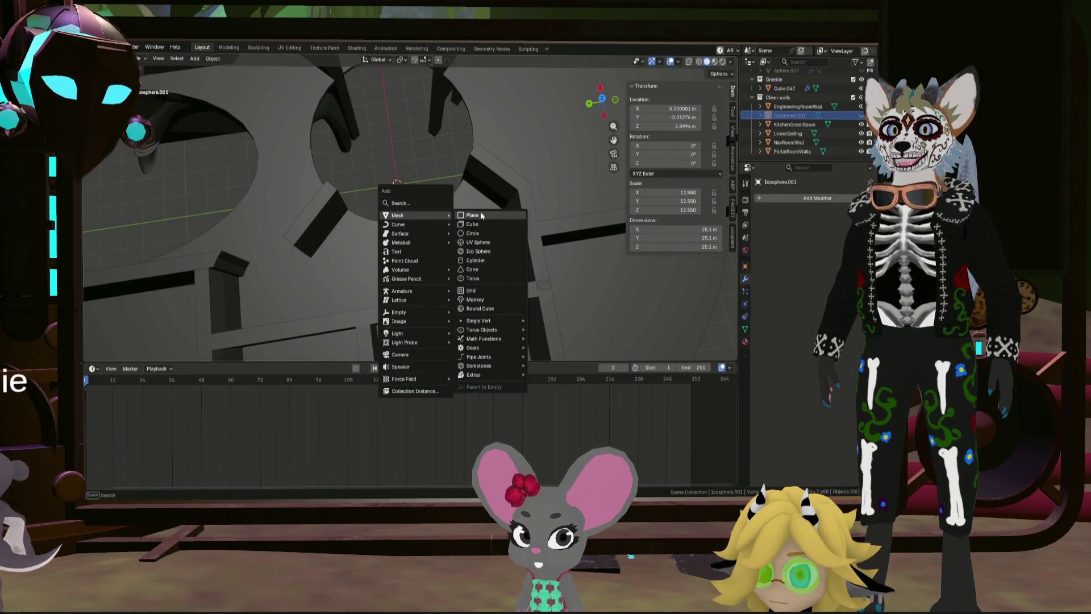
left_click(491, 250)
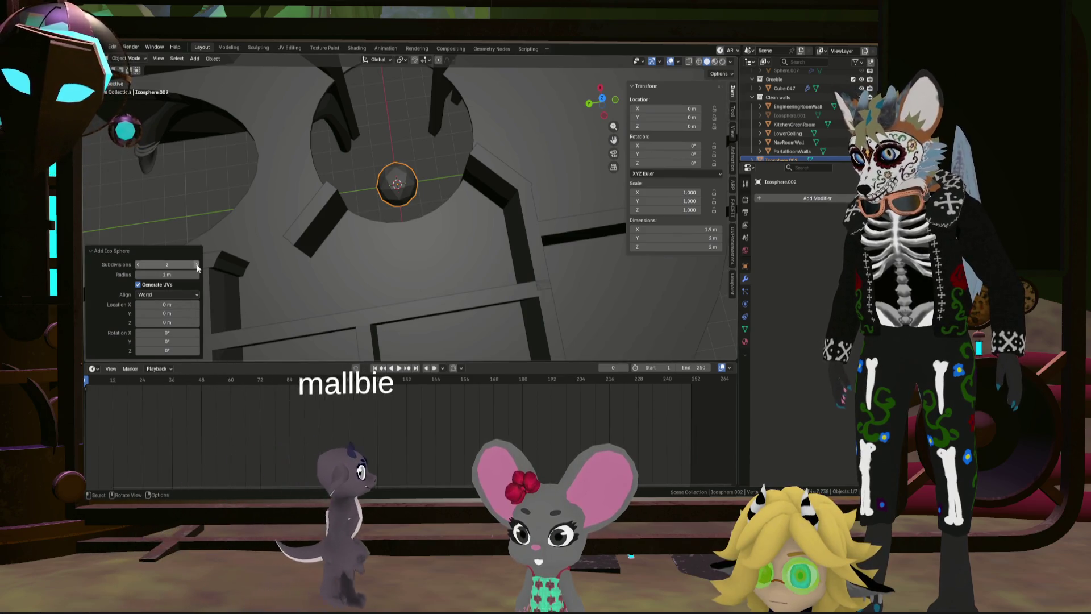
scroll(407, 160, "up", 2)
Step: Begin enlarging the new icosphere to about 13.9 around the ship walls
mouse_move(407, 161)
middle_mouse_down()
mouse_move(367, 196)
mouse_move(375, 136)
mouse_move(284, 108)
middle_mouse_up()
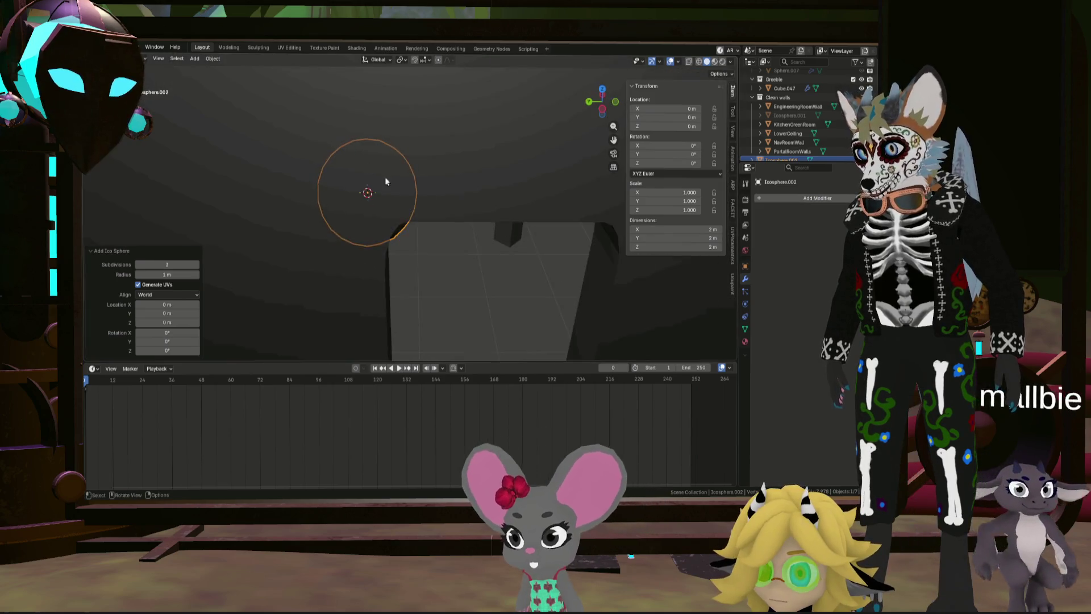
middle_click_drag(284, 108, 447, 213)
scroll(447, 213, "down", 3)
scroll(445, 241, "down", 3)
key("s")
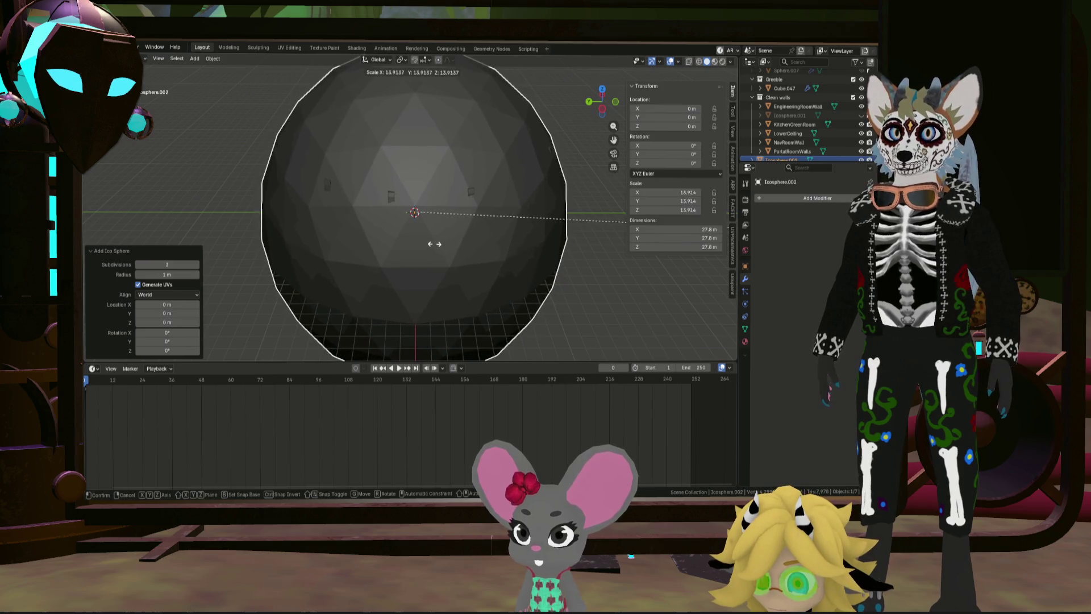
Step: Confirm the scale and set a uniform 25.1 m width across all three axes
left_click(440, 240)
scroll(451, 244, "down", 3)
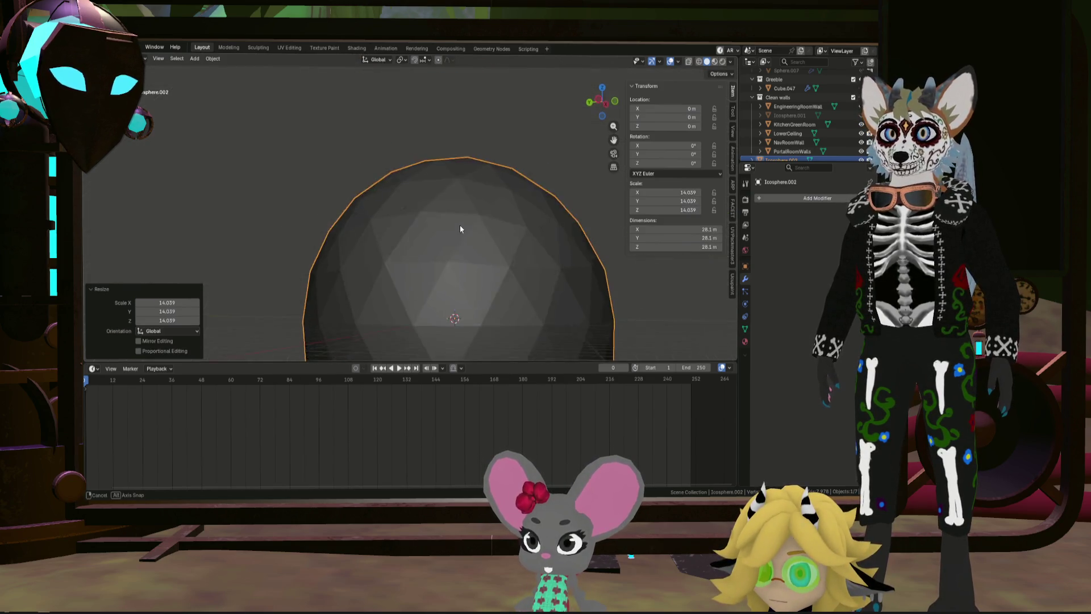
scroll(460, 224, "down", 3)
scroll(456, 249, "up", 3)
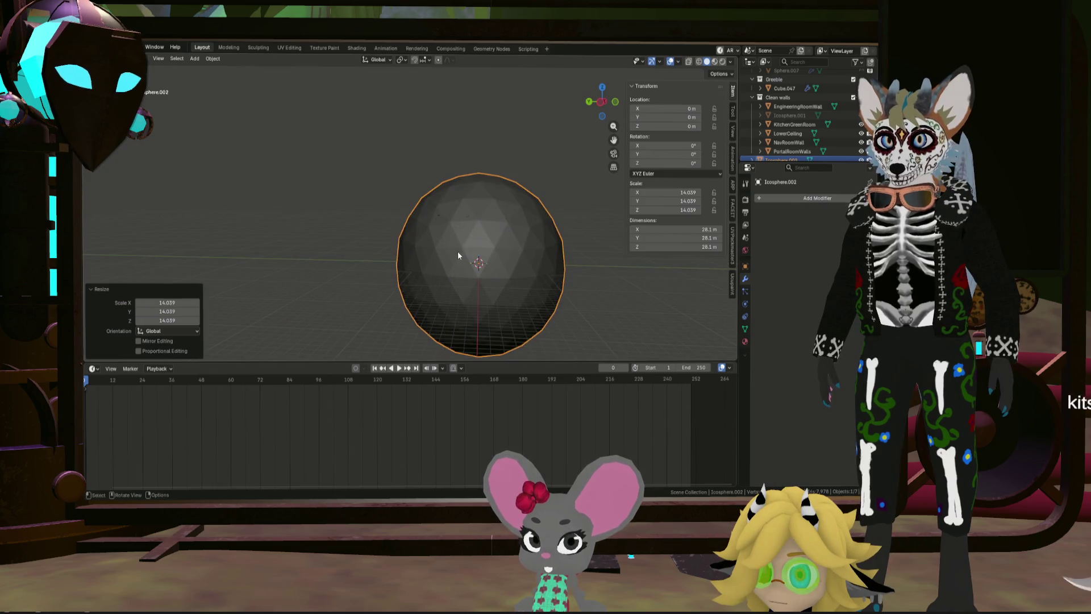
scroll(489, 256, "up", 1)
scroll(499, 248, "up", 3)
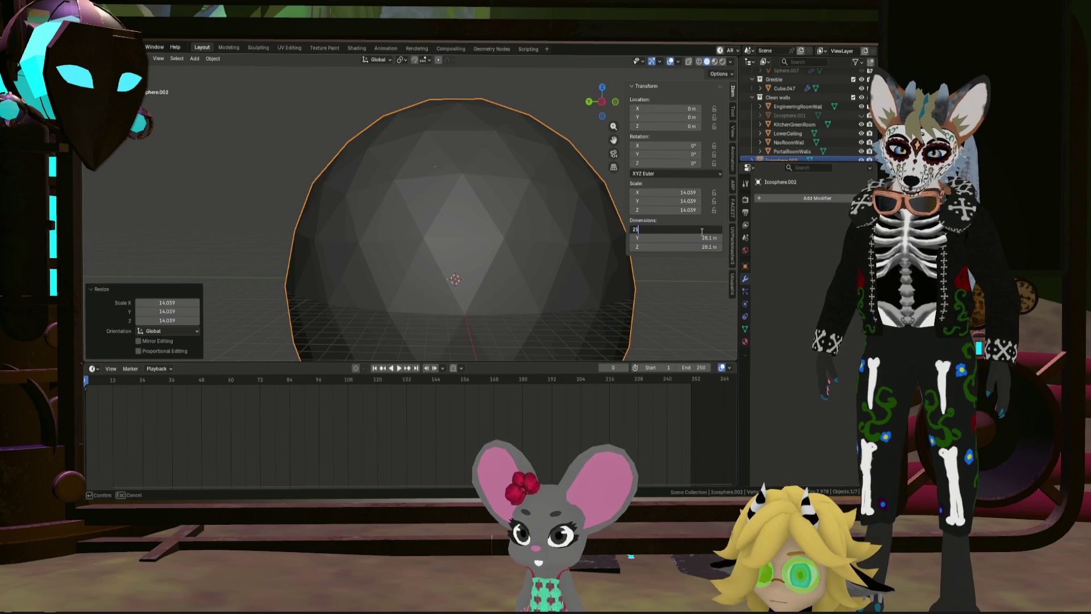
key("Return")
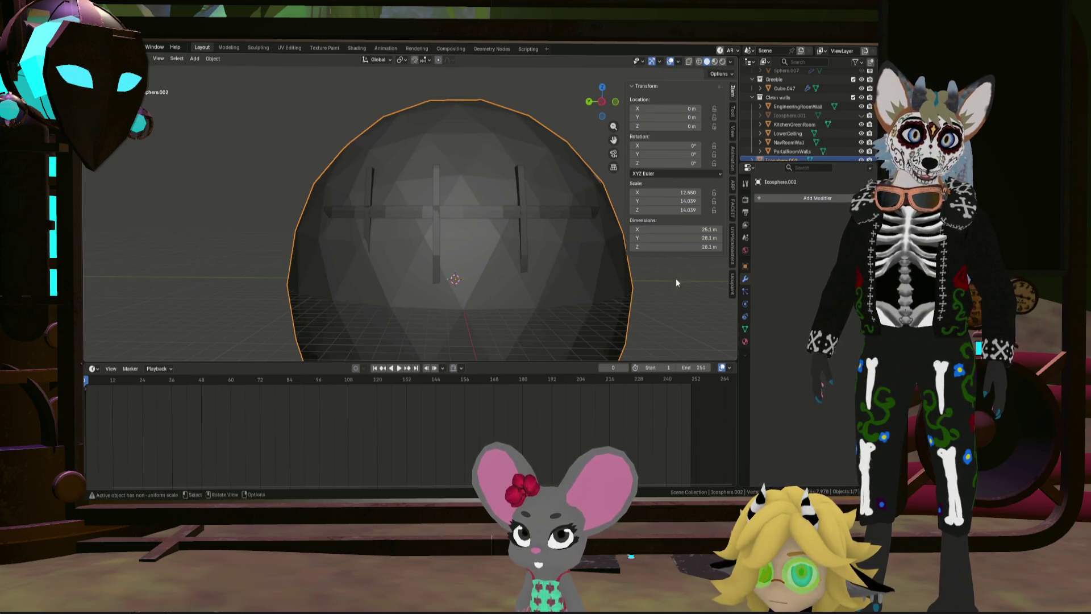
key("Return")
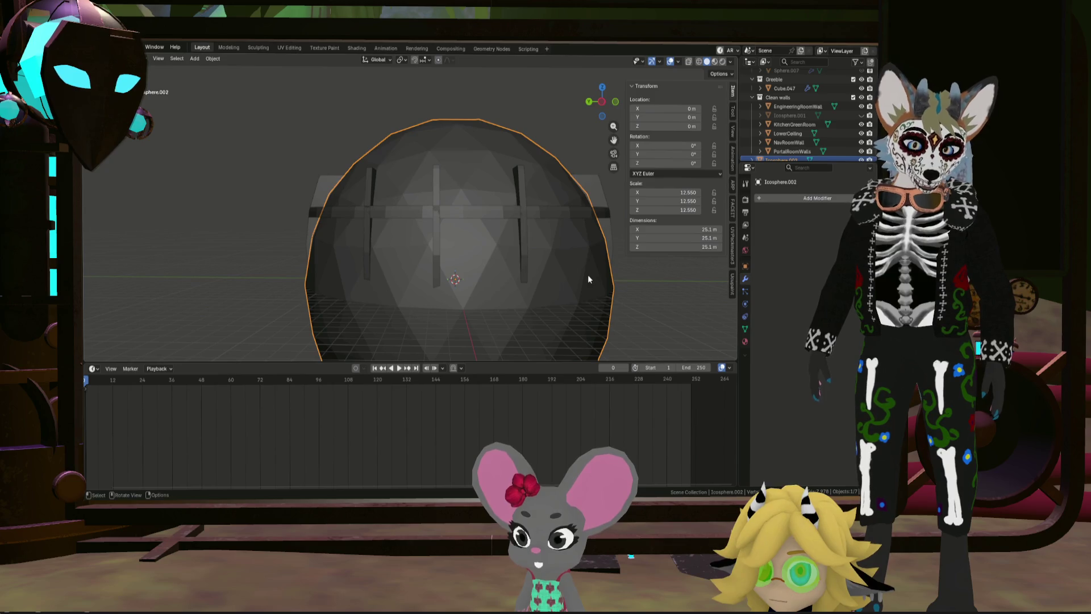
key("g")
Step: Raise the sphere to 2.605 m on Z and set its width to 25.2 m
key("z")
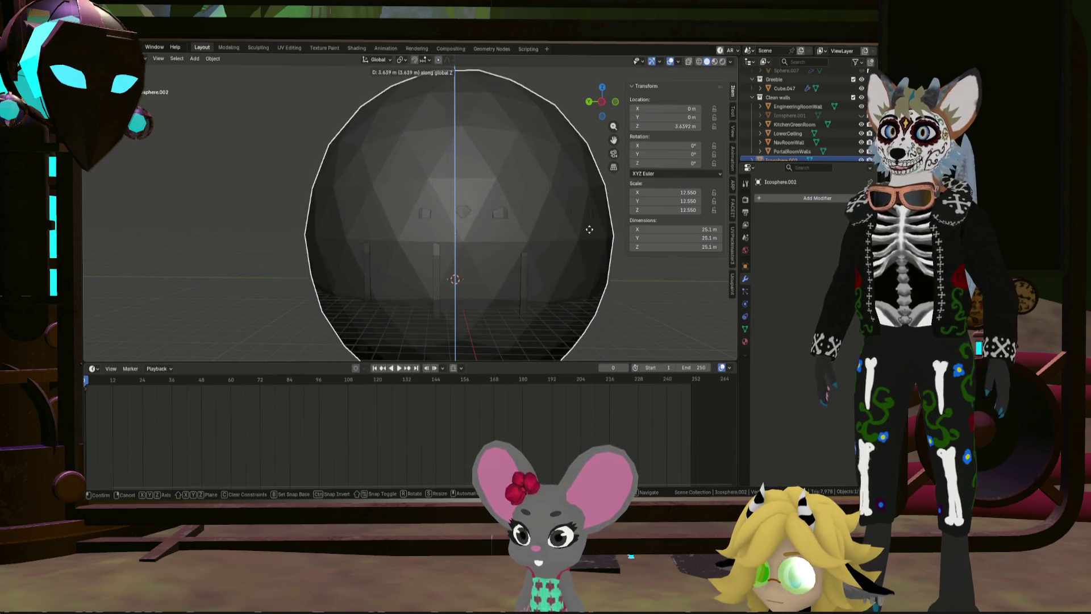
left_click(591, 243)
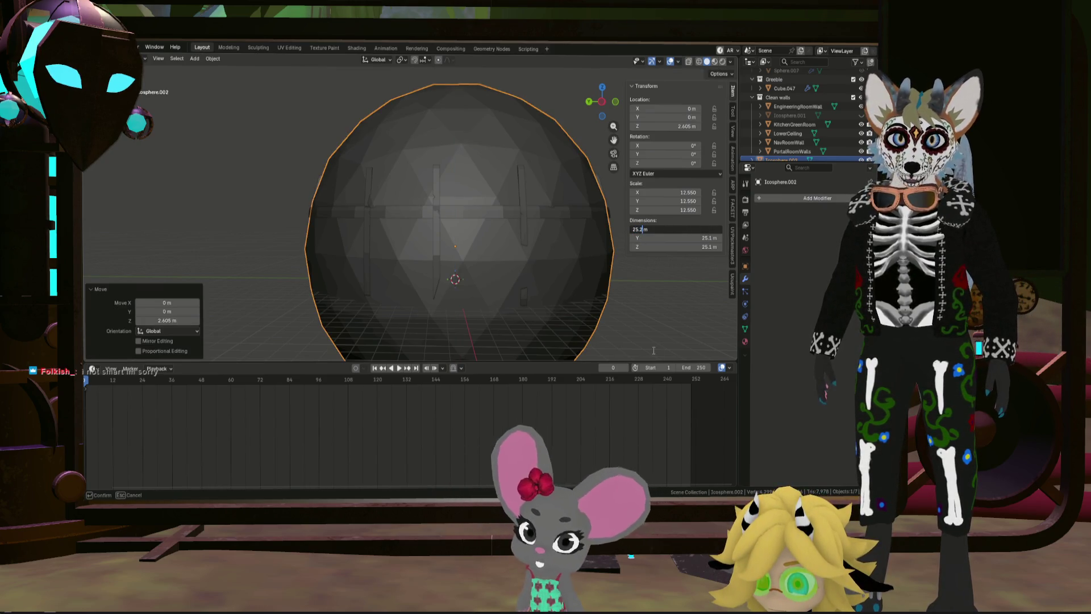
key("Return")
mouse_move(679, 284)
middle_mouse_down()
mouse_move(650, 264)
mouse_move(393, 247)
mouse_move(669, 208)
middle_mouse_up()
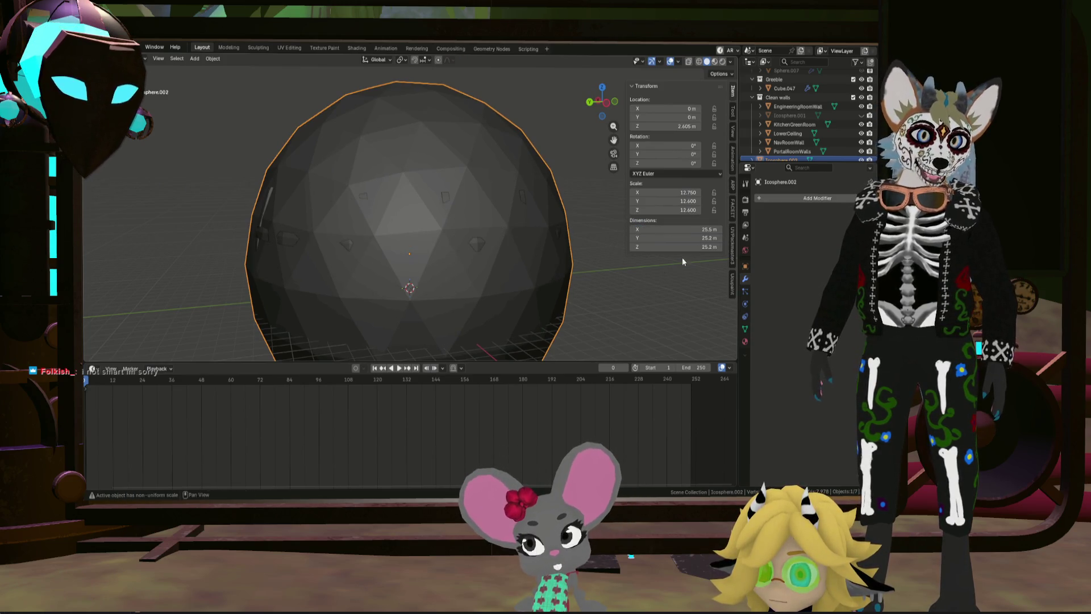
middle_click_drag(675, 305, 514, 247)
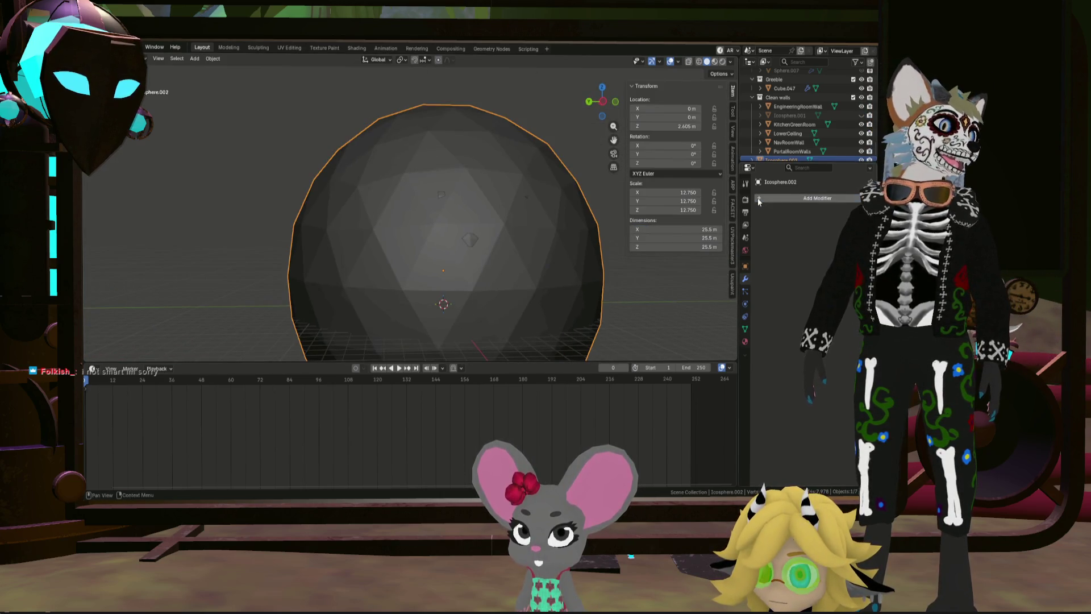
mouse_move(722, 198)
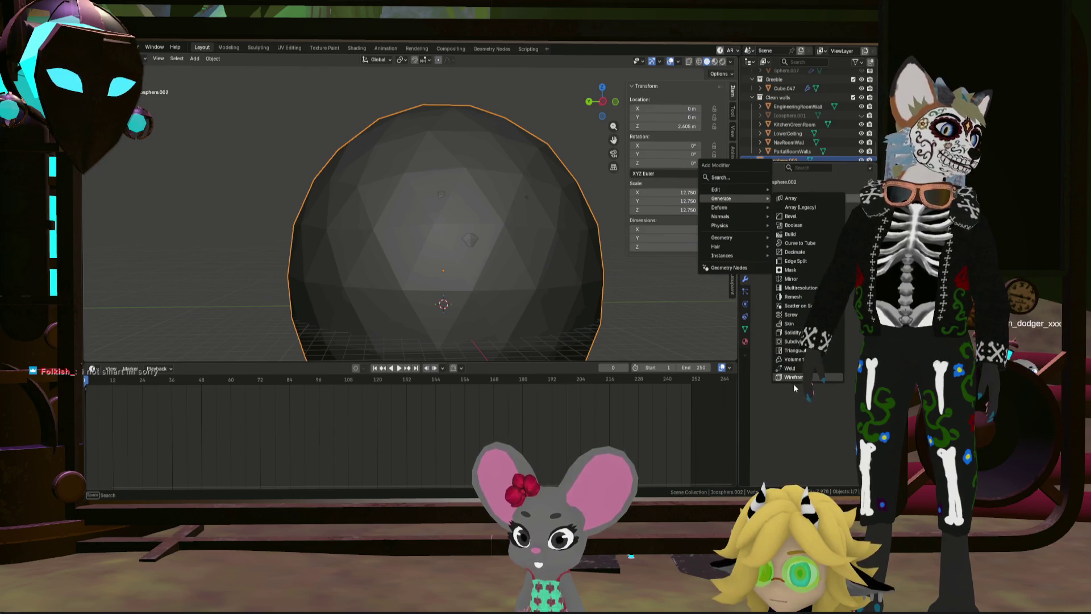
Step: Add a Wireframe modifier turning the icosphere into a thin-strut lattice around the walls
left_click(793, 377)
mouse_move(591, 252)
middle_mouse_down()
mouse_move(557, 204)
mouse_move(477, 217)
mouse_move(517, 237)
mouse_move(563, 209)
mouse_move(538, 207)
middle_mouse_up()
scroll(477, 218, "down", 5)
scroll(517, 236, "up", 5)
scroll(516, 204, "down", 4)
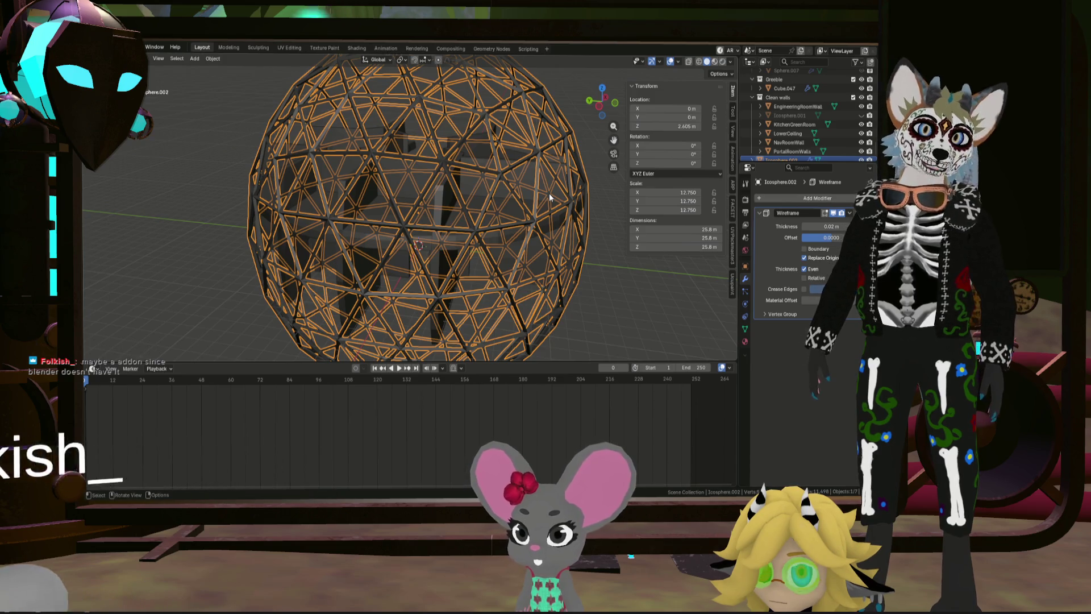
scroll(523, 169, "down", 3)
scroll(455, 163, "up", 2)
left_click(604, 221)
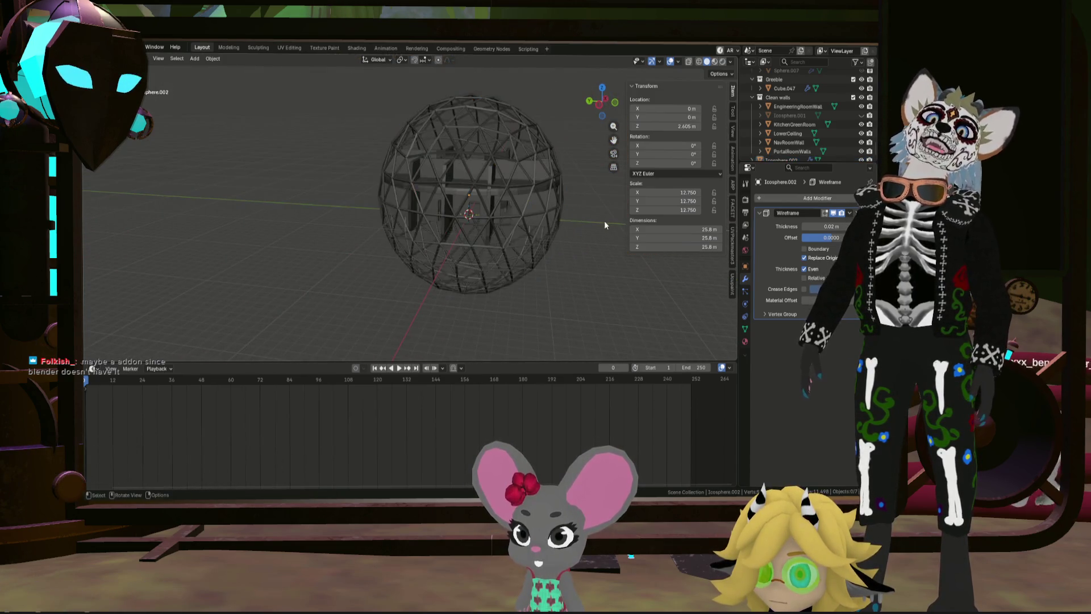
scroll(502, 214, "up", 5)
mouse_move(503, 215)
middle_mouse_down()
mouse_move(256, 214)
mouse_move(377, 175)
mouse_move(597, 210)
mouse_move(527, 311)
mouse_move(524, 234)
mouse_move(521, 255)
mouse_move(560, 240)
mouse_move(595, 266)
mouse_move(619, 215)
mouse_move(553, 91)
mouse_move(501, 255)
mouse_move(541, 90)
mouse_move(509, 139)
mouse_move(503, 229)
mouse_move(532, 230)
middle_mouse_up()
scroll(440, 166, "up", 1)
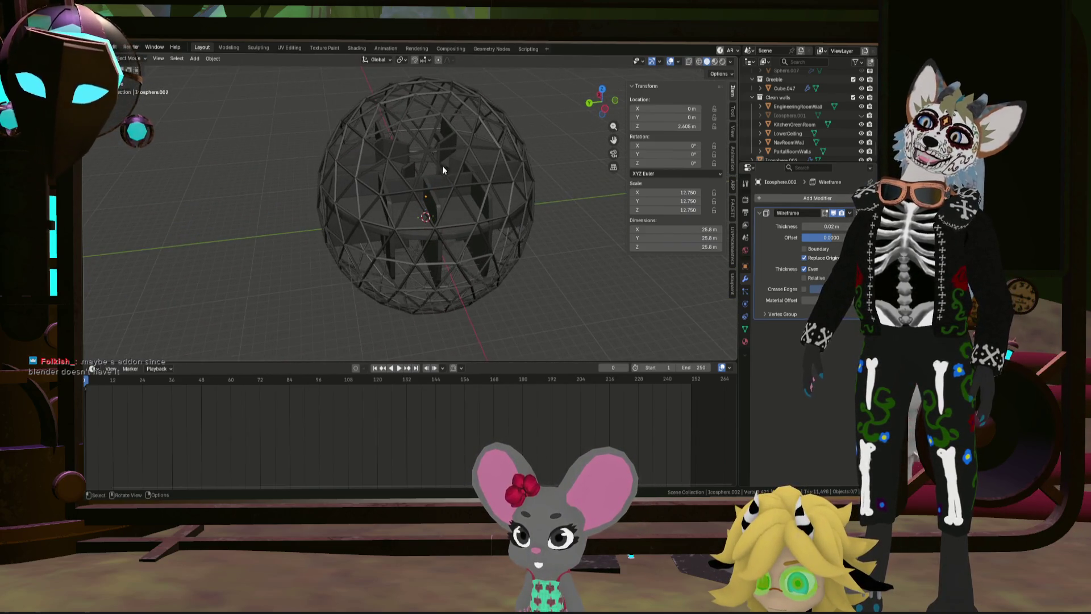
scroll(460, 148, "up", 1)
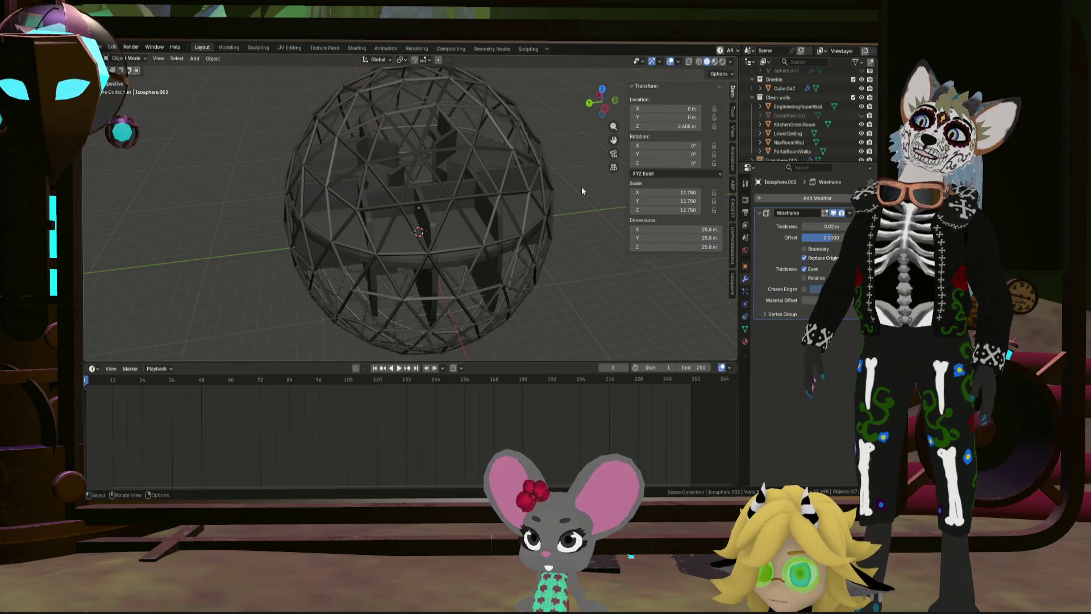
left_click(791, 202)
mouse_move(754, 199)
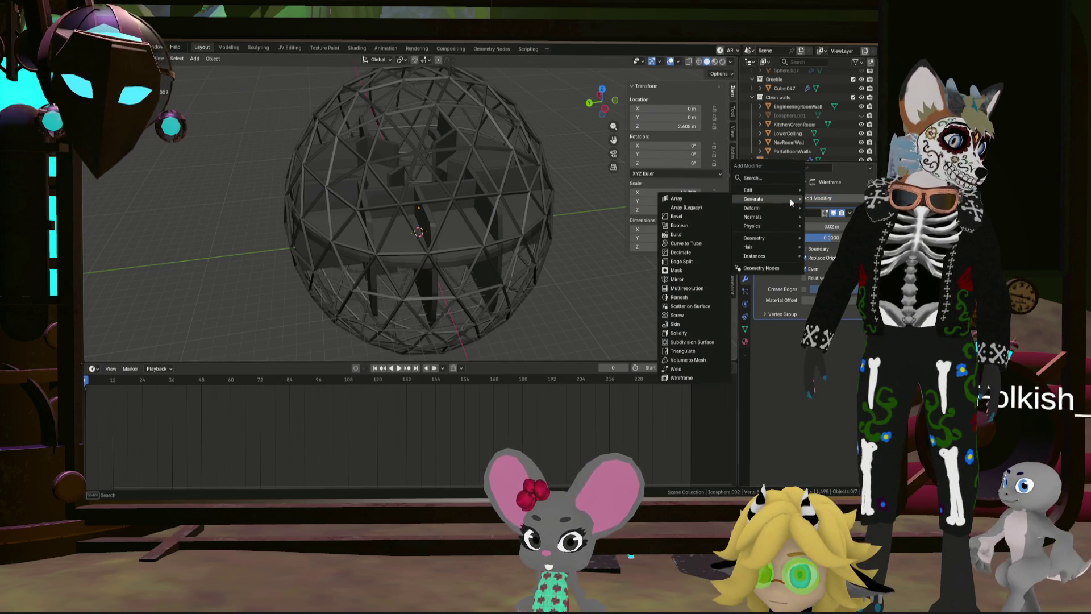
left_click(693, 341)
middle_click_drag(494, 275, 441, 170)
scroll(556, 219, "down", 3)
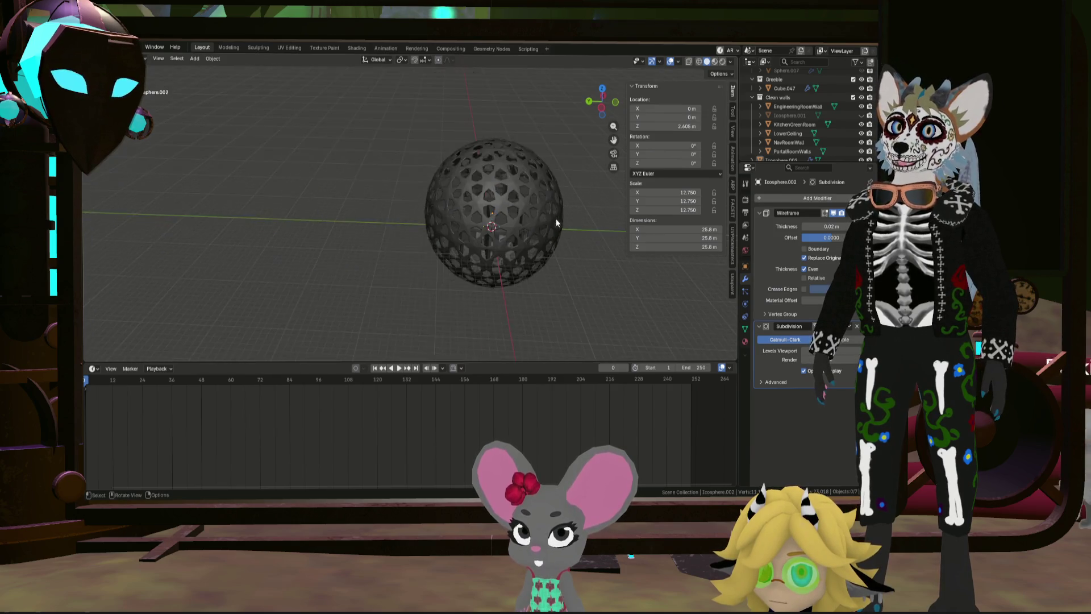
scroll(556, 218, "up", 4)
mouse_move(523, 217)
middle_mouse_down()
mouse_move(413, 190)
mouse_move(467, 192)
middle_mouse_up()
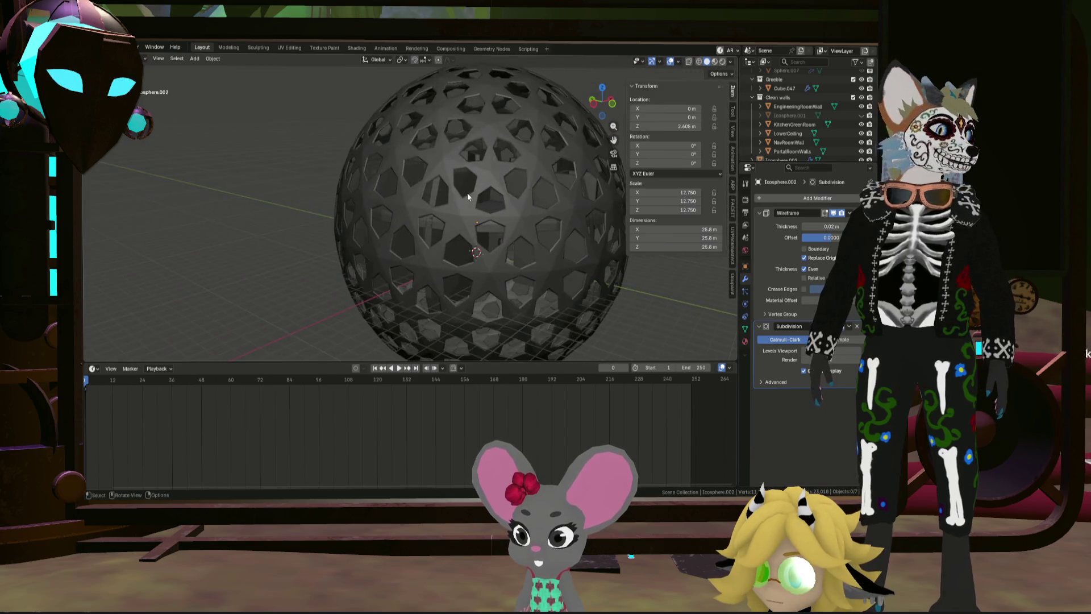
scroll(515, 191, "down", 3)
scroll(539, 191, "up", 4)
scroll(539, 191, "up", 1)
mouse_move(538, 193)
middle_mouse_down()
mouse_move(584, 201)
mouse_move(512, 195)
middle_mouse_up()
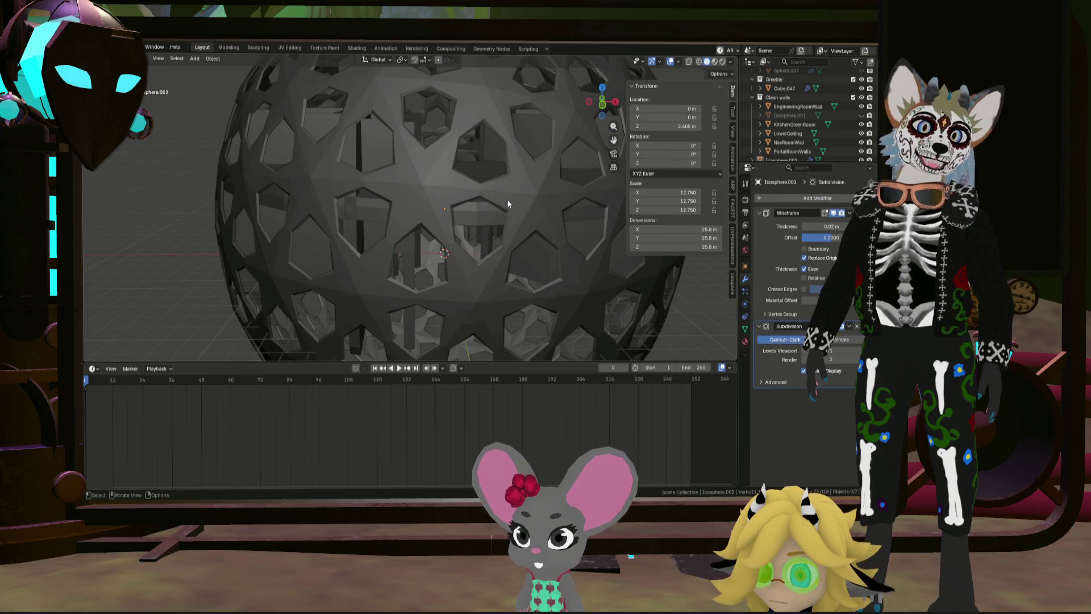
scroll(475, 192, "down", 5)
scroll(488, 200, "up", 2)
scroll(354, 202, "up", 6)
mouse_move(354, 202)
middle_mouse_down()
mouse_move(424, 100)
mouse_move(474, 98)
middle_mouse_up()
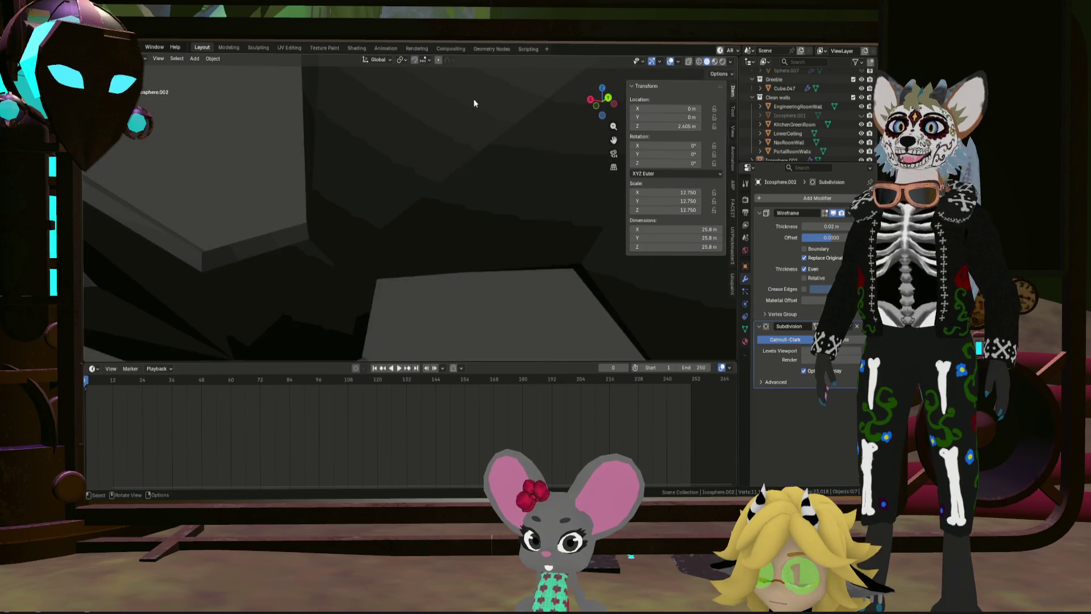
scroll(467, 143, "down", 3)
scroll(465, 147, "up", 3)
mouse_move(473, 148)
middle_mouse_down()
mouse_move(522, 124)
mouse_move(578, 174)
mouse_move(565, 220)
mouse_move(562, 211)
mouse_move(466, 298)
mouse_move(480, 265)
middle_mouse_up()
scroll(525, 122, "up", 3)
scroll(513, 143, "down", 3)
scroll(514, 143, "down", 3)
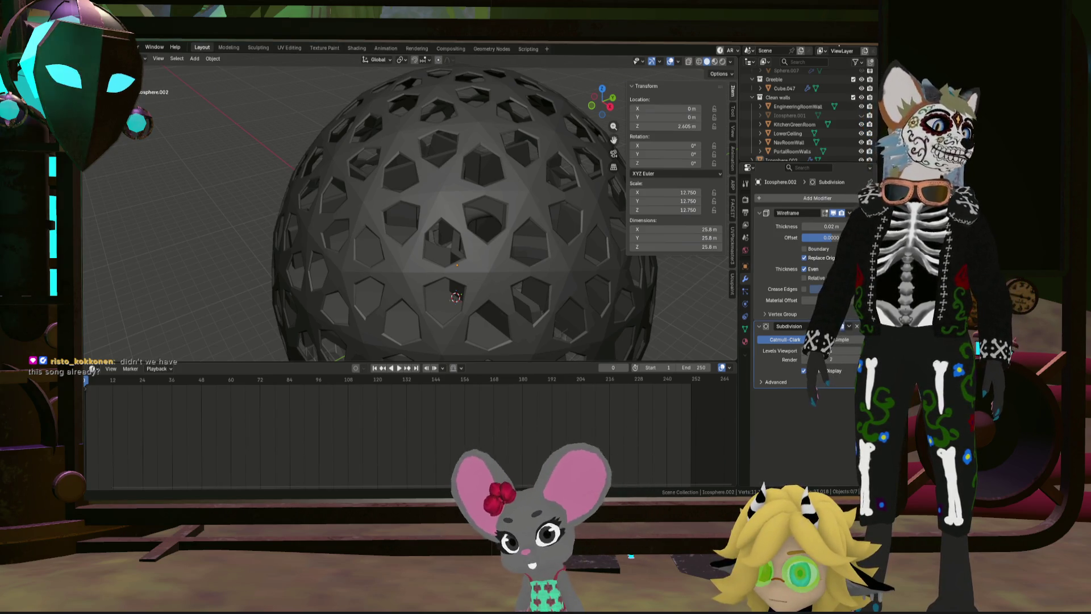
Step: In the Subdivision's Advanced settings, turn Use Limit Surface off and enable Use Creases
middle_click_drag(490, 248, 505, 243)
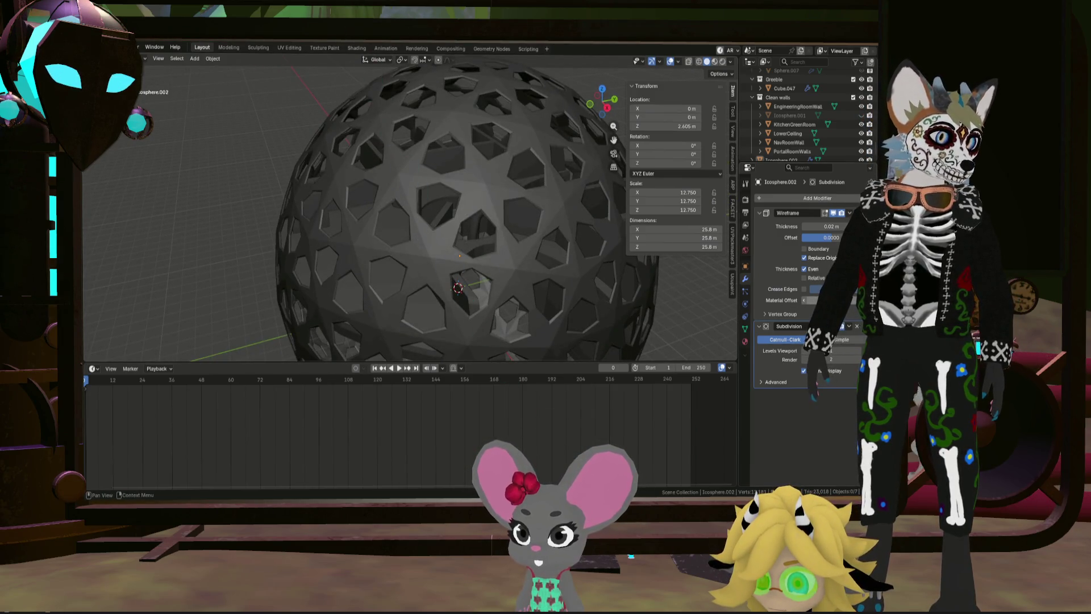
left_click(772, 383)
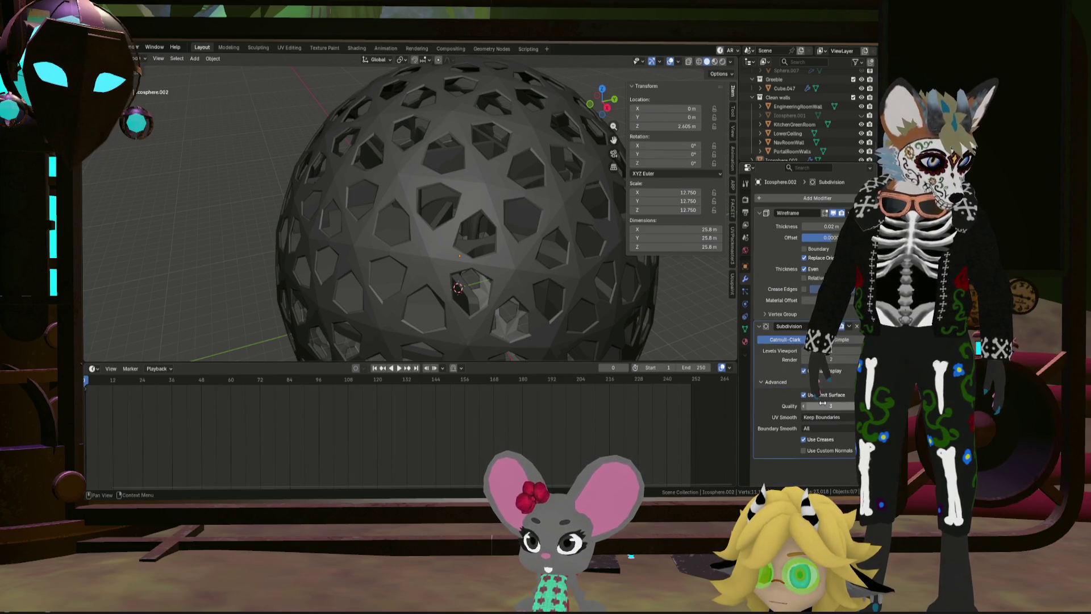
left_click(804, 395)
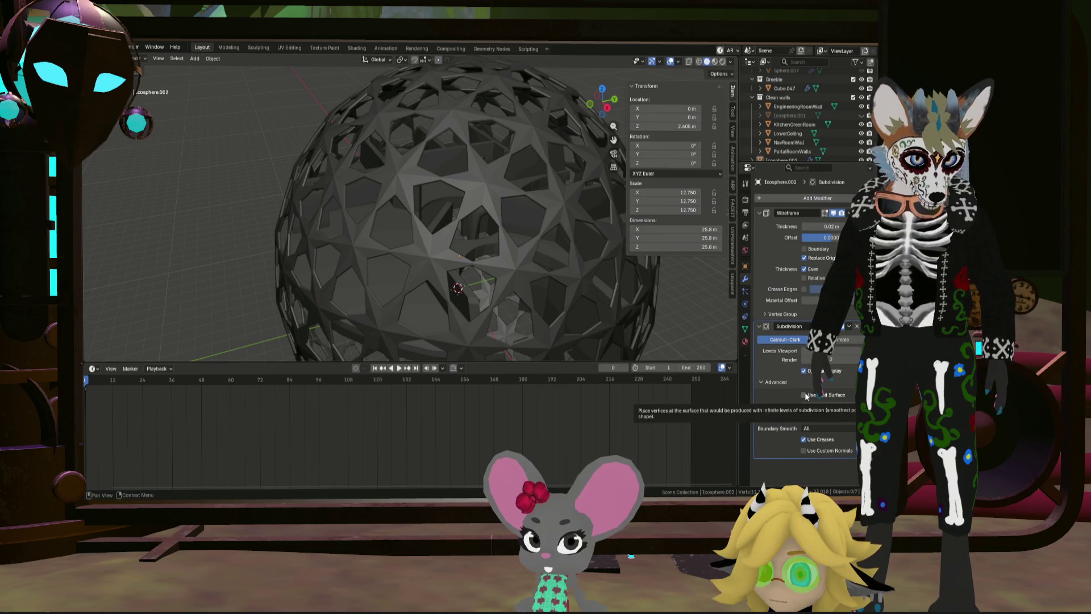
left_click(805, 394)
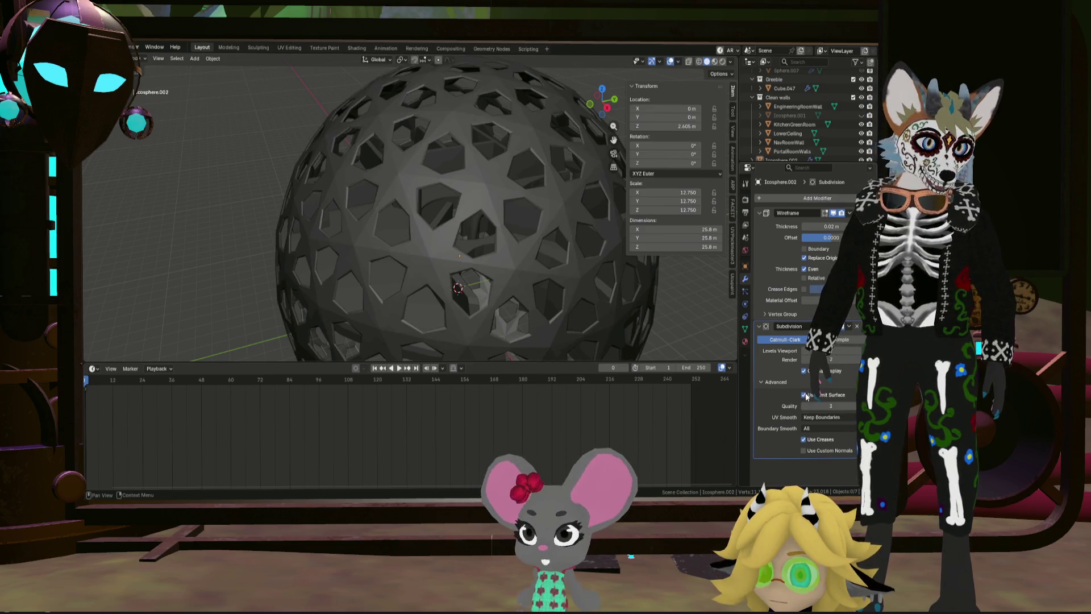
left_click(805, 395)
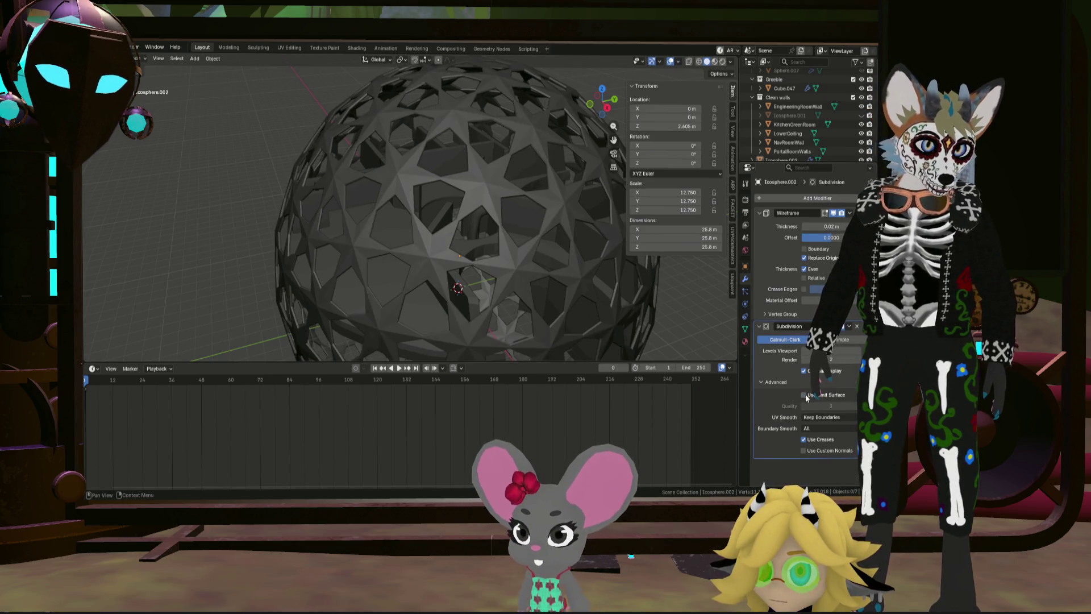
left_click(803, 439)
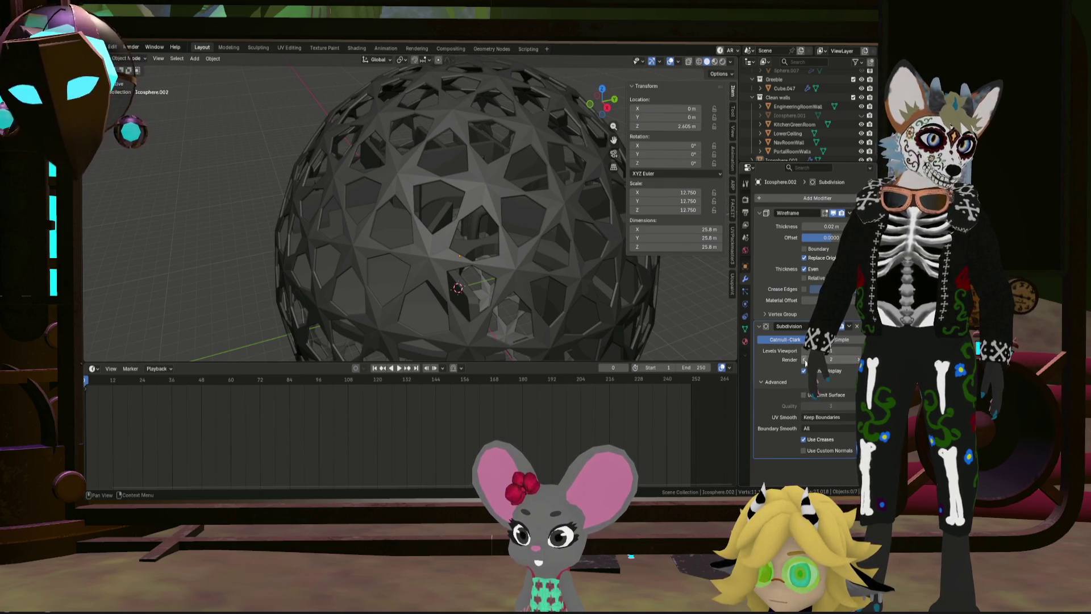
left_click_drag(811, 399, 816, 395)
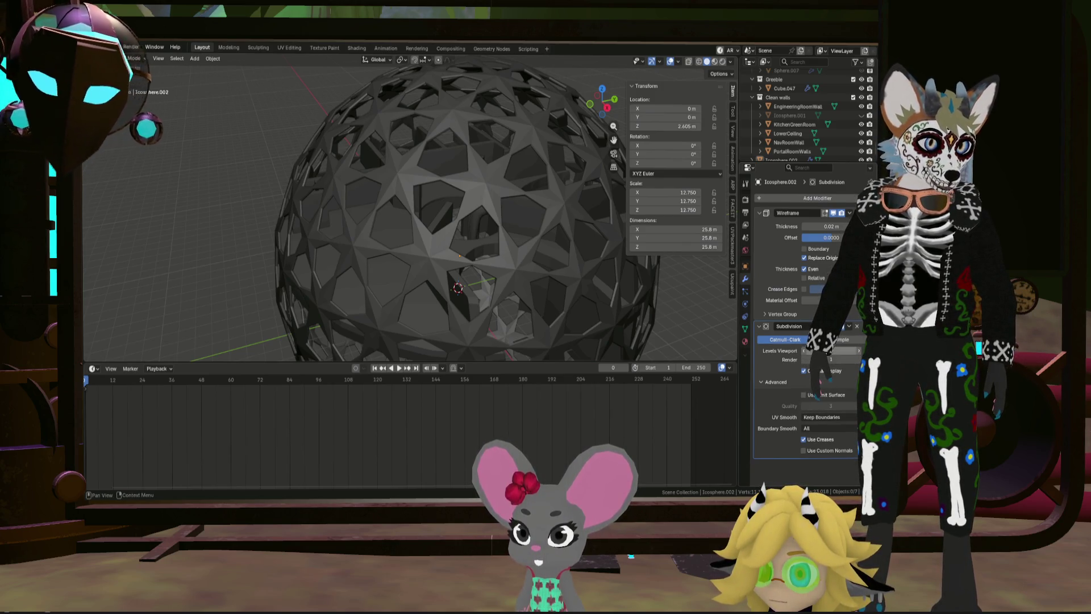
Step: Orbit and zoom around the sphere to inspect the star-shaped holes
mouse_move(478, 285)
middle_mouse_down()
mouse_move(506, 281)
mouse_move(419, 205)
mouse_move(381, 218)
mouse_move(461, 233)
middle_mouse_up()
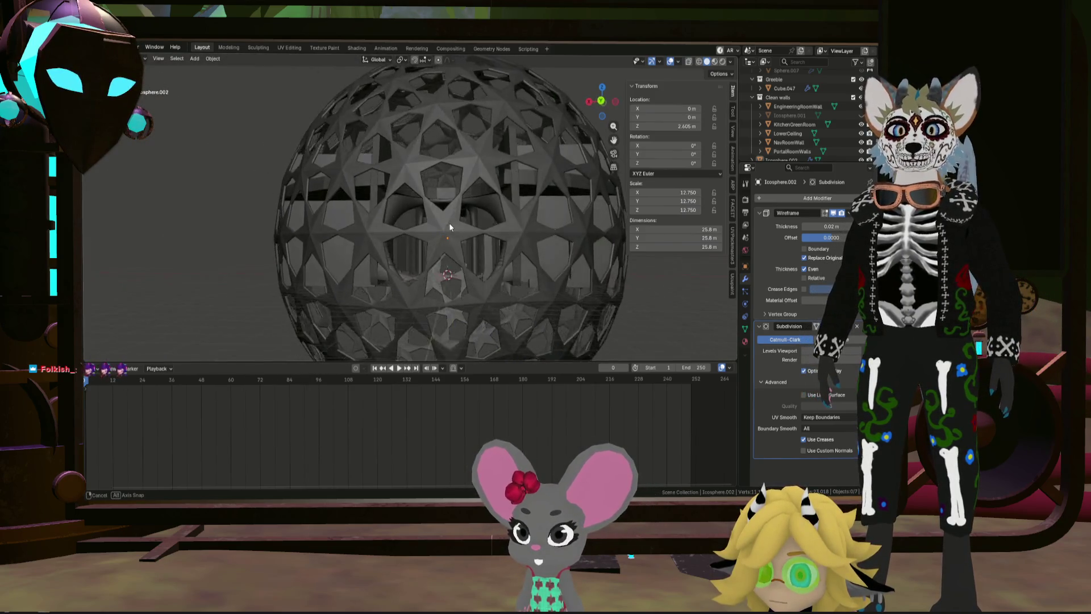
mouse_move(462, 232)
middle_mouse_down()
mouse_move(434, 249)
mouse_move(535, 242)
mouse_move(503, 236)
middle_mouse_up()
scroll(434, 250, "up", 5)
scroll(470, 249, "up", 3)
right_click(458, 227)
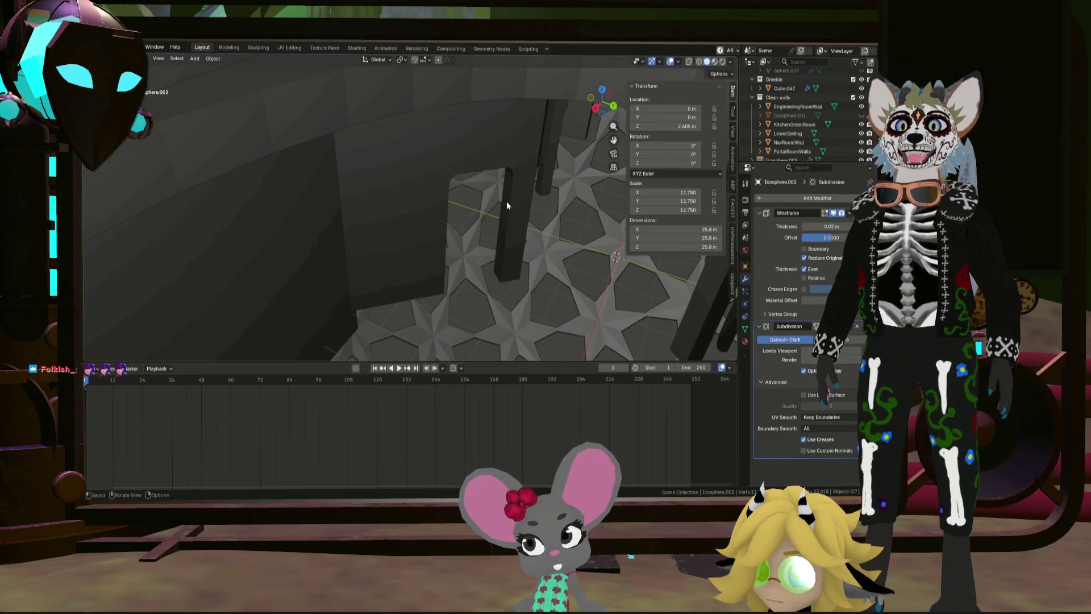
scroll(470, 202, "up", 3)
mouse_move(397, 204)
middle_mouse_down()
mouse_move(92, 335)
mouse_move(217, 286)
mouse_move(192, 252)
mouse_move(196, 195)
mouse_move(229, 236)
mouse_move(285, 257)
middle_mouse_up()
scroll(255, 285, "down", 5)
scroll(284, 257, "up", 3)
mouse_move(307, 213)
middle_mouse_down()
mouse_move(271, 227)
mouse_move(487, 233)
mouse_move(520, 245)
mouse_move(515, 264)
mouse_move(373, 247)
mouse_move(460, 252)
mouse_move(442, 233)
mouse_move(555, 236)
mouse_move(514, 248)
middle_mouse_up()
scroll(515, 264, "down", 3)
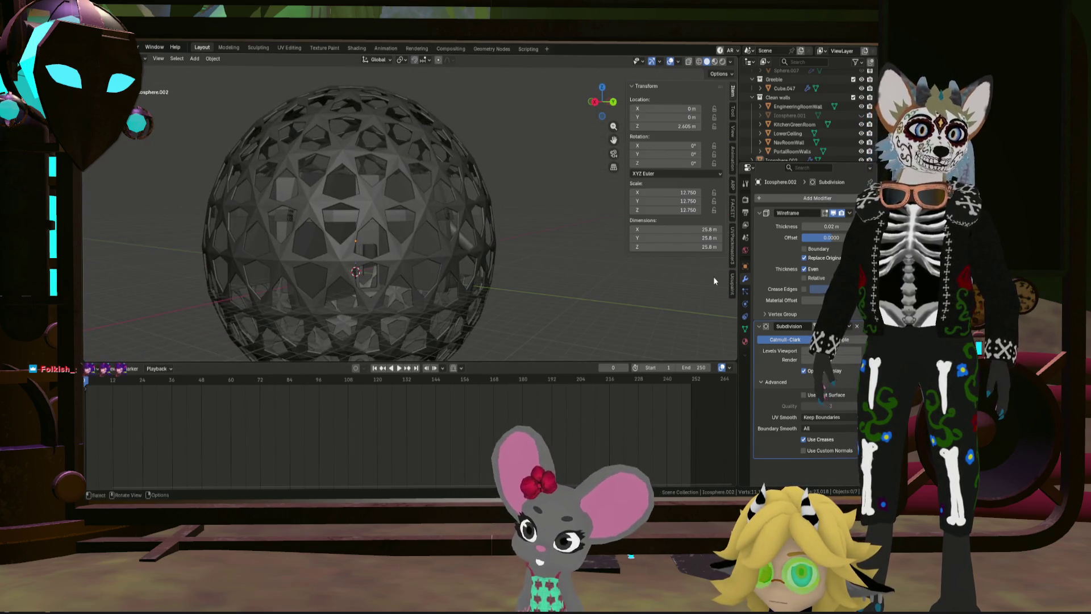
Step: Delete the Subdivision modifier, leaving a plain triangular wireframe sphere
left_click(855, 326)
middle_click_drag(504, 248, 547, 250)
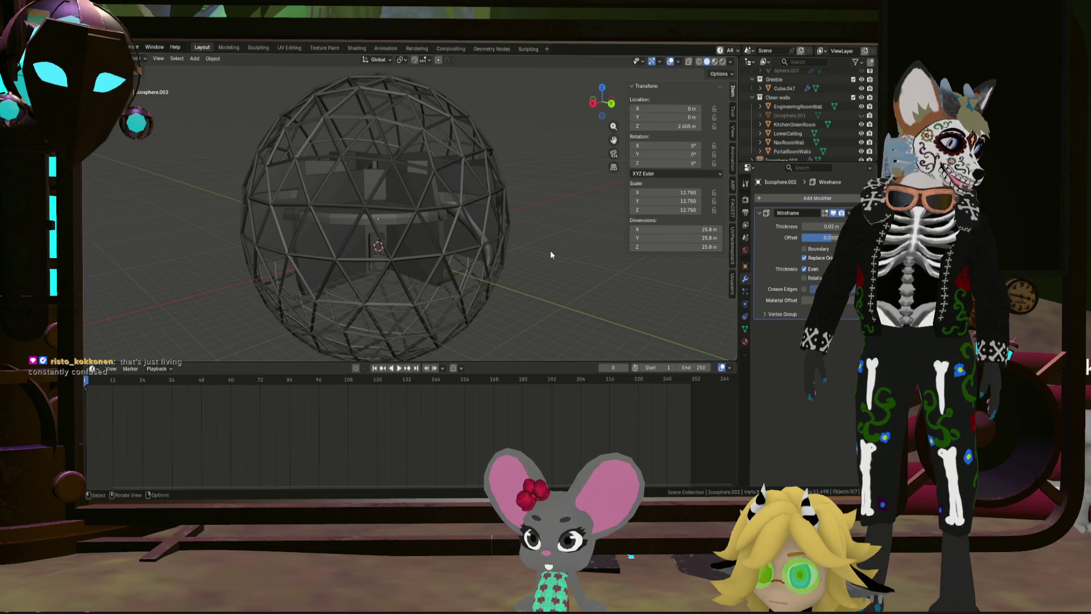
mouse_move(524, 178)
middle_mouse_down()
mouse_move(441, 156)
mouse_move(549, 188)
mouse_move(562, 176)
mouse_move(439, 188)
middle_mouse_up()
scroll(807, 155, "down", 1)
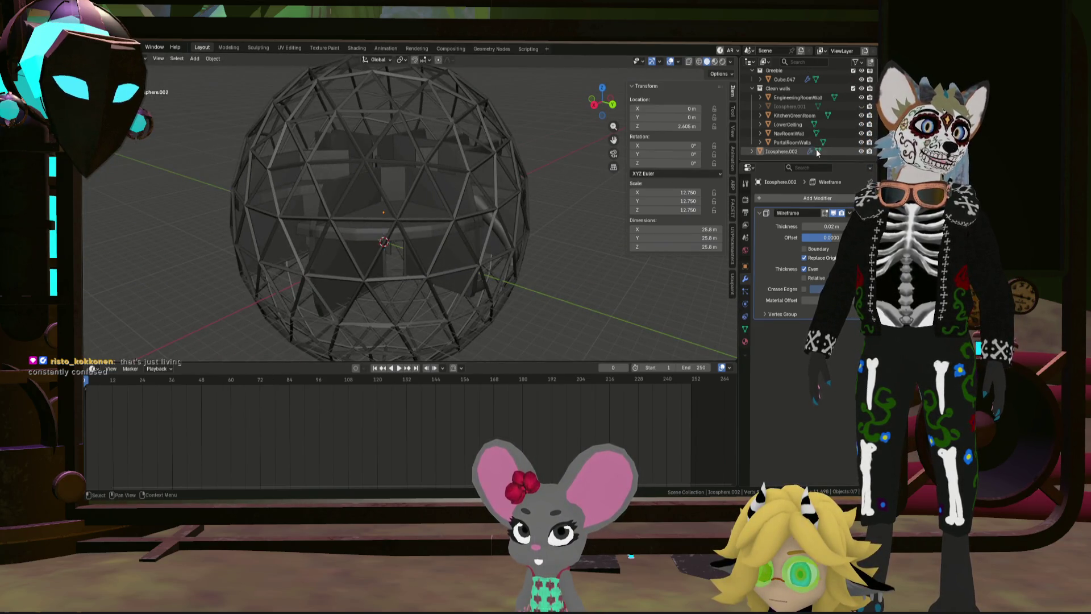
key("h")
key("alt+h")
Step: Rename Icosphere.002 to OutsideMeshIco and hide the other sphere object
double_click(780, 152)
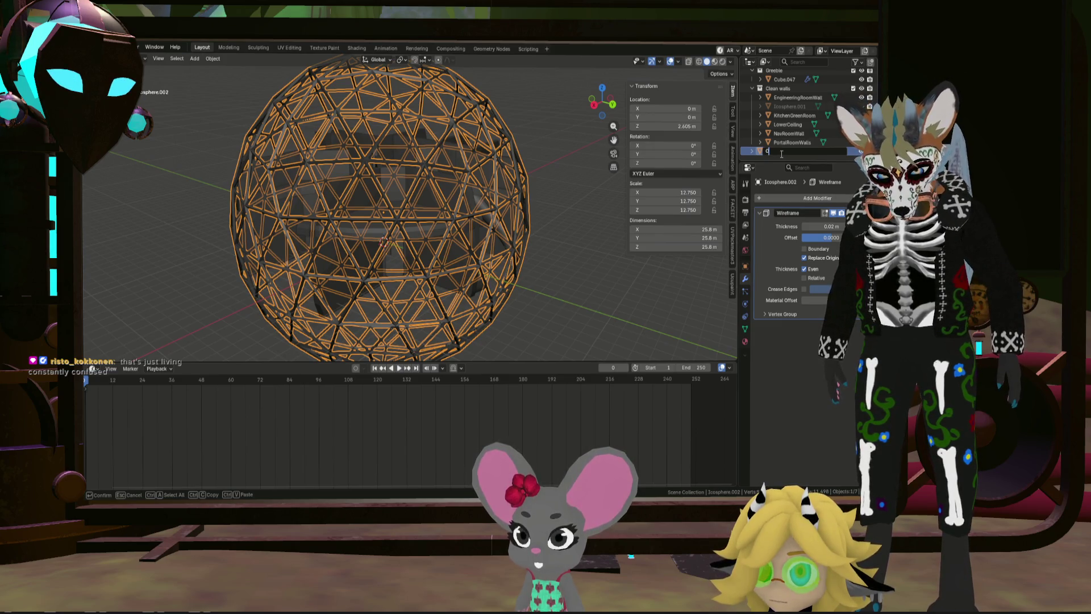
type("OutsideM")
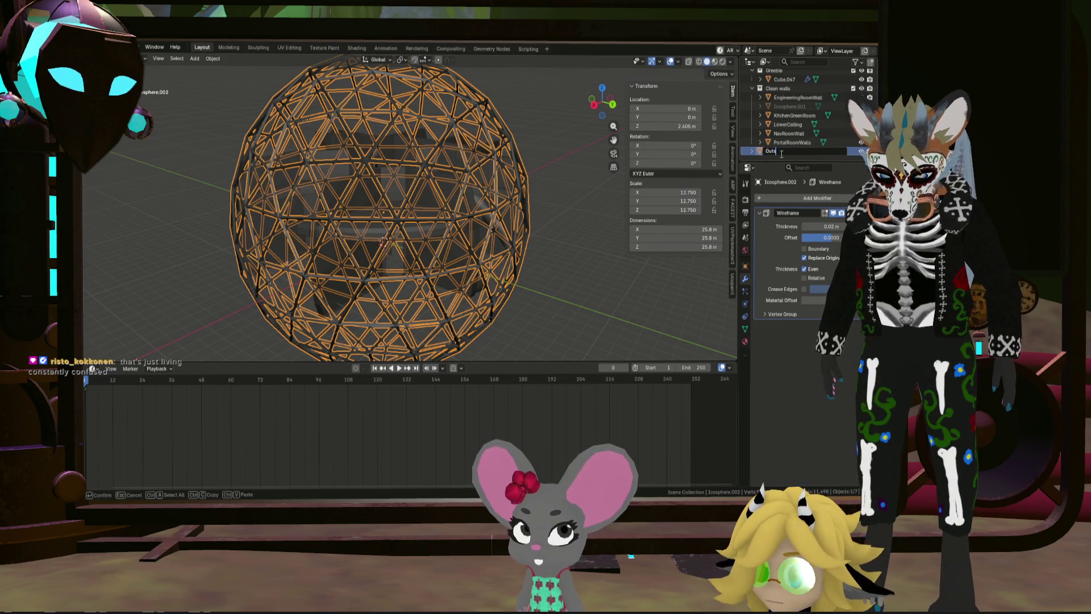
type("esh")
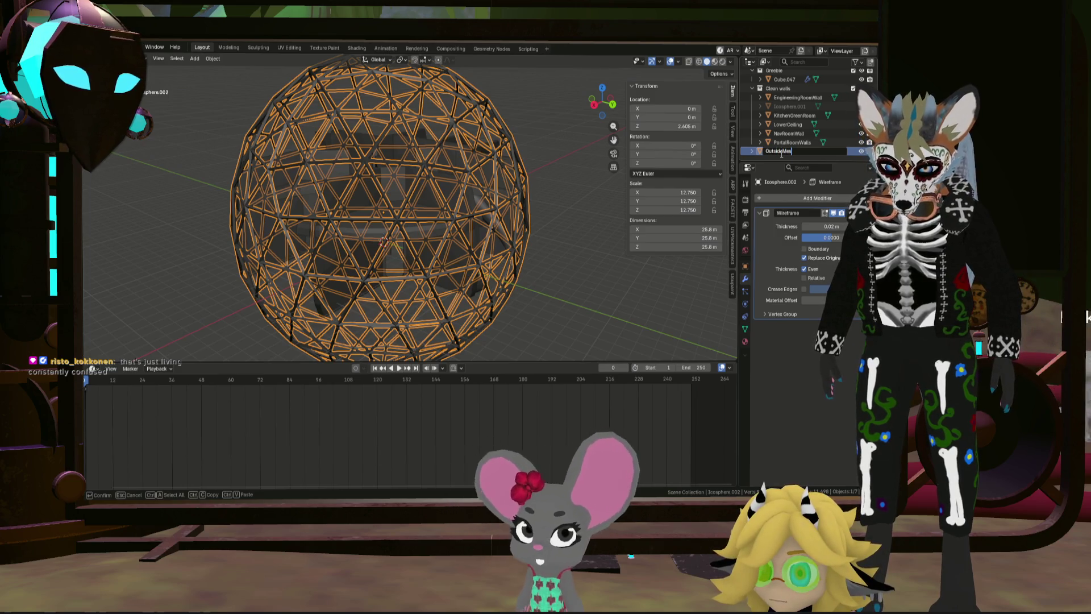
type("Ico")
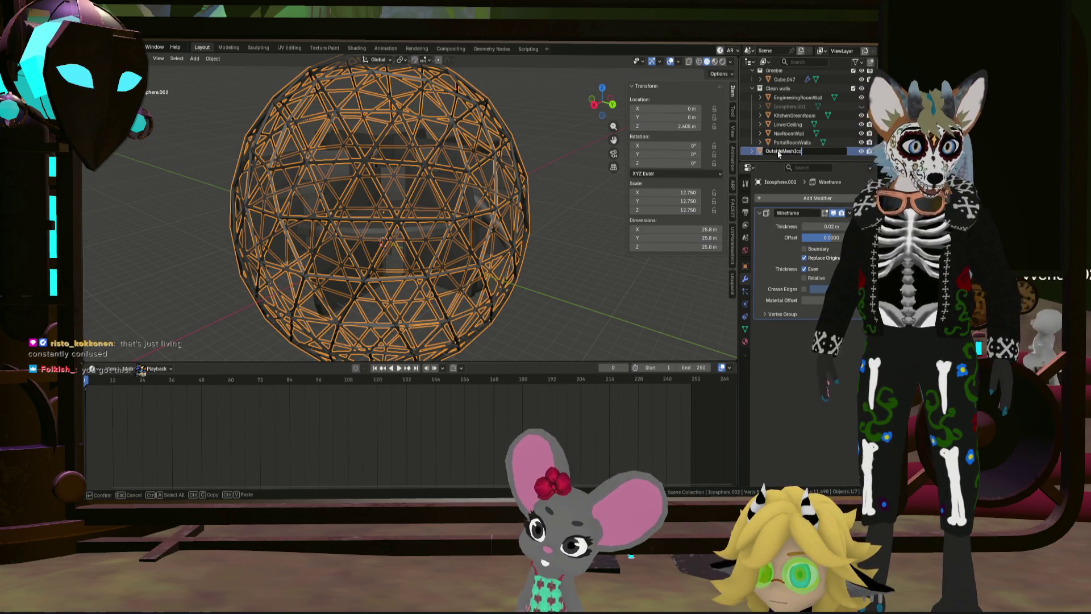
key("Return")
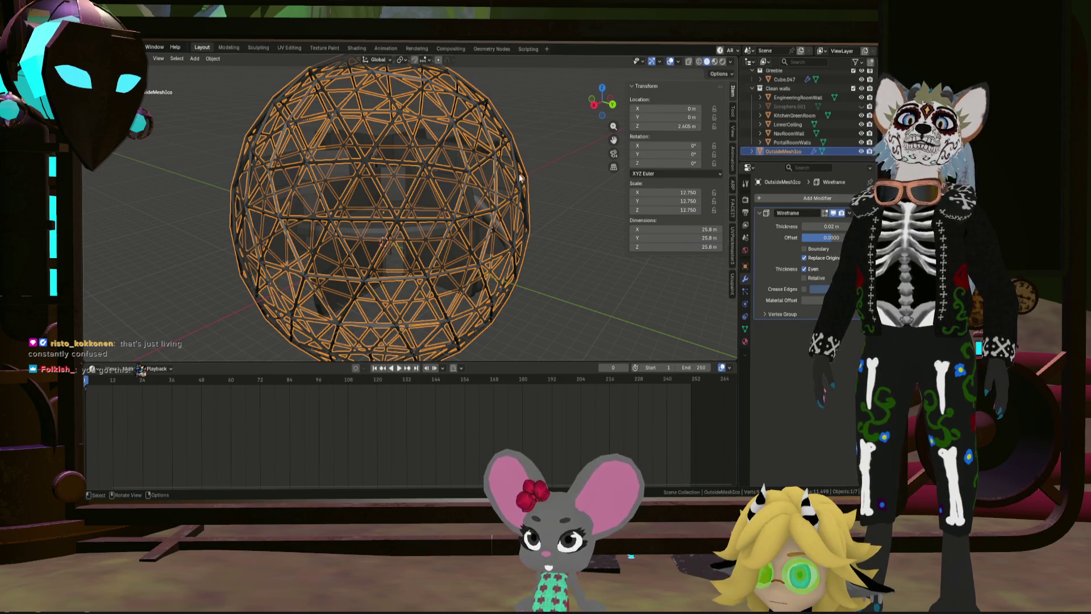
left_click(536, 166)
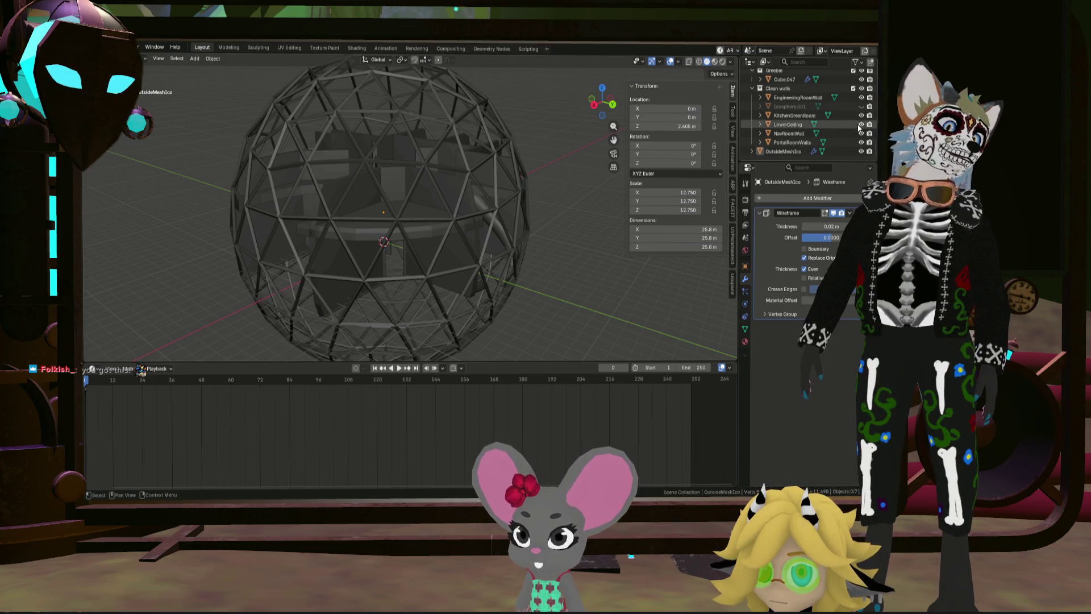
left_click(860, 105)
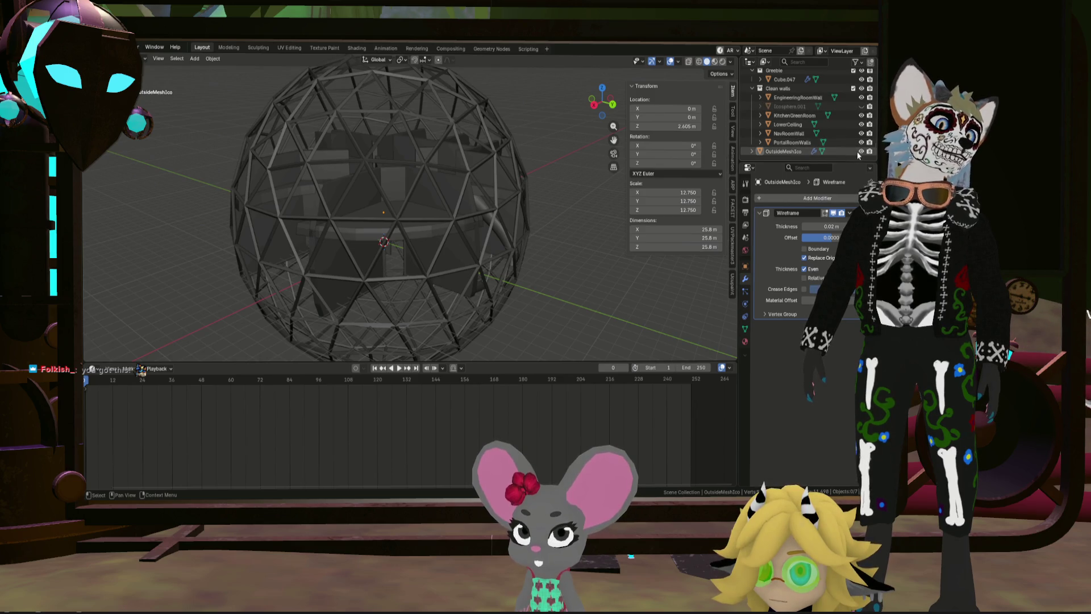
left_click(792, 151)
key("shift+a")
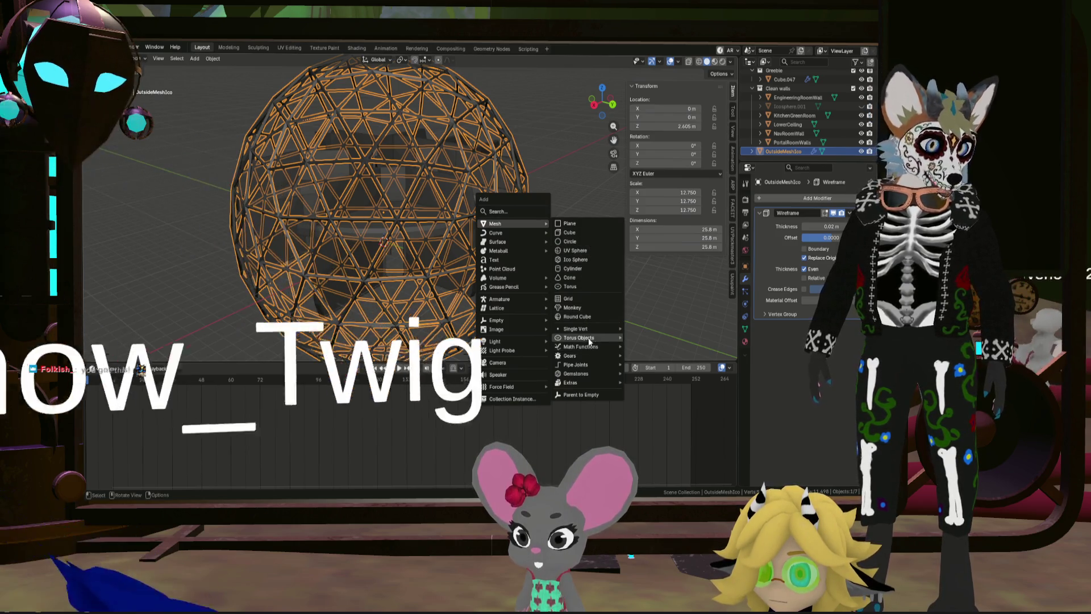
left_click(594, 320)
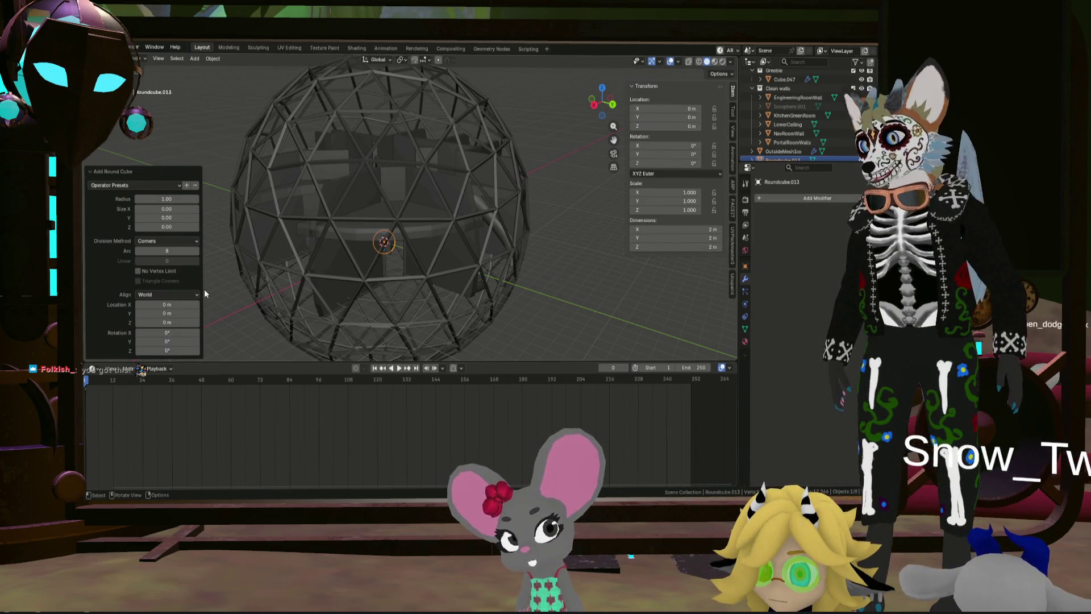
left_click(172, 209)
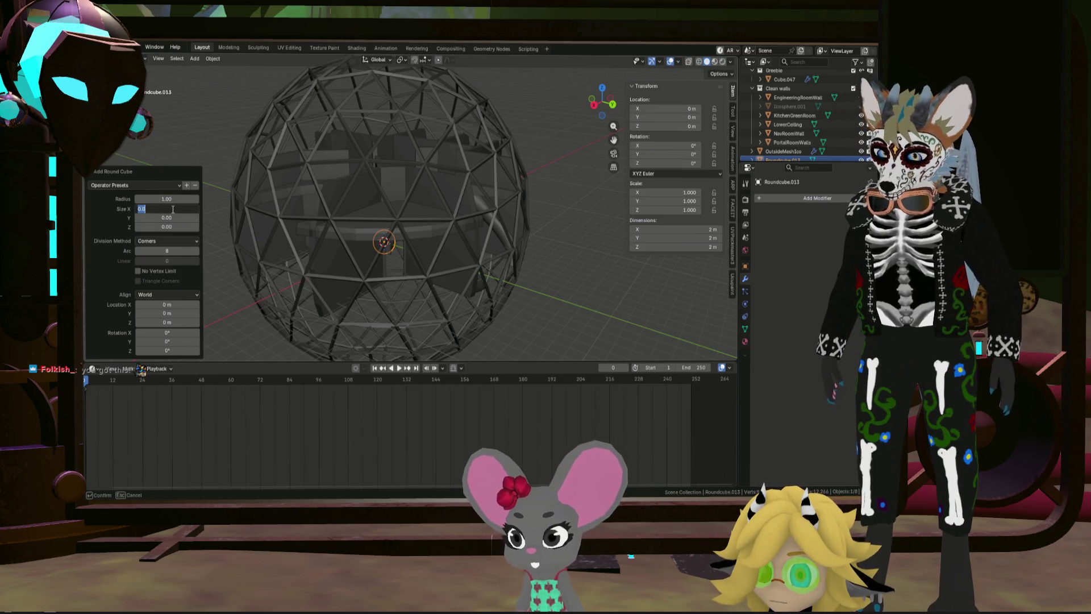
type("25")
key("Return")
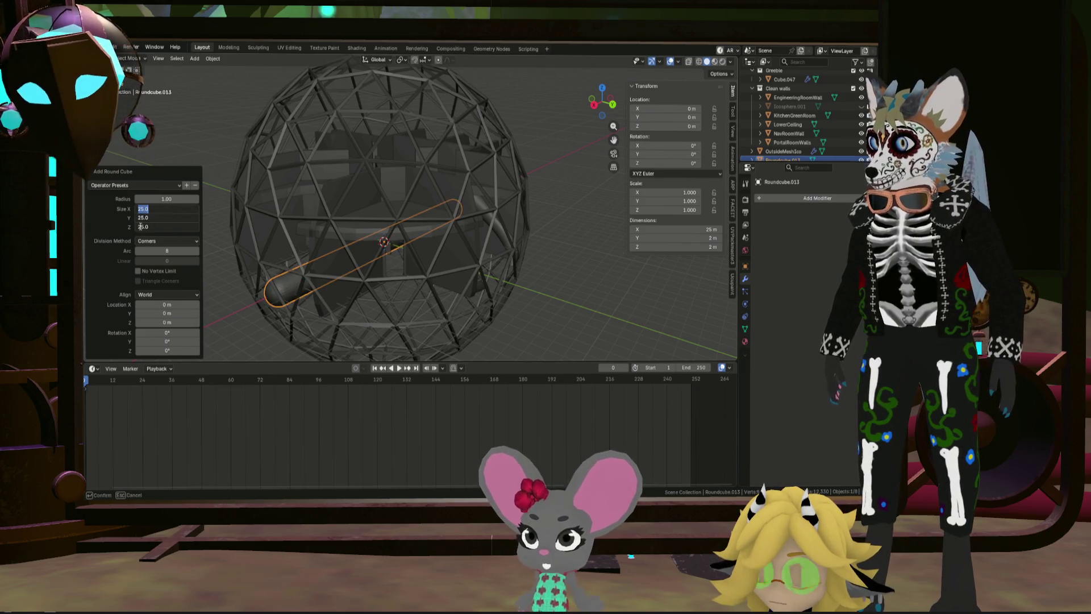
key("Return")
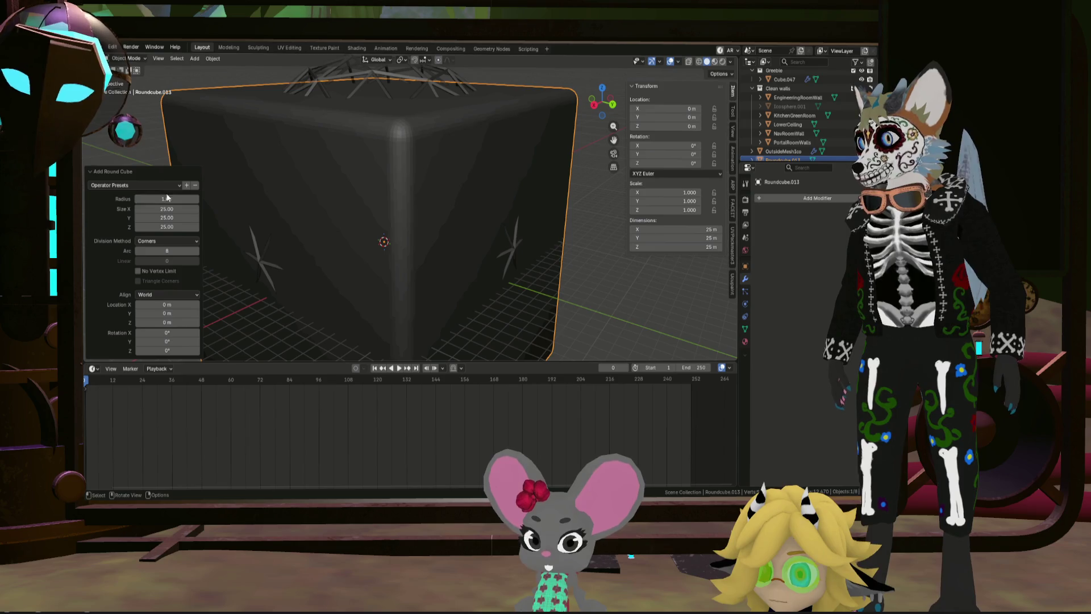
left_click_drag(167, 198, 223, 198)
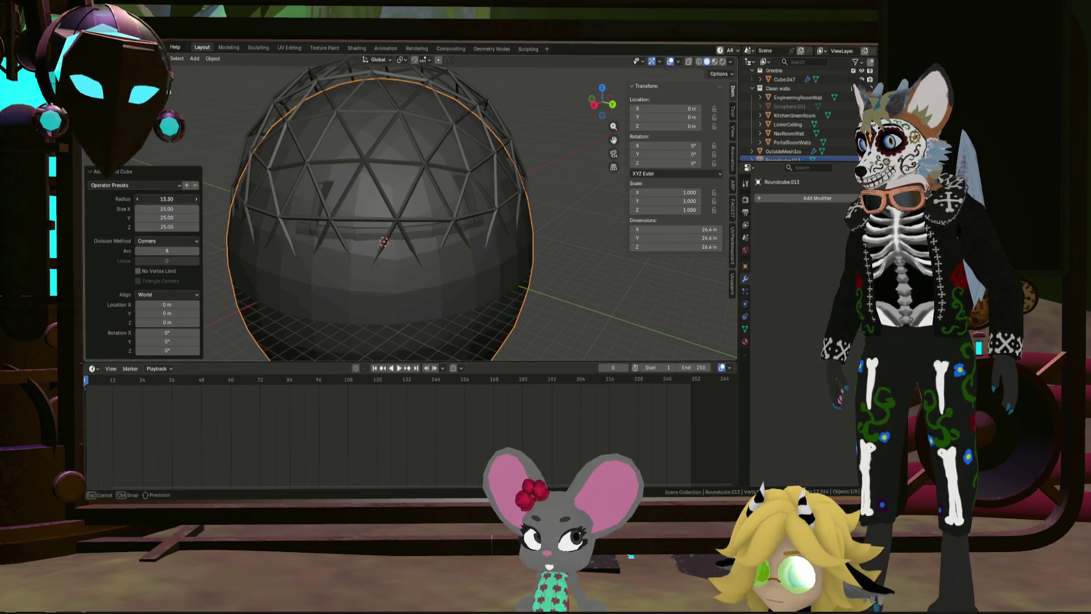
left_click_drag(222, 198, 158, 200)
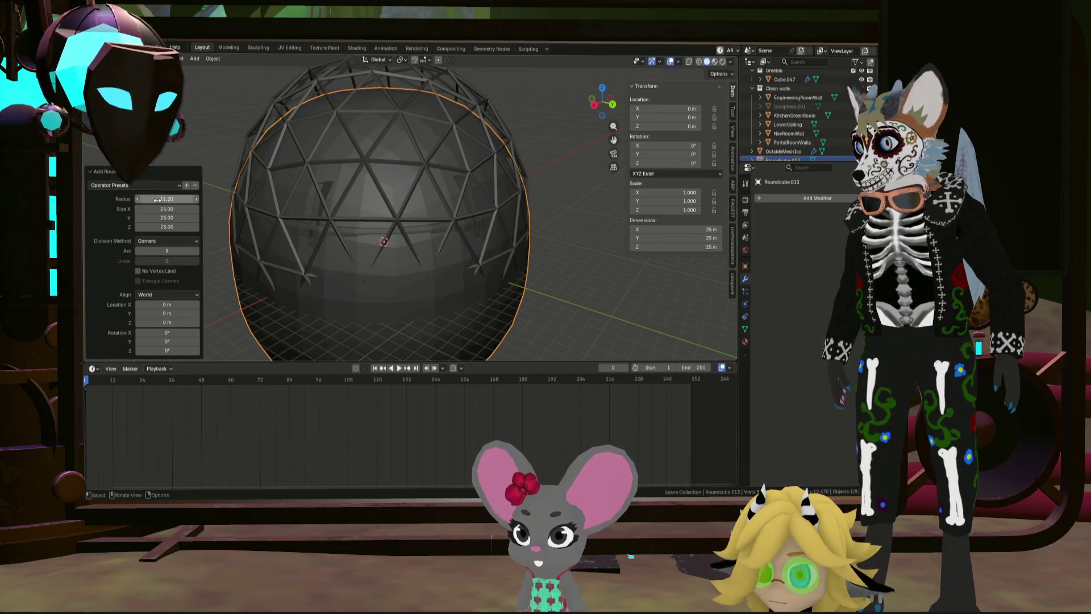
left_click(158, 199)
type("10")
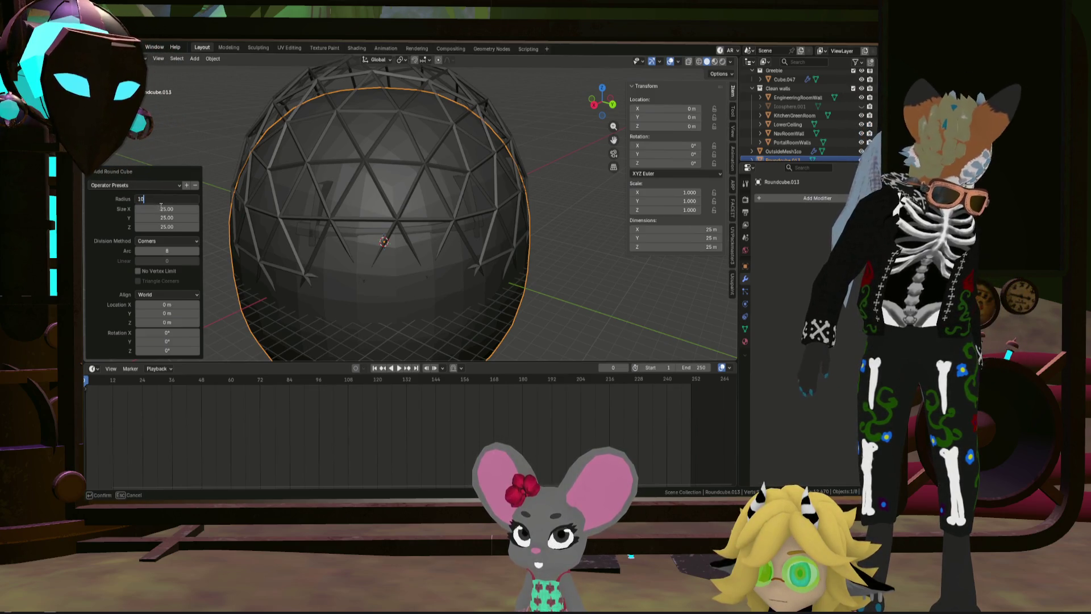
key("Return")
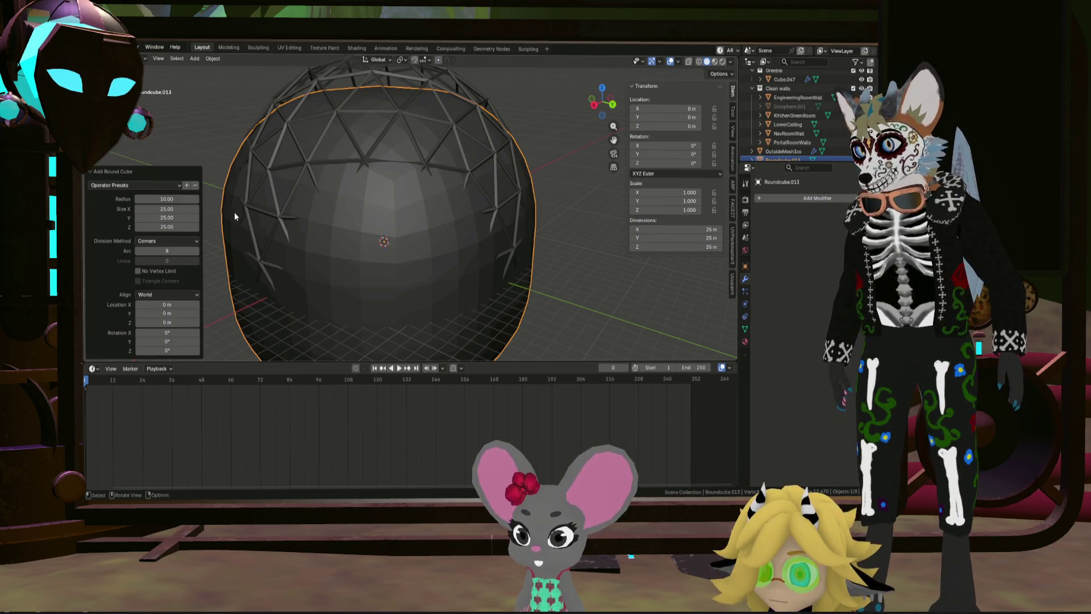
key("ctrl+z")
key("ctrl+z")
key("ctrl+z")
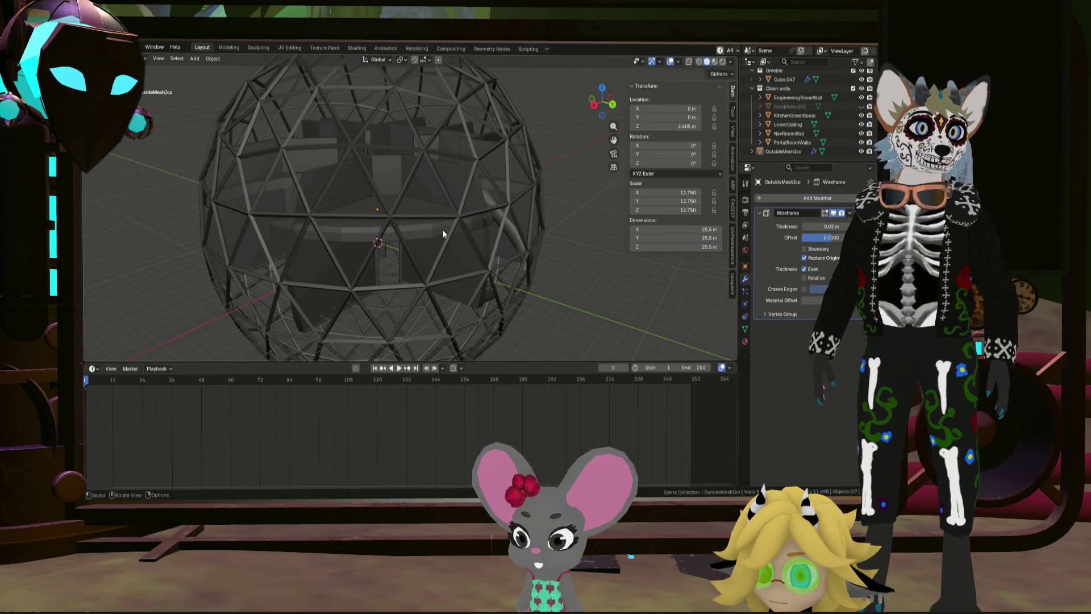
middle_click_drag(444, 230, 418, 230)
key("shift+a")
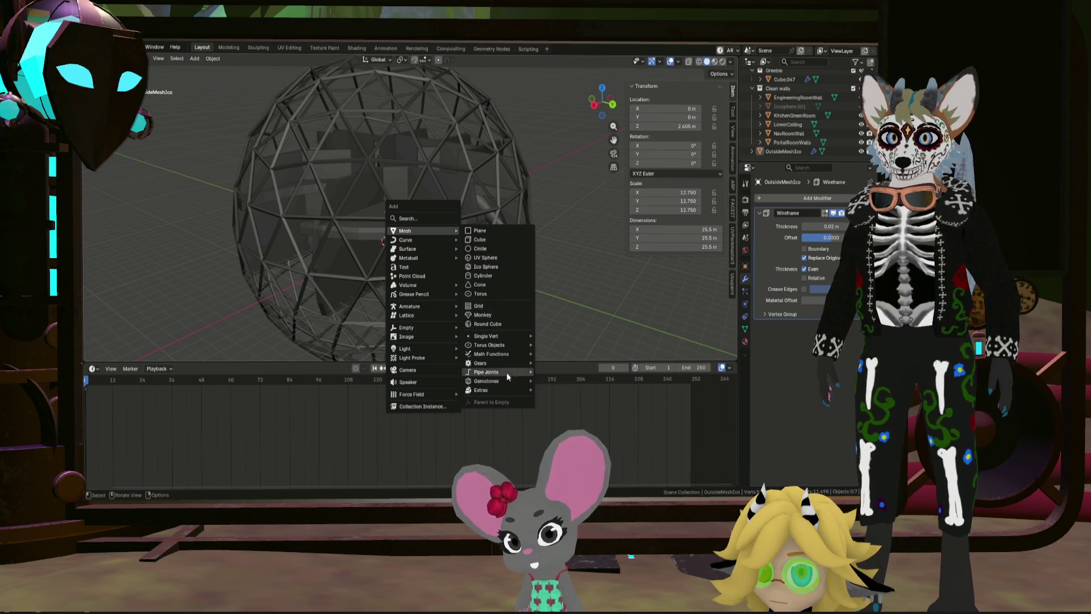
mouse_move(487, 380)
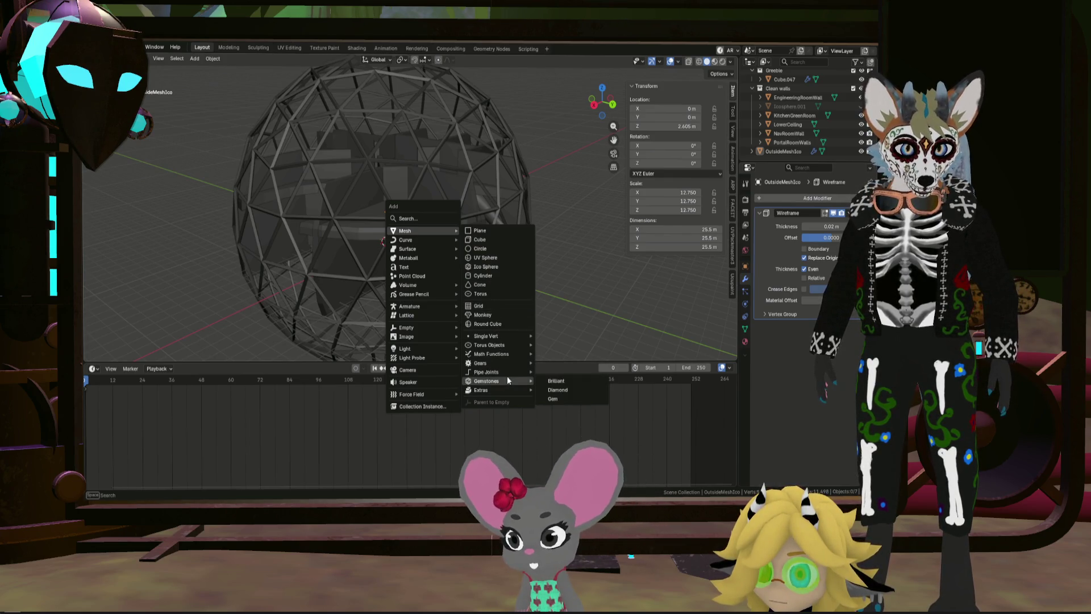
left_click(566, 390)
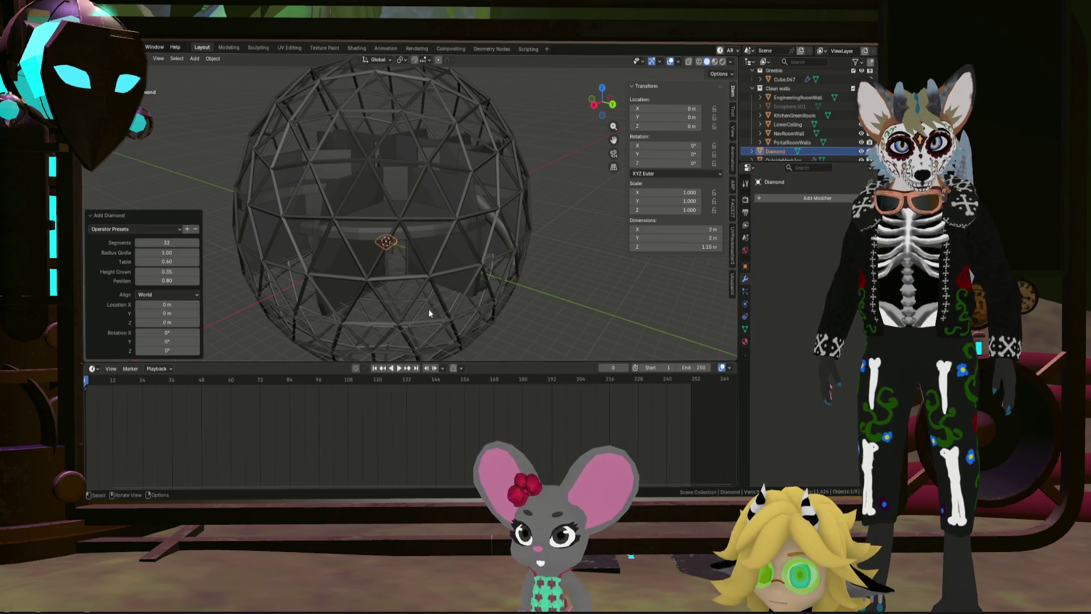
middle_click_drag(429, 309, 409, 266)
key("s")
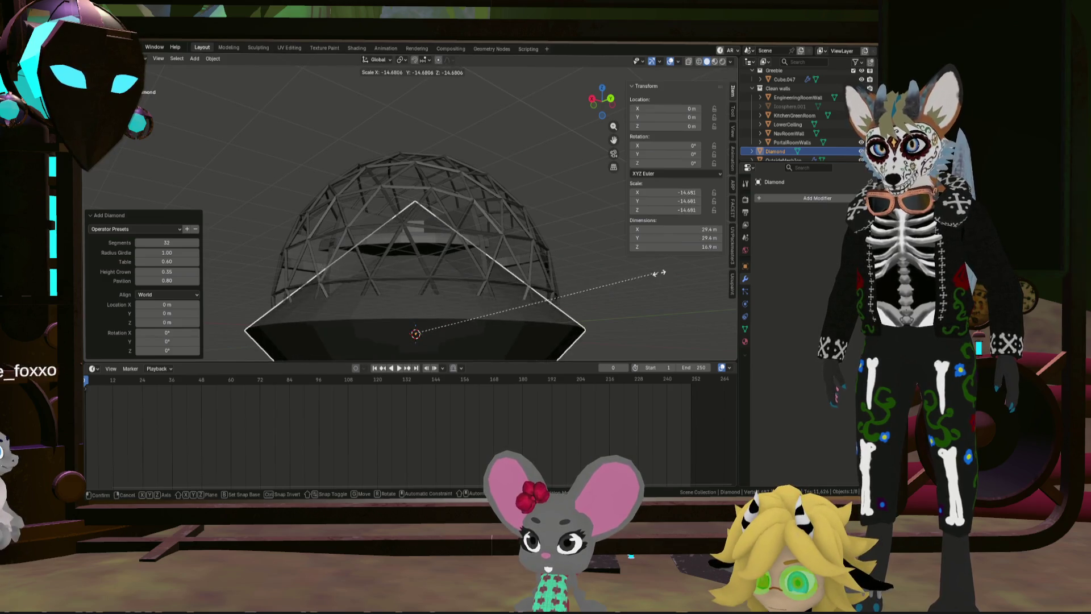
left_click(717, 265)
scroll(334, 269, "down", 5)
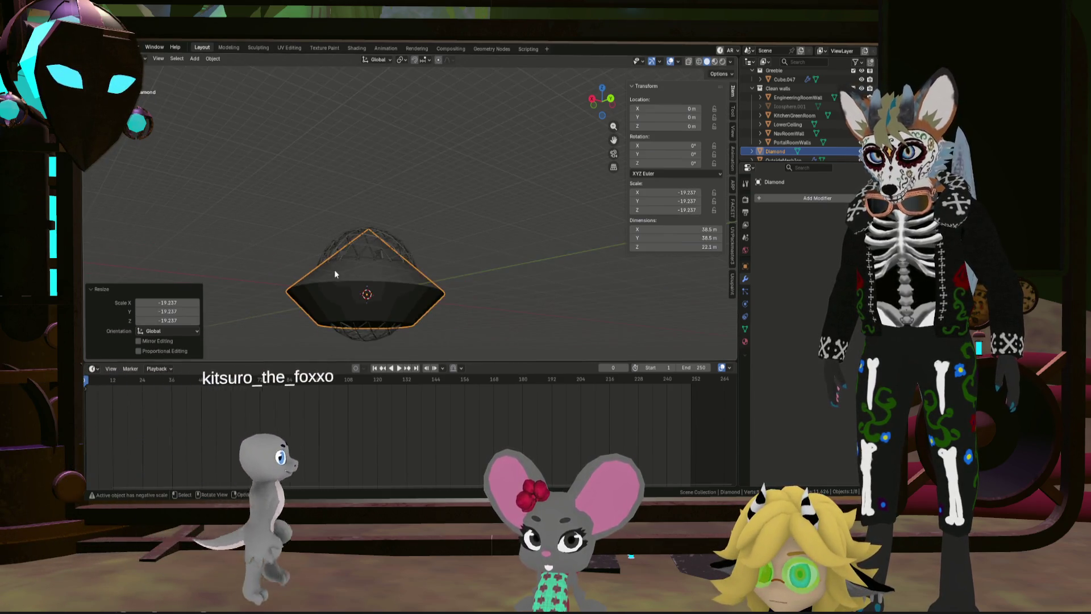
middle_click_drag(332, 272, 301, 289)
key("ctrl+z")
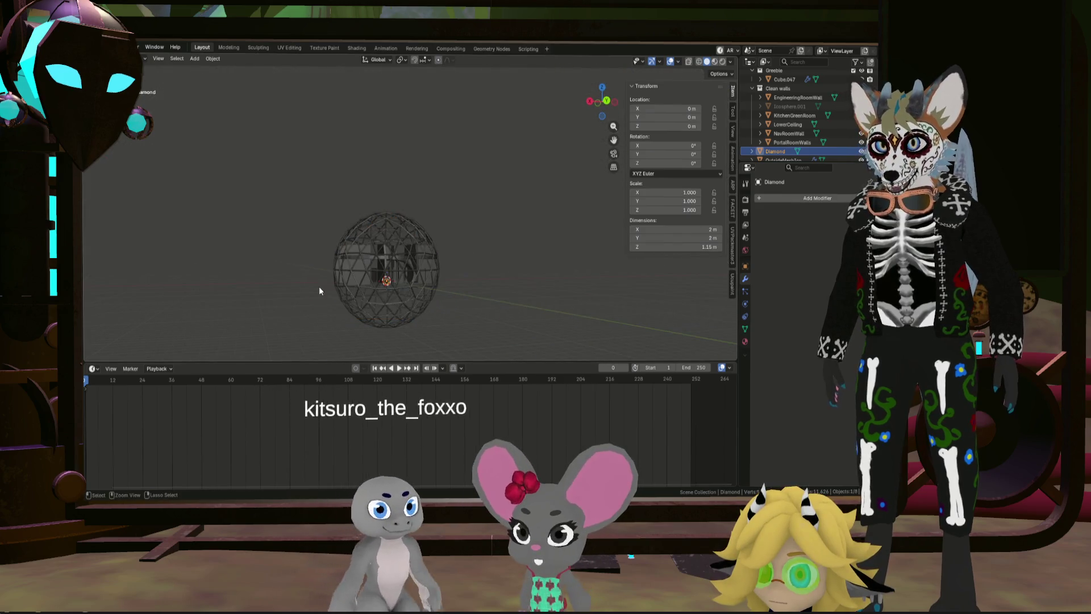
key("ctrl+z")
scroll(386, 292, "up", 4)
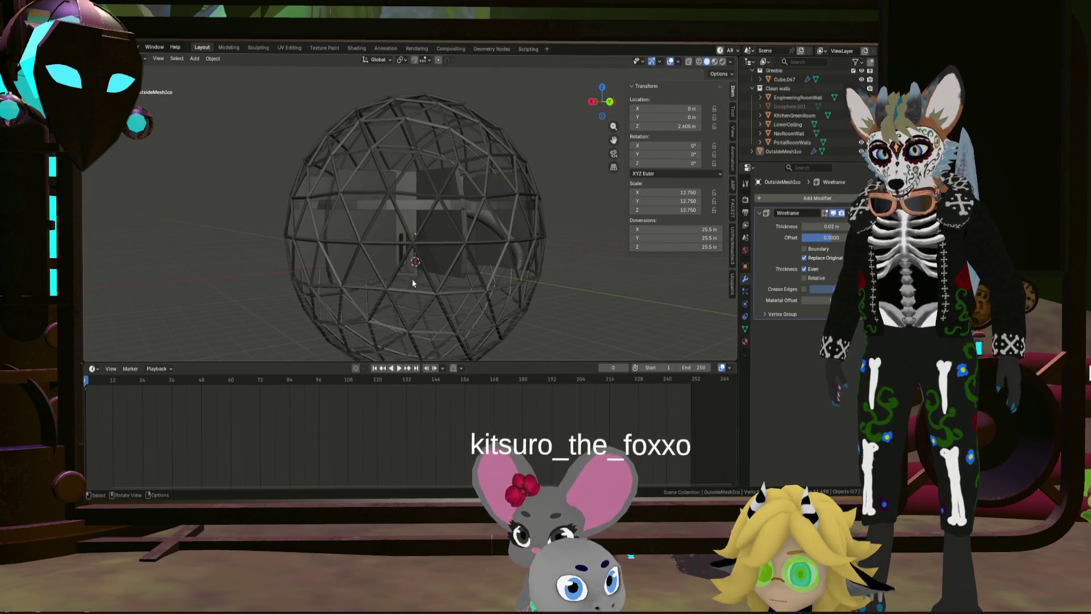
key("shift+a")
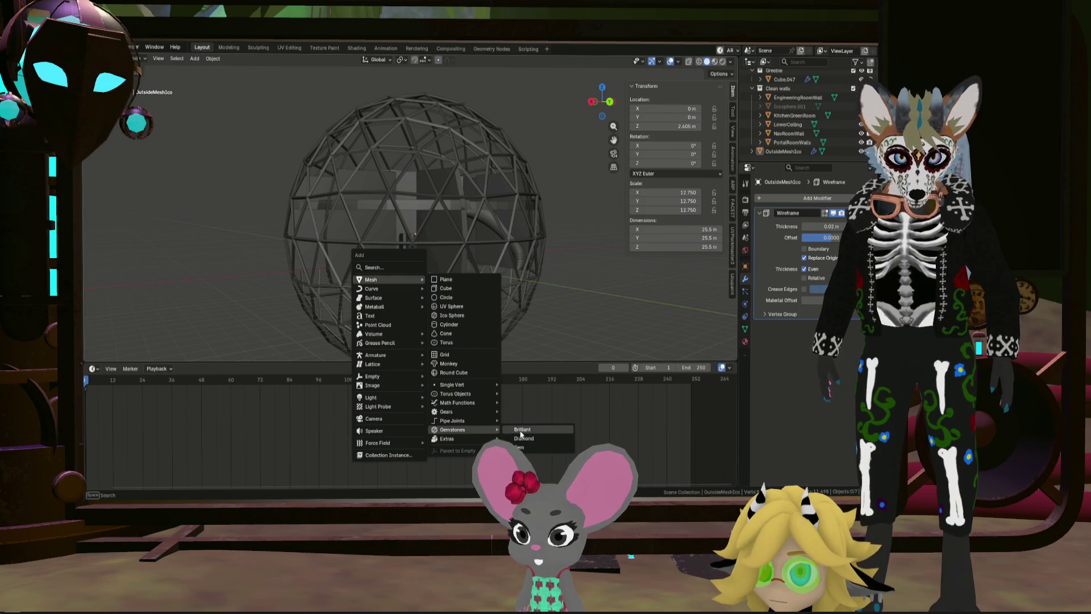
mouse_move(452, 429)
left_click(525, 427)
key("s")
key("Escape")
key("s")
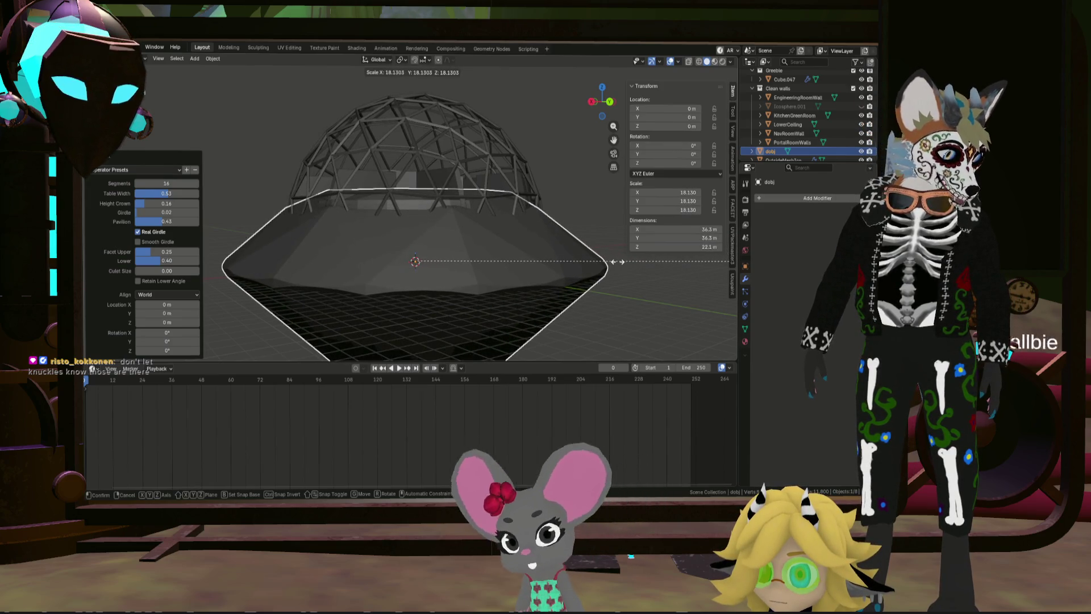
left_click(609, 261)
key("ctrl+z")
key("ctrl+z")
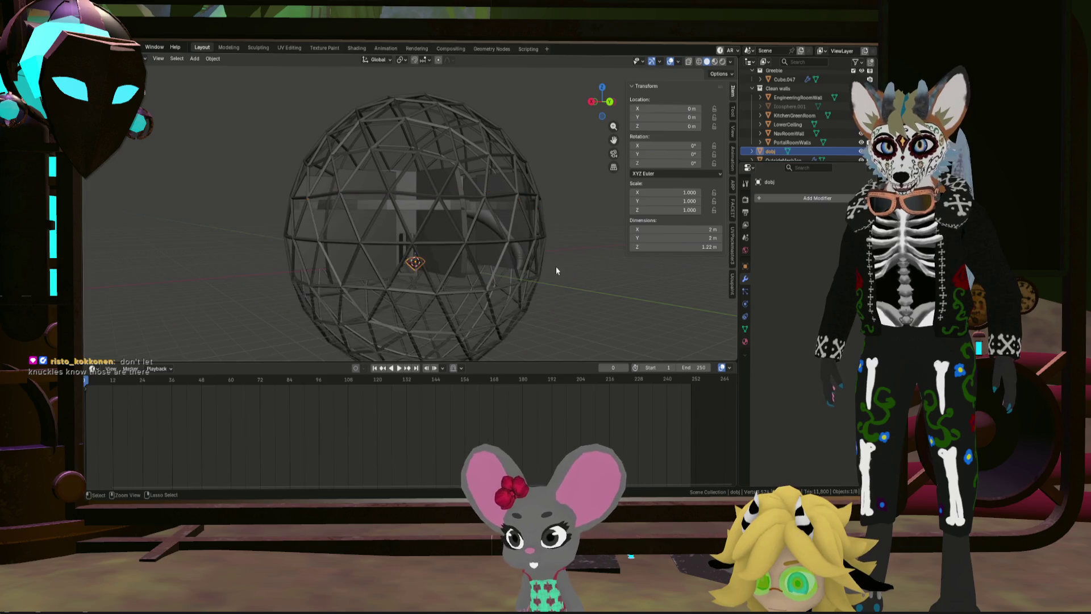
key("shift+a")
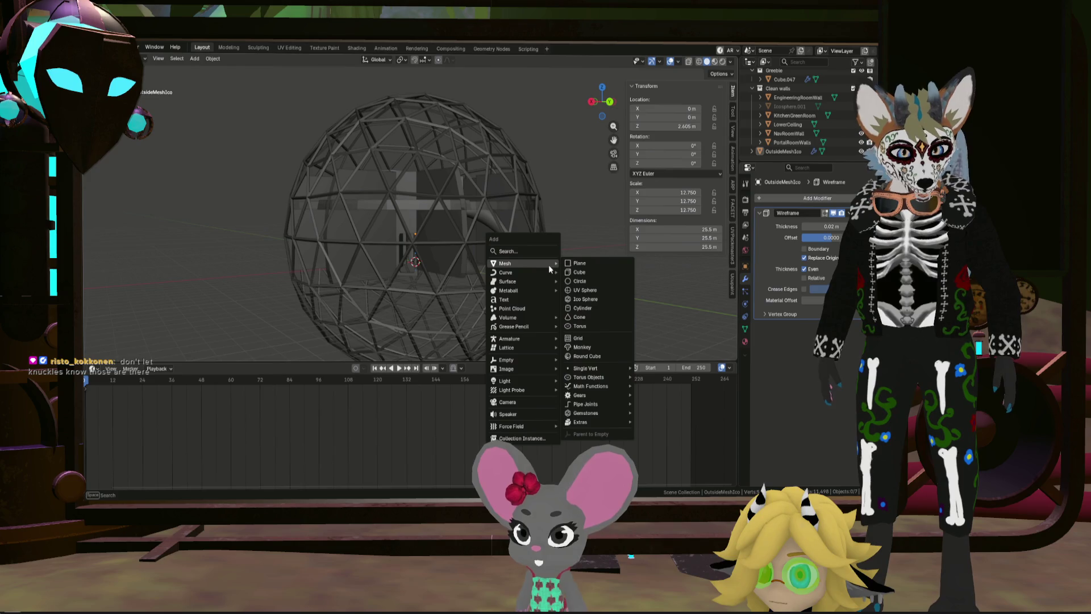
mouse_move(586, 413)
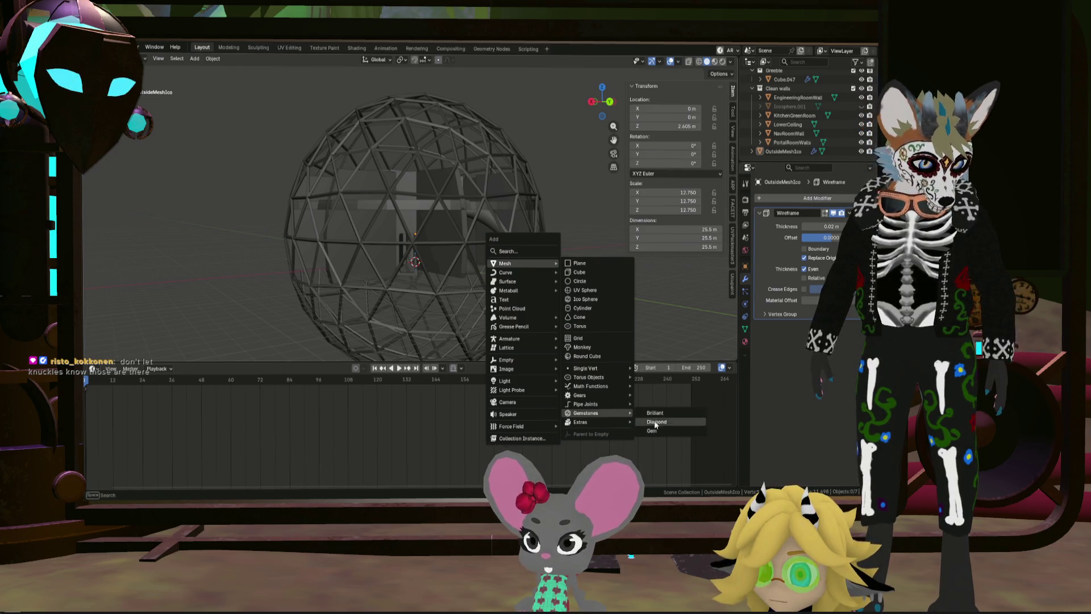
Step: Add a Gem mesh and scale it to about 39.75 around the sphere
left_click(653, 430)
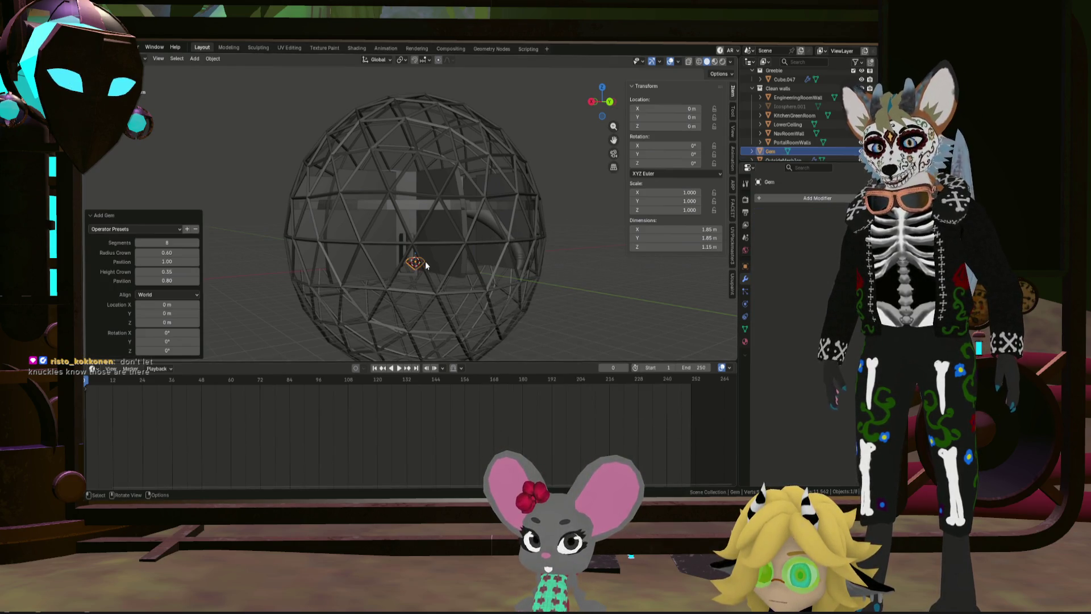
scroll(425, 261, "up", 5)
scroll(422, 252, "down", 5)
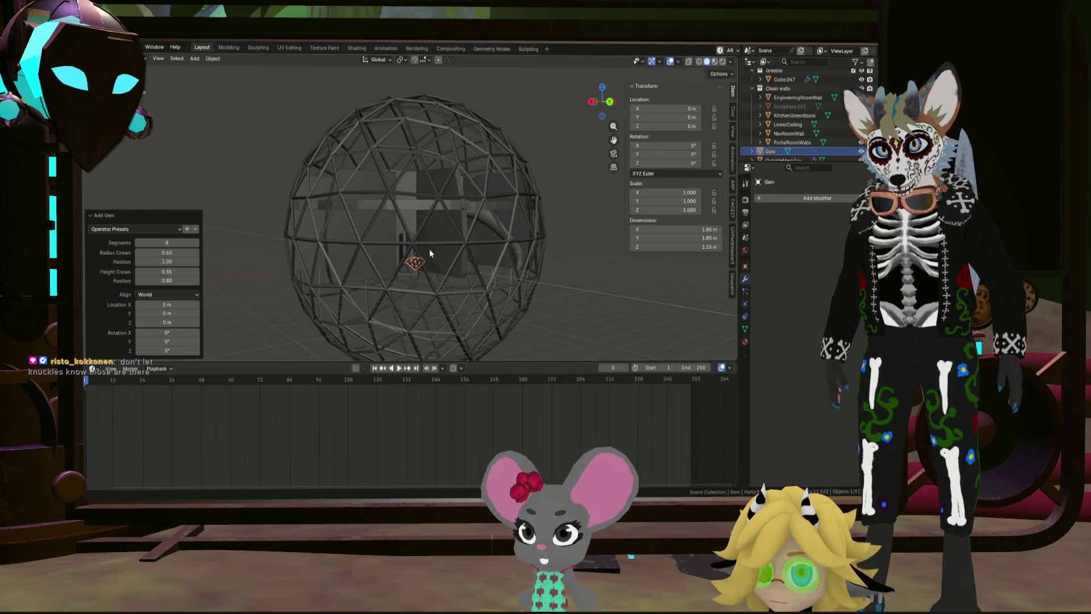
scroll(421, 246, "down", 5)
key("s")
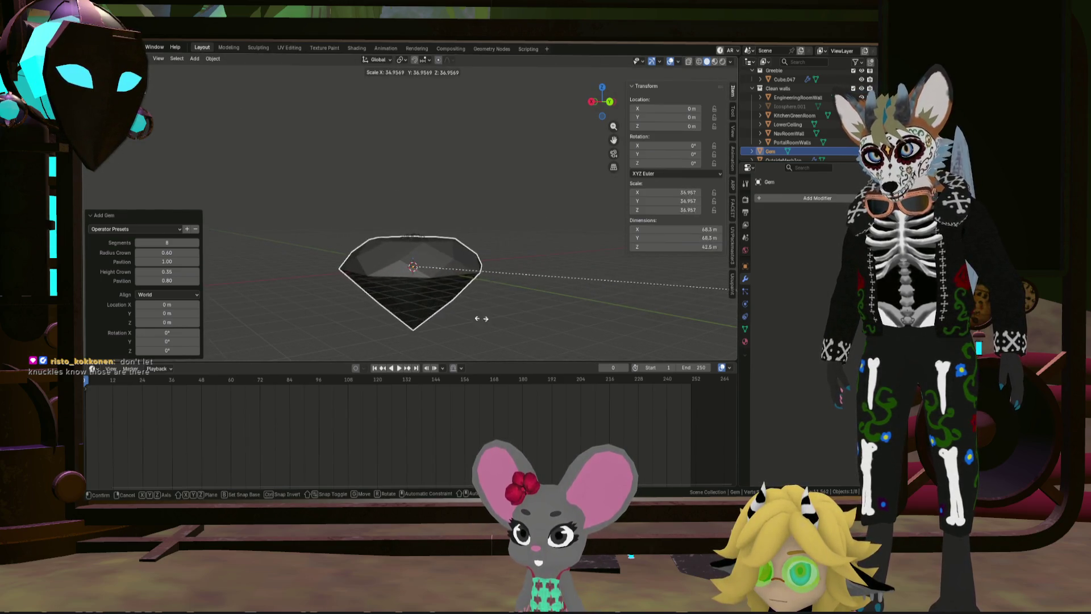
left_click(416, 294)
mouse_move(415, 294)
middle_mouse_down()
mouse_move(405, 283)
mouse_move(460, 255)
mouse_move(453, 334)
mouse_move(426, 328)
mouse_move(415, 339)
mouse_move(377, 235)
mouse_move(410, 246)
middle_mouse_up()
Step: Enter Edit Mode on the gem with everything selected and bring up the Face menu
middle_click_drag(418, 128, 425, 290)
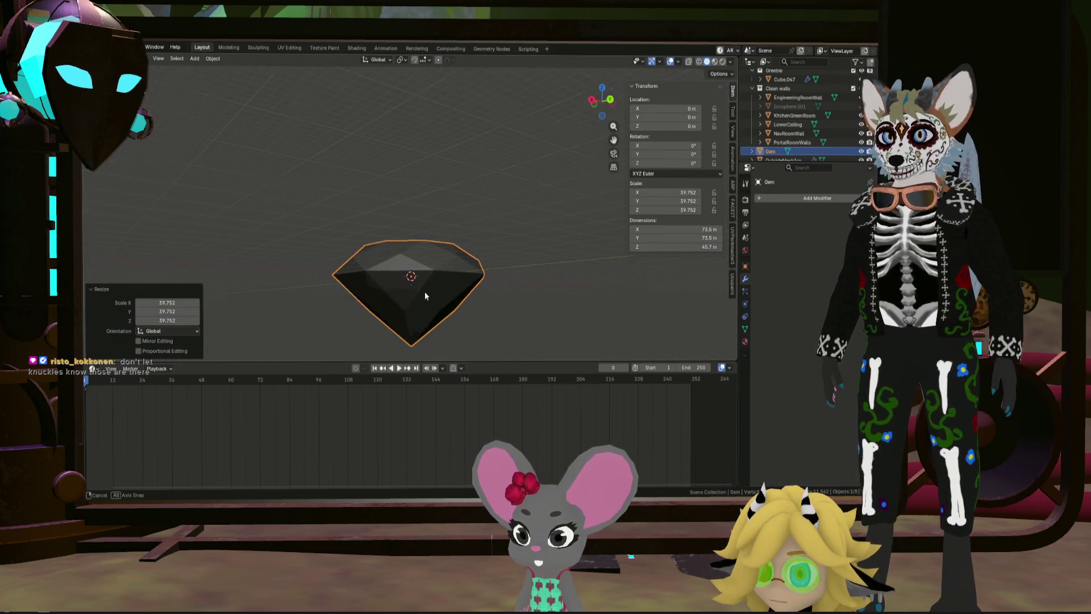
key("Tab")
right_click(426, 290)
mouse_move(401, 278)
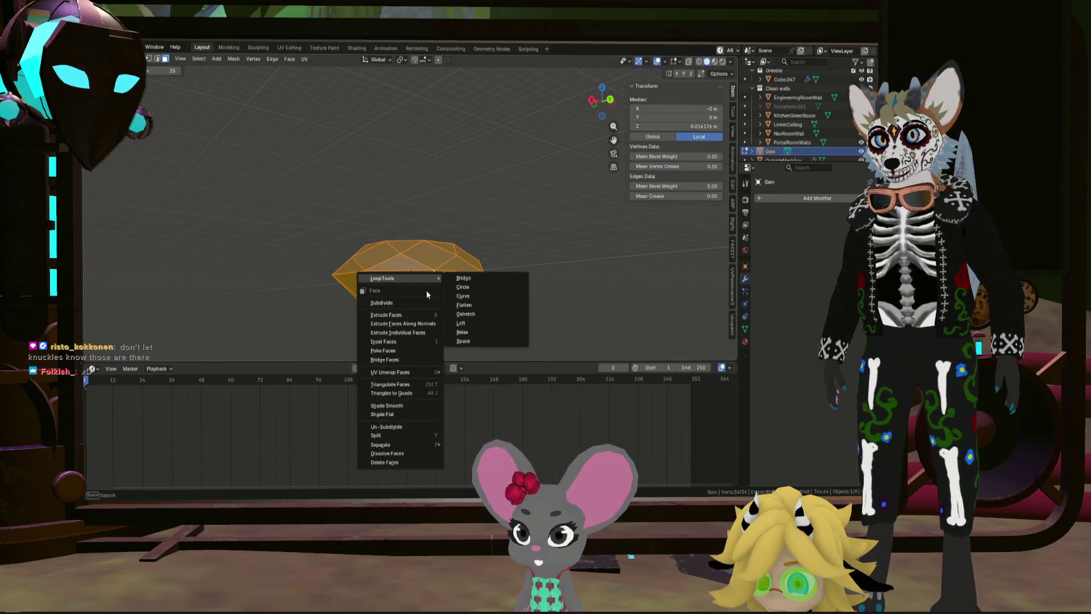
Step: Try LoopTools Circle and Gstretch (undone), then Relax the gem's faces
left_click(473, 287)
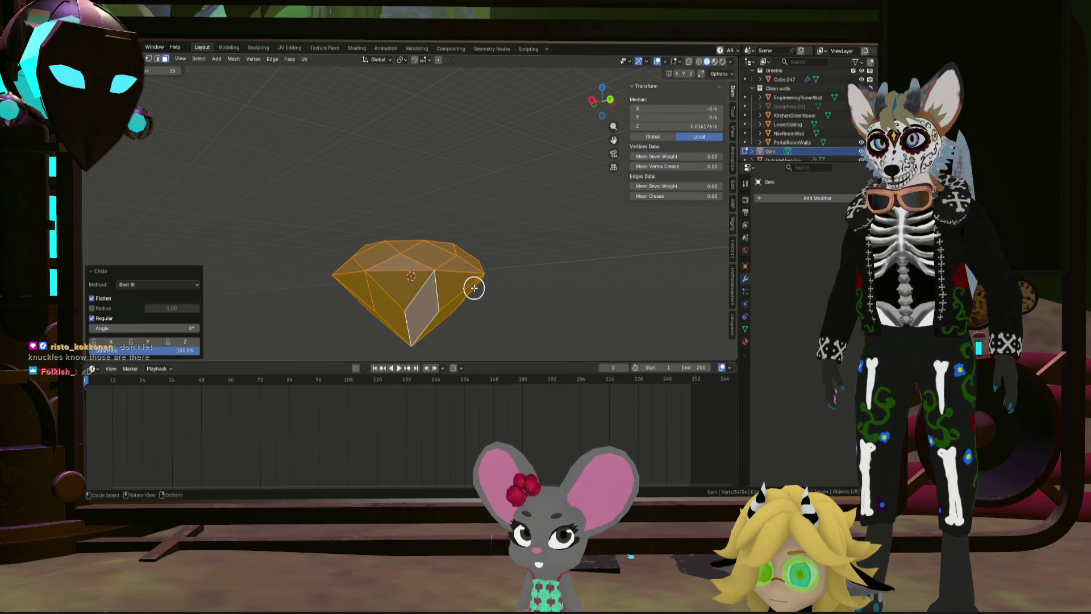
mouse_move(399, 299)
middle_mouse_down()
mouse_move(351, 337)
mouse_move(347, 253)
middle_mouse_up()
key("ctrl+f")
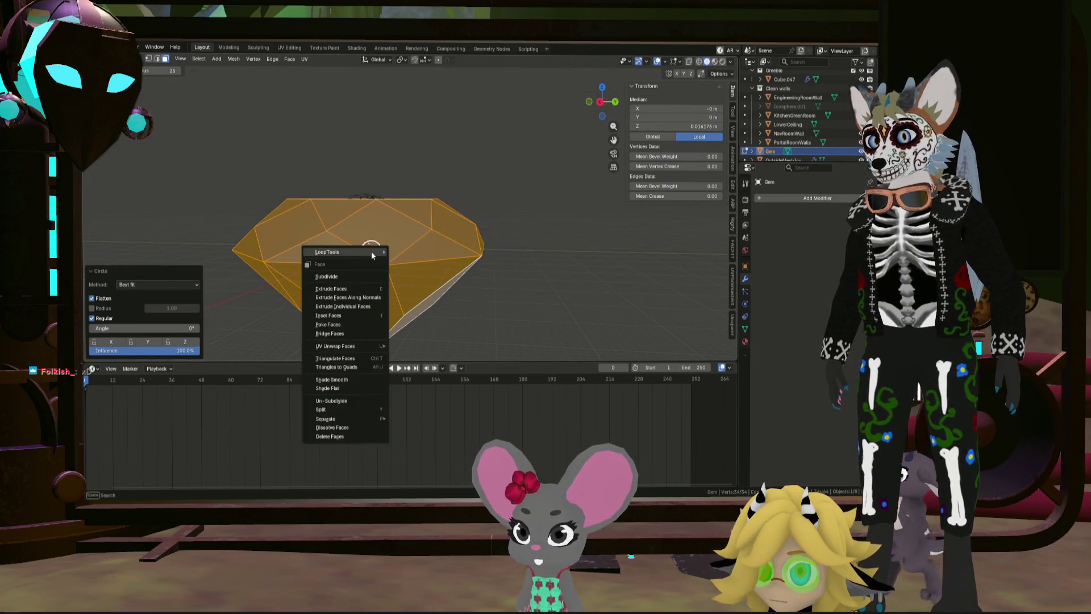
left_click(440, 284)
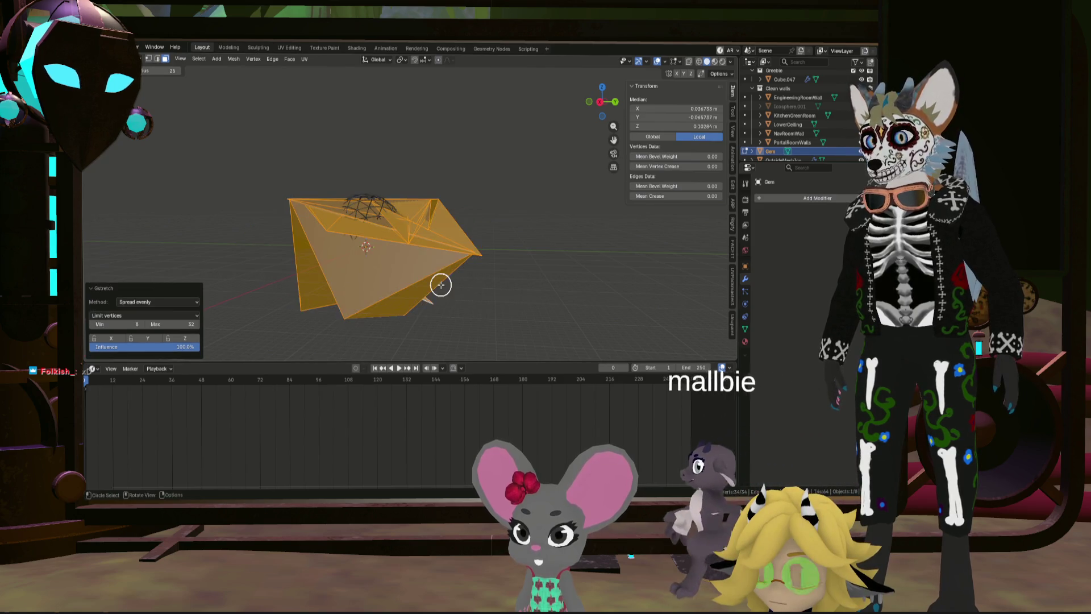
key("ctrl+z")
key("ctrl+f")
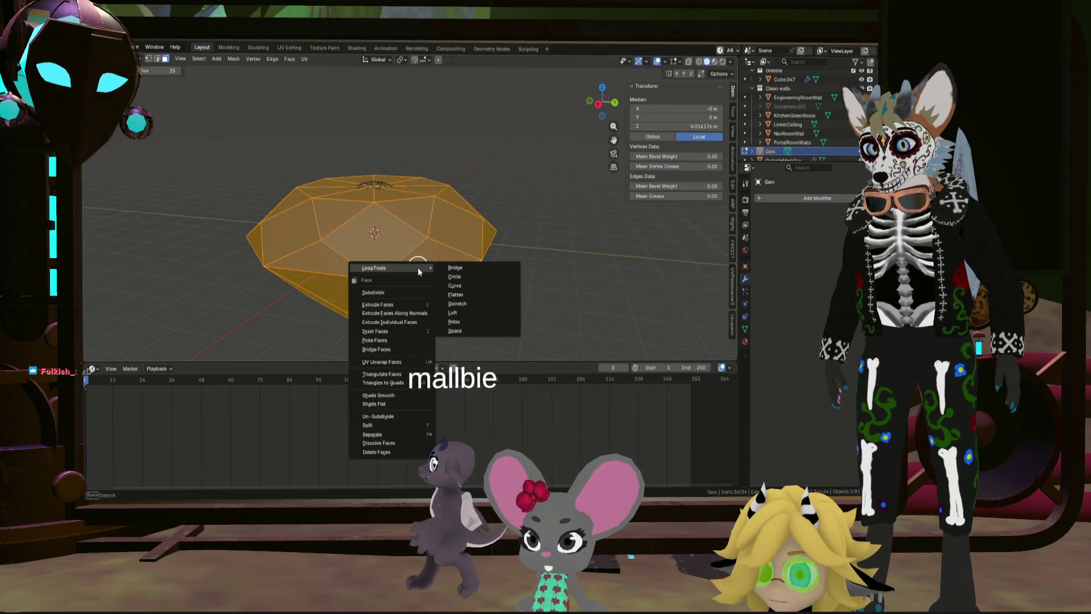
left_click(477, 324)
Step: Switch the Relax interpolation to Linear and return the gem to Object Mode
mouse_move(475, 324)
middle_mouse_down()
mouse_move(466, 197)
mouse_move(409, 326)
mouse_move(412, 280)
middle_mouse_up()
mouse_move(424, 239)
middle_mouse_down()
mouse_move(409, 291)
mouse_move(418, 262)
mouse_move(482, 229)
middle_mouse_up()
mouse_move(550, 247)
middle_mouse_down()
mouse_move(523, 248)
mouse_move(558, 200)
mouse_move(578, 122)
mouse_move(561, 273)
mouse_move(575, 281)
mouse_move(589, 263)
mouse_move(519, 272)
mouse_move(631, 302)
mouse_move(627, 116)
mouse_move(546, 266)
mouse_move(580, 278)
middle_mouse_up()
scroll(561, 273, "down", 3)
scroll(560, 273, "up", 2)
scroll(504, 261, "up", 2)
middle_click_drag(503, 261, 517, 260)
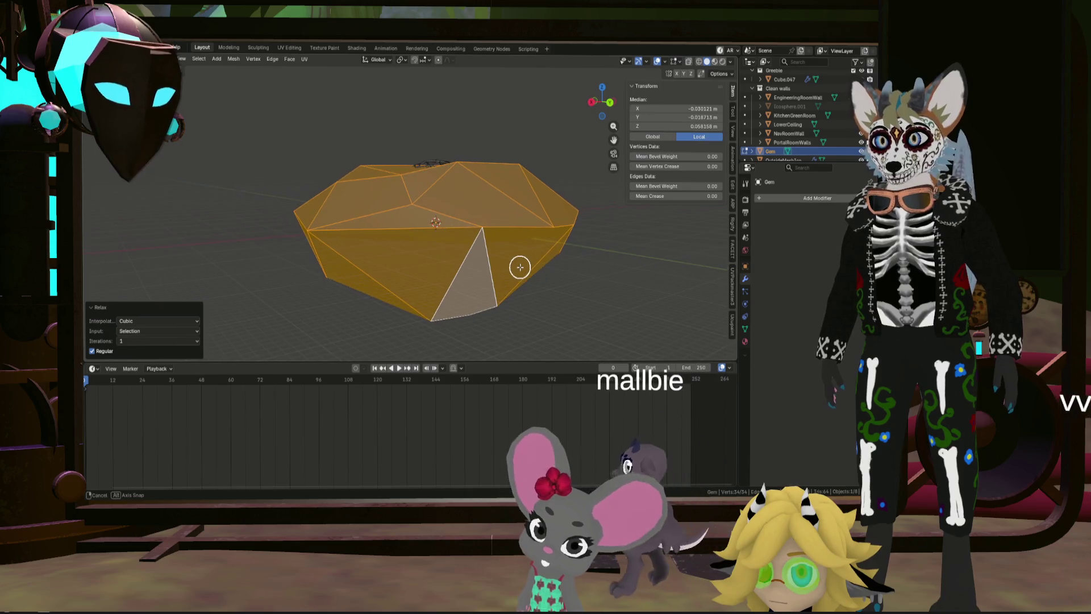
left_click(182, 320)
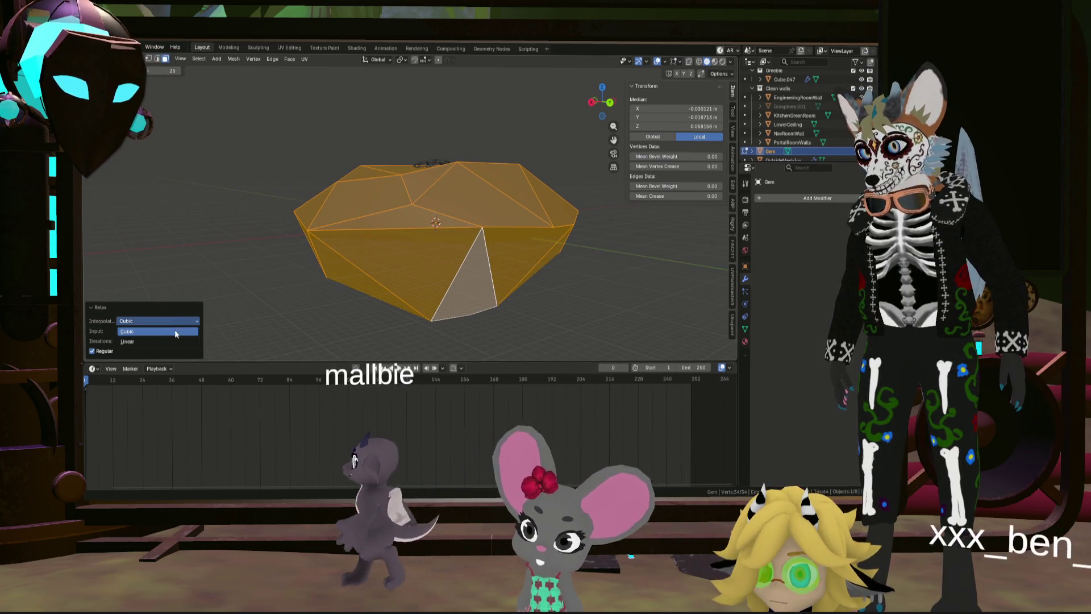
left_click(163, 341)
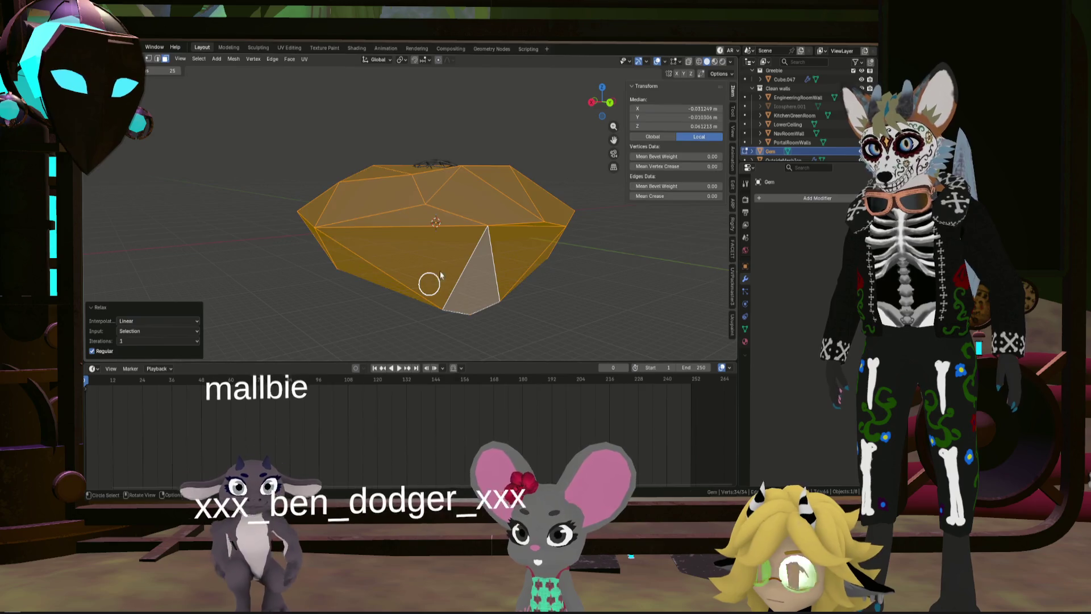
key("Tab")
right_click(441, 273)
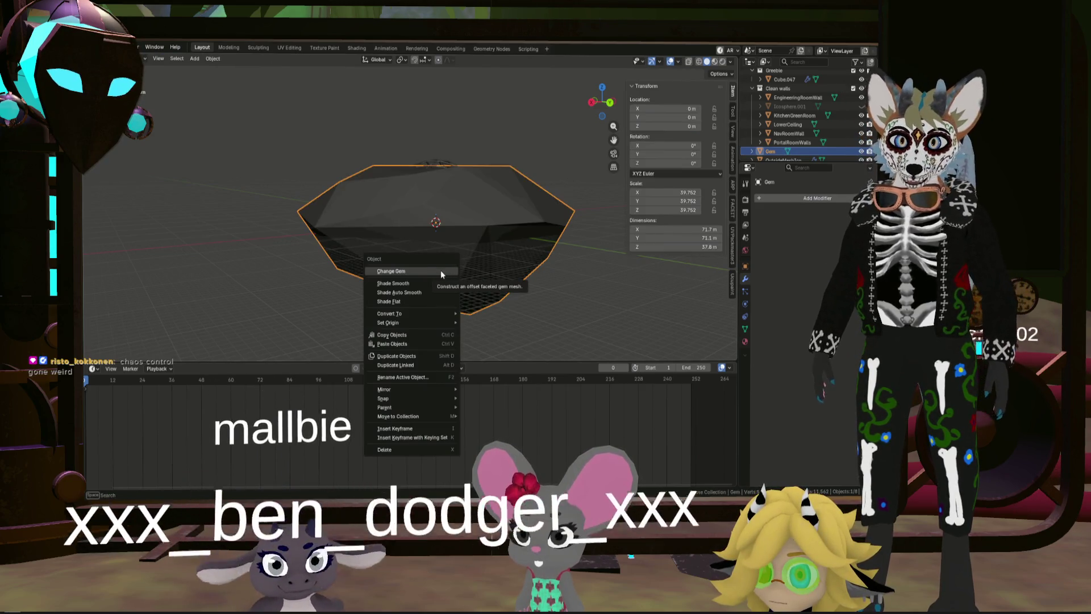
Step: Regenerate the gem with Change Gem, adjusting Segments and Pavilion proportions
left_click(430, 272)
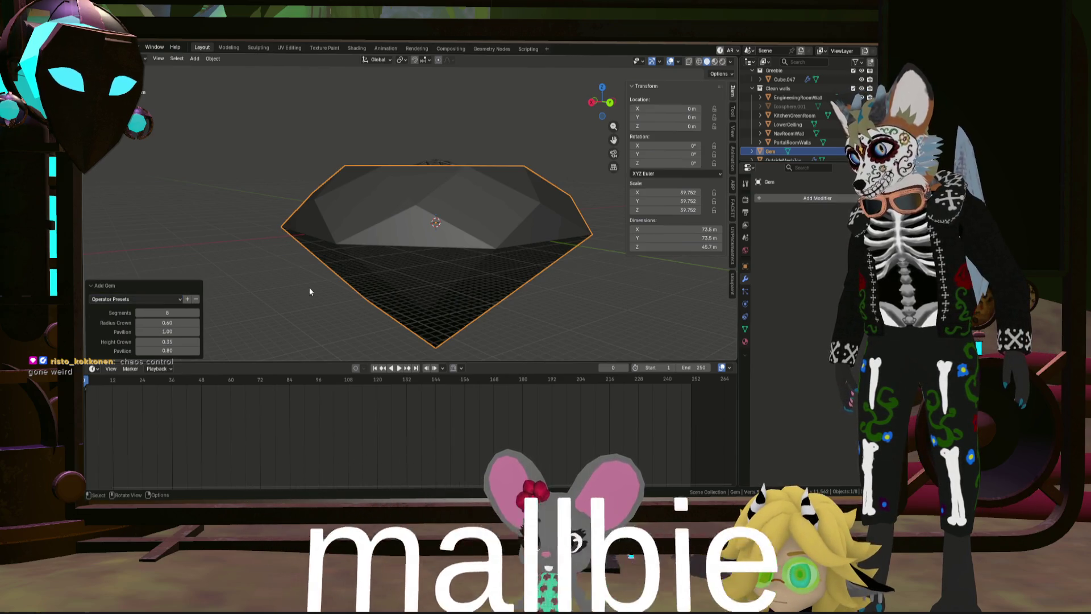
left_click_drag(168, 313, 256, 313)
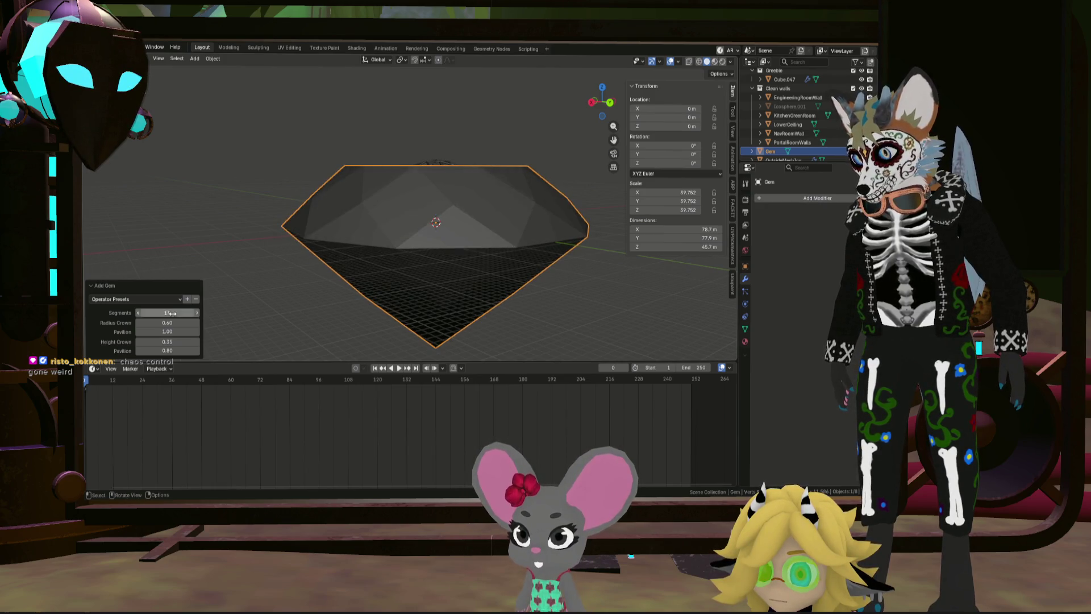
mouse_move(167, 331)
left_mouse_down()
mouse_move(136, 332)
mouse_move(222, 332)
mouse_move(146, 341)
left_mouse_up()
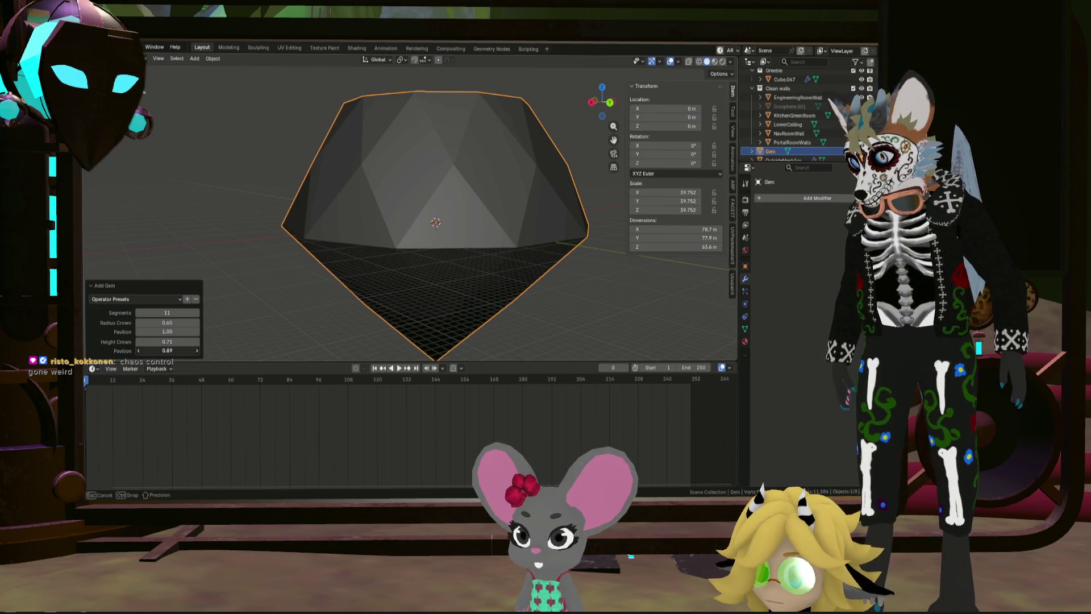
mouse_move(167, 332)
left_mouse_down()
mouse_move(127, 332)
mouse_move(222, 332)
left_mouse_up()
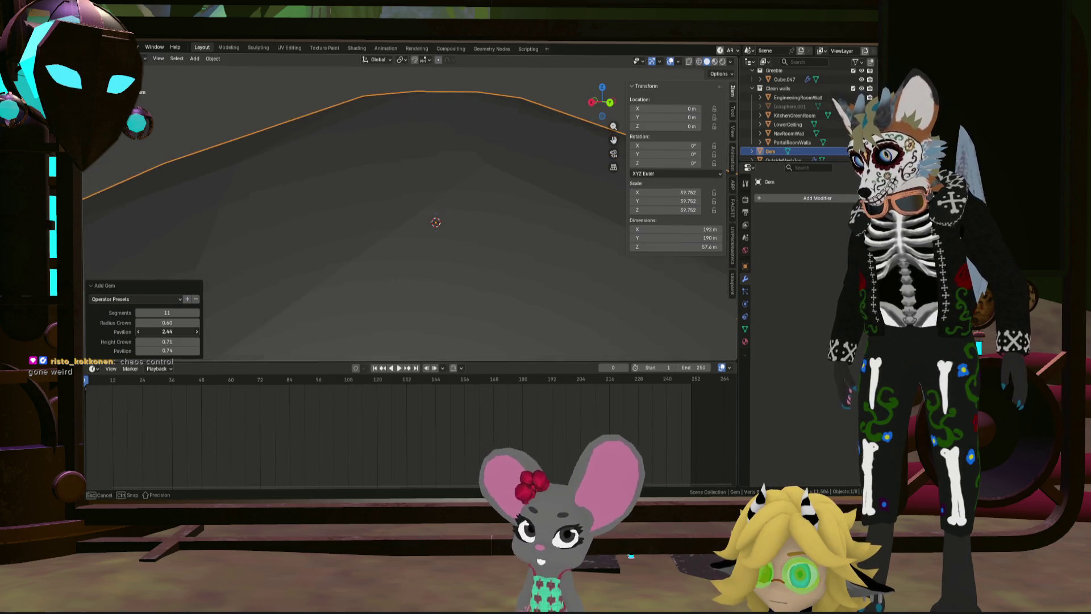
left_click_drag(168, 331, 168, 332)
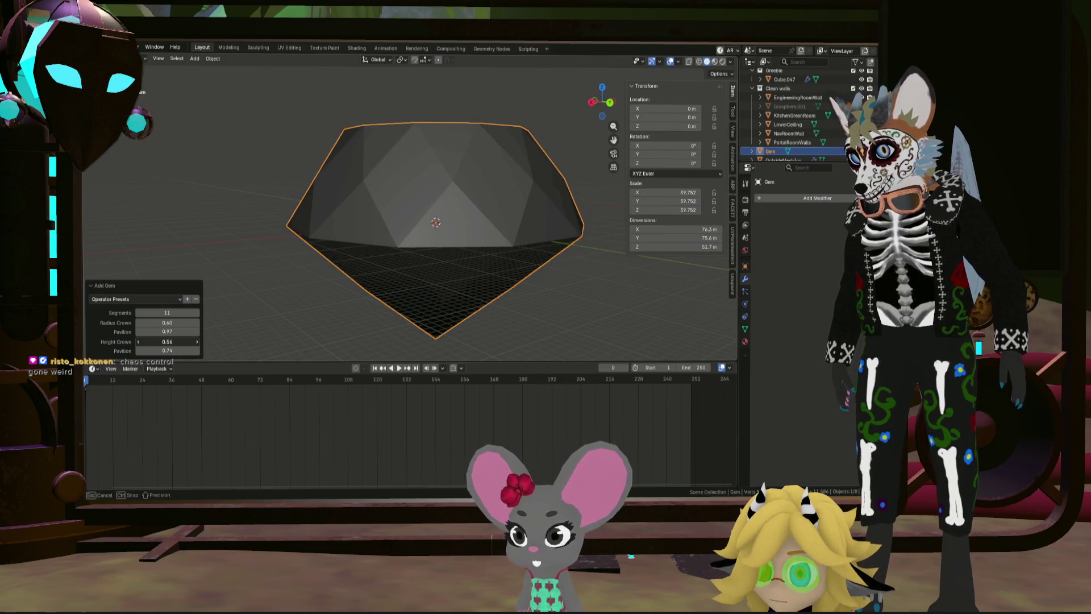
Step: Delete the experimental gem from the Outliner, leaving only the wireframe sphere
mouse_move(235, 337)
middle_mouse_down()
mouse_move(536, 246)
mouse_move(465, 299)
middle_mouse_up()
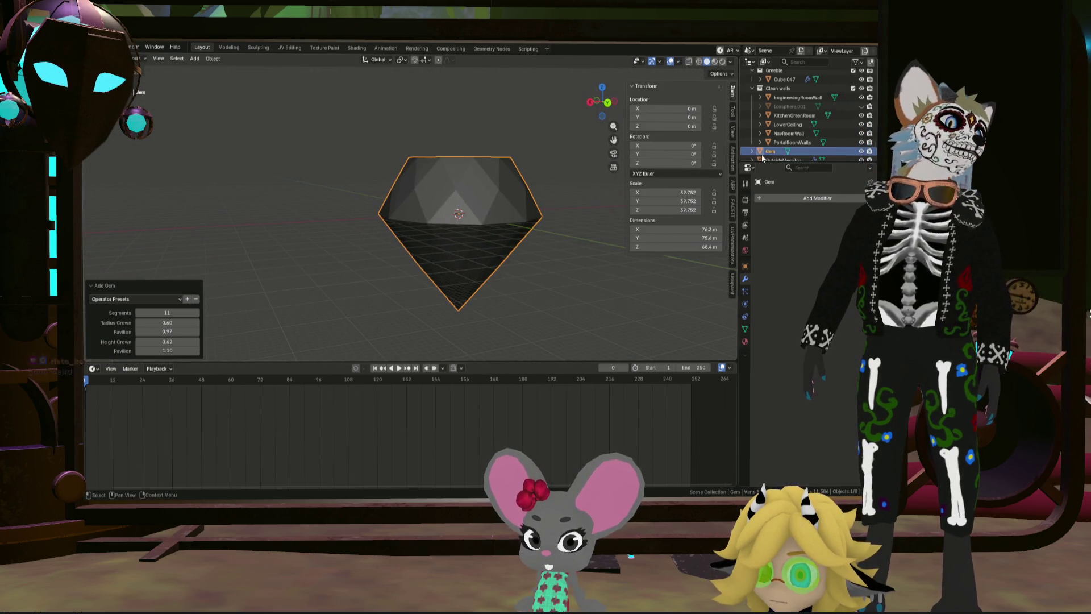
right_click(778, 154)
left_click(743, 180)
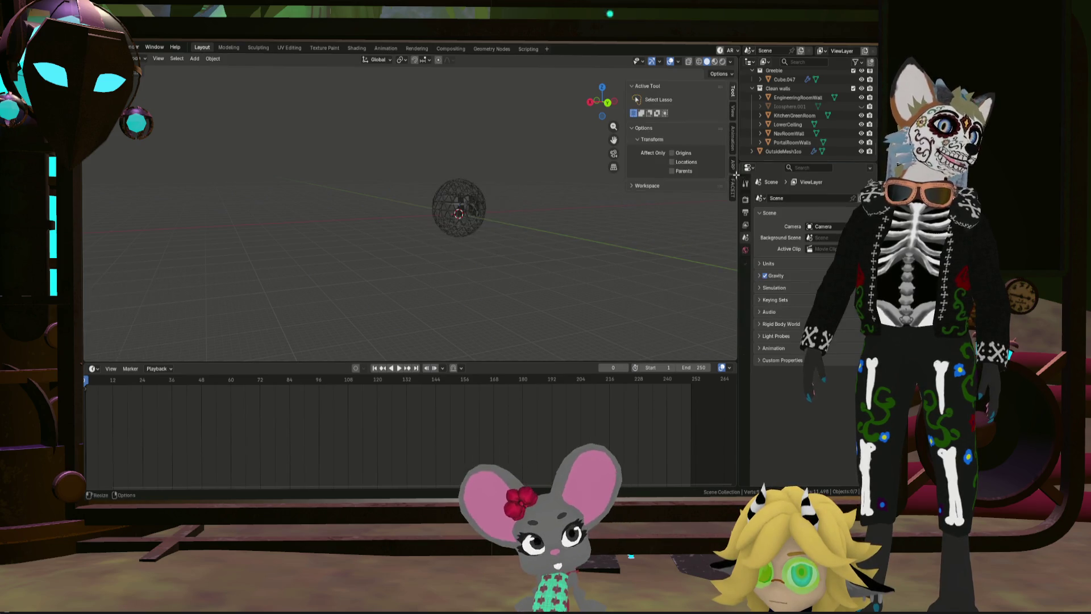
scroll(473, 197, "up", 5)
Step: Add a Round Cube with size and radius 1 so it forms a sphere
key("shift+a")
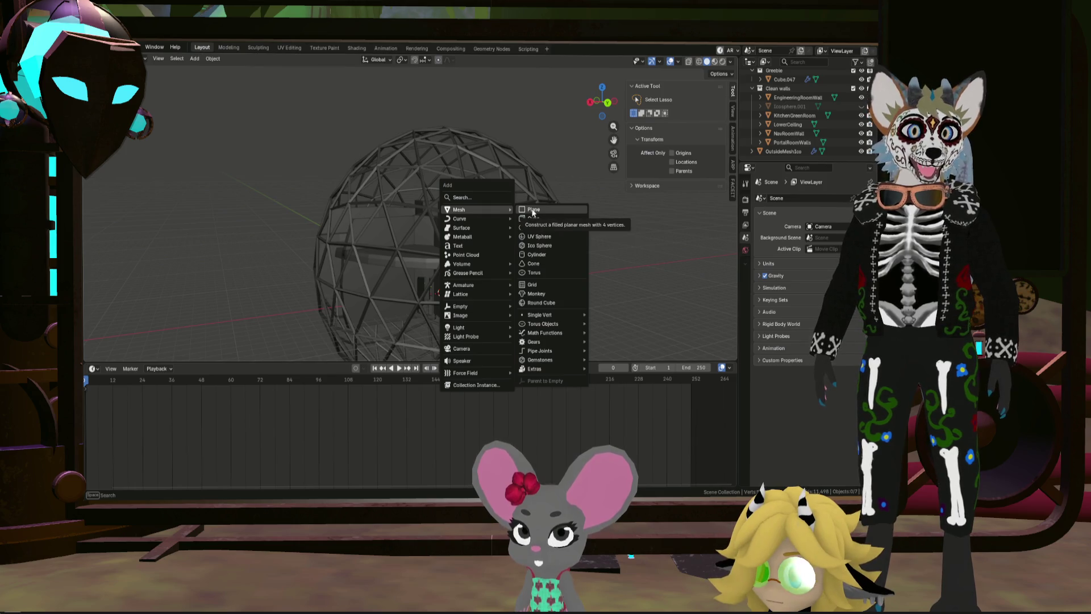
left_click(566, 302)
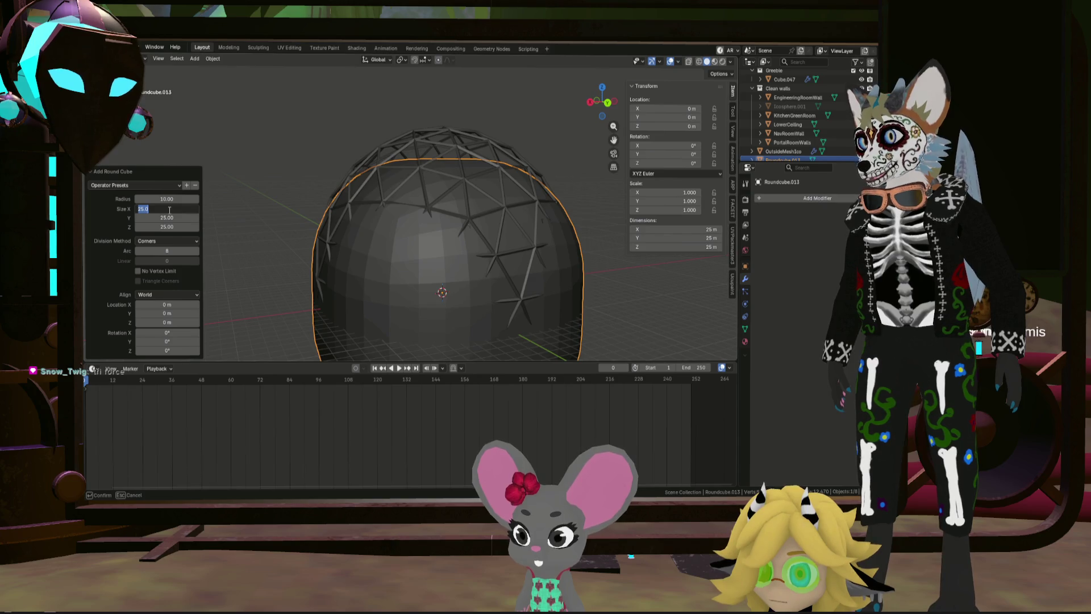
key("Return")
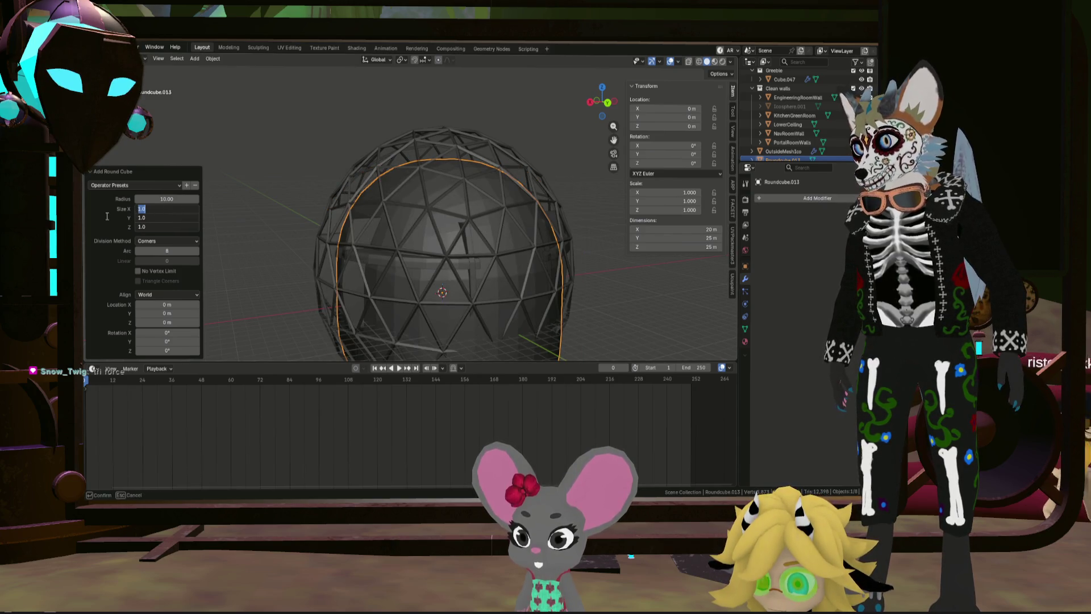
key("Return")
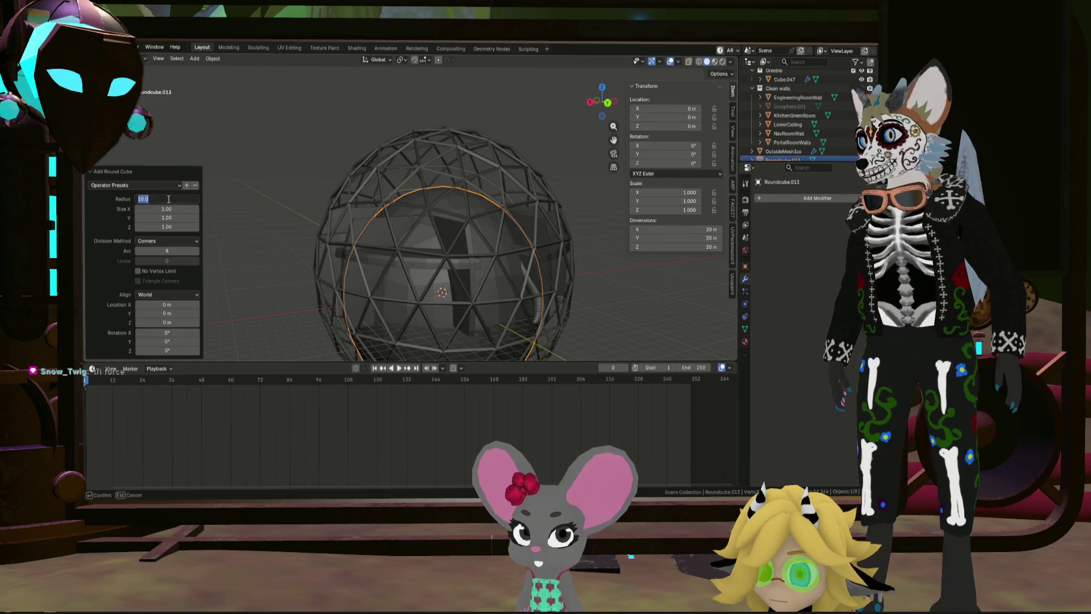
type("1")
key("Return")
scroll(465, 308, "up", 5)
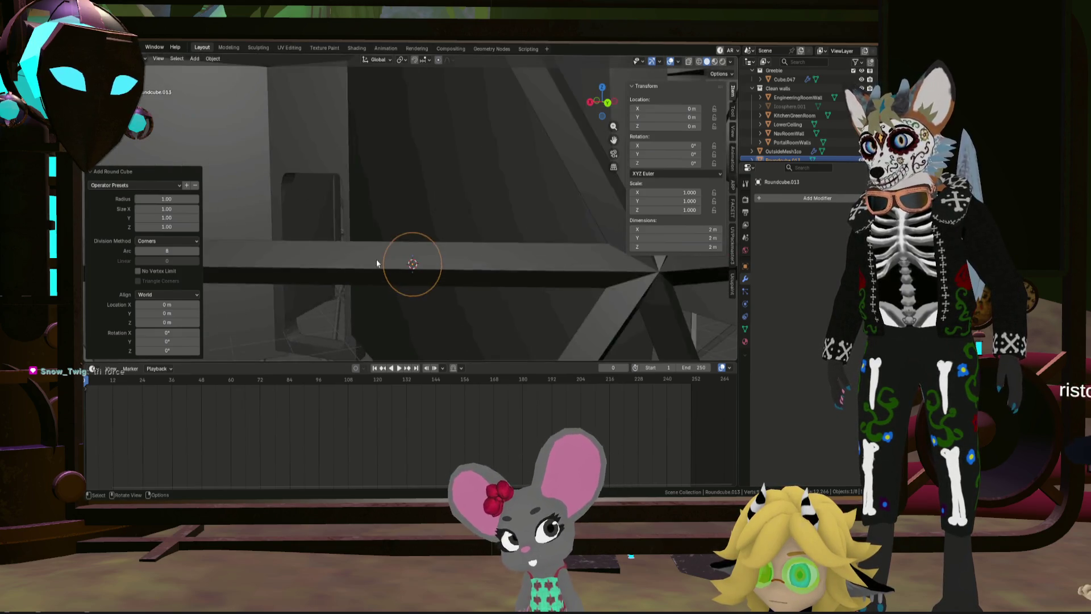
scroll(375, 259, "up", 3)
scroll(372, 269, "up", 3)
Step: Set the round-cube sphere's X, Y and Z dimensions to 25.5 m
mouse_move(366, 259)
middle_mouse_down()
mouse_move(399, 264)
mouse_move(339, 229)
mouse_move(496, 275)
mouse_move(299, 271)
middle_mouse_up()
scroll(546, 232, "up", 5)
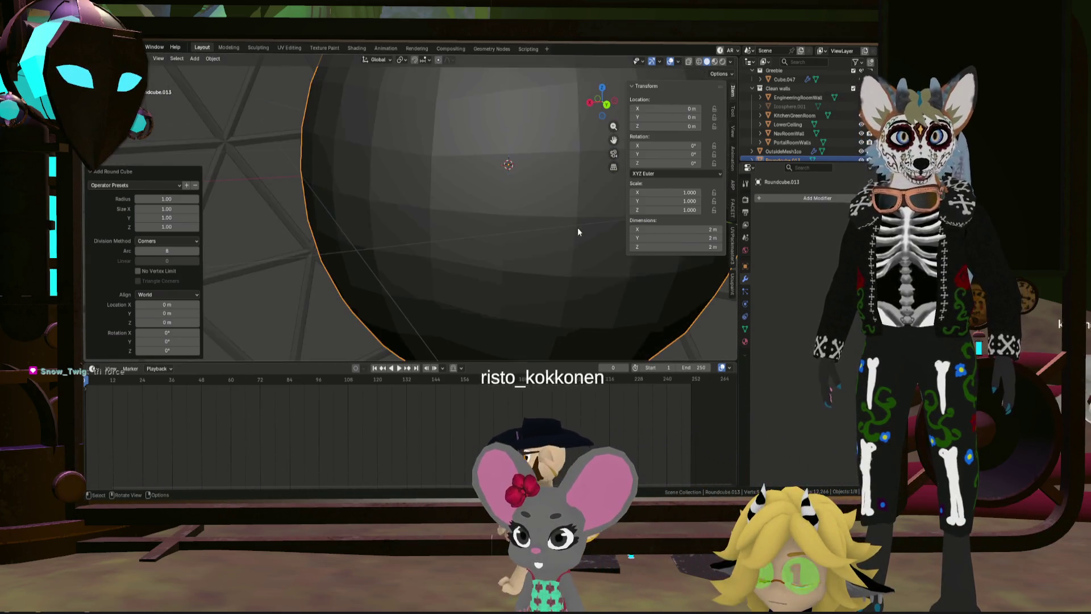
mouse_move(568, 229)
middle_mouse_down("shift")
mouse_move(400, 303)
mouse_move(383, 231)
mouse_move(442, 250)
mouse_move(423, 252)
mouse_move(392, 217)
mouse_move(400, 218)
mouse_move(344, 210)
mouse_move(377, 210)
middle_mouse_up("shift")
scroll(389, 211, "down", 3)
scroll(386, 214, "down", 2)
left_click(387, 214)
key("KP_Decimal")
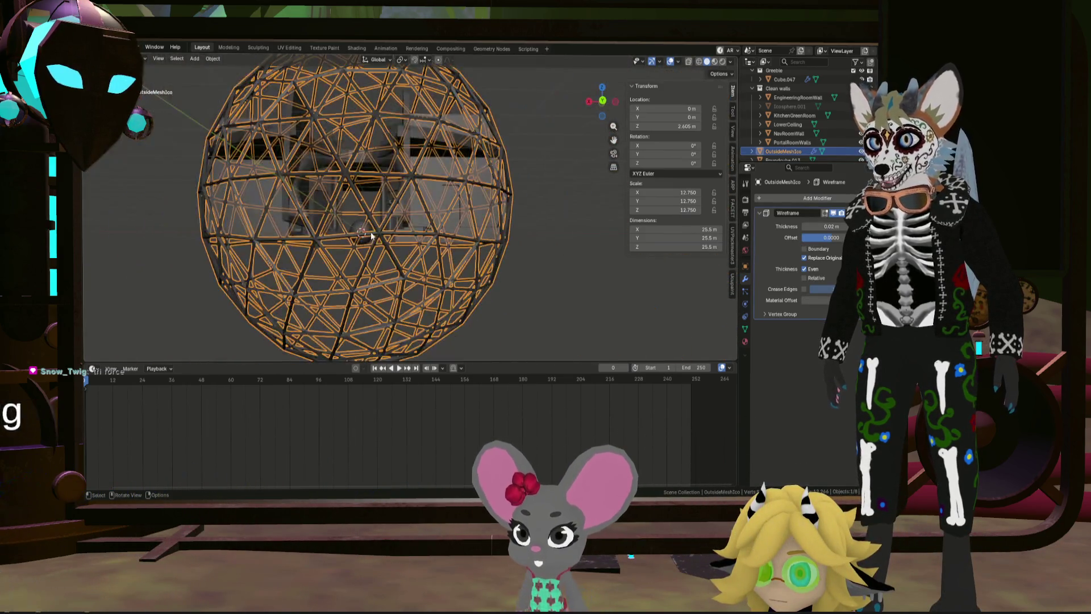
left_click(797, 152)
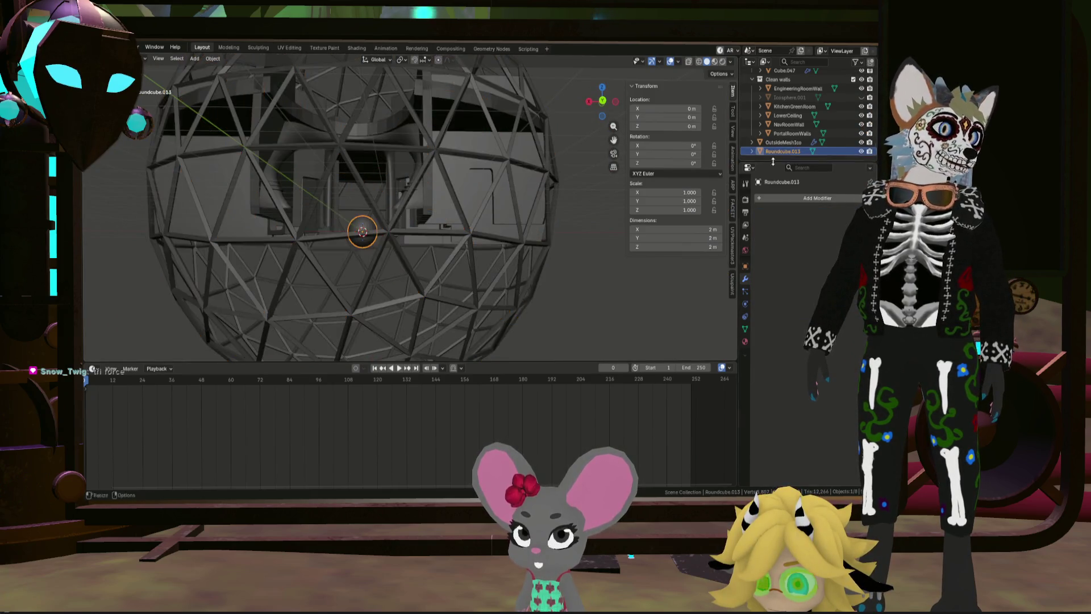
key("KP_Decimal")
left_click(685, 229)
type("0")
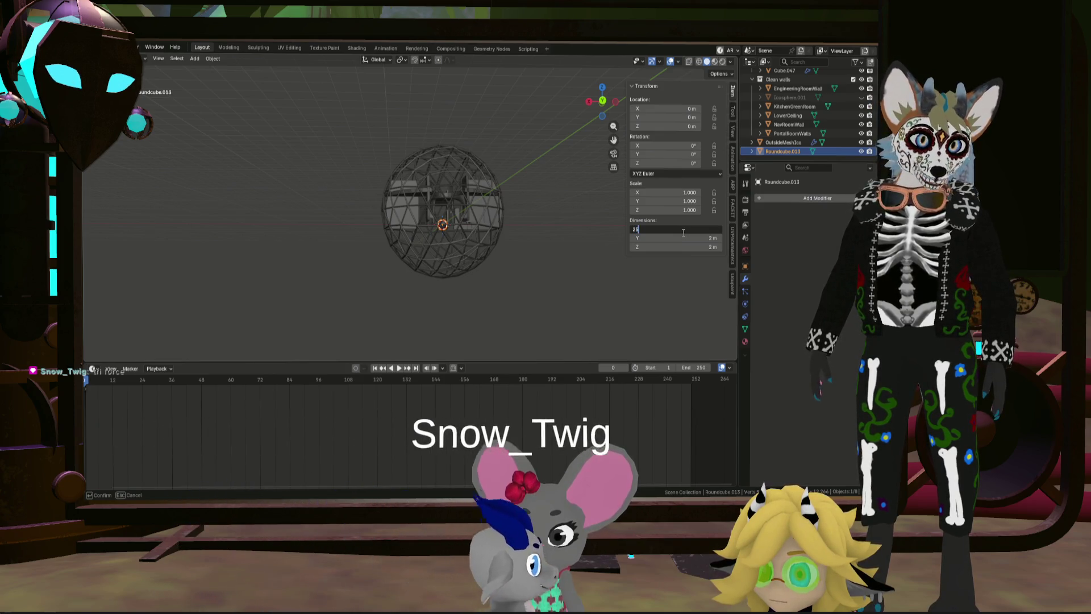
type(".5")
key("Return")
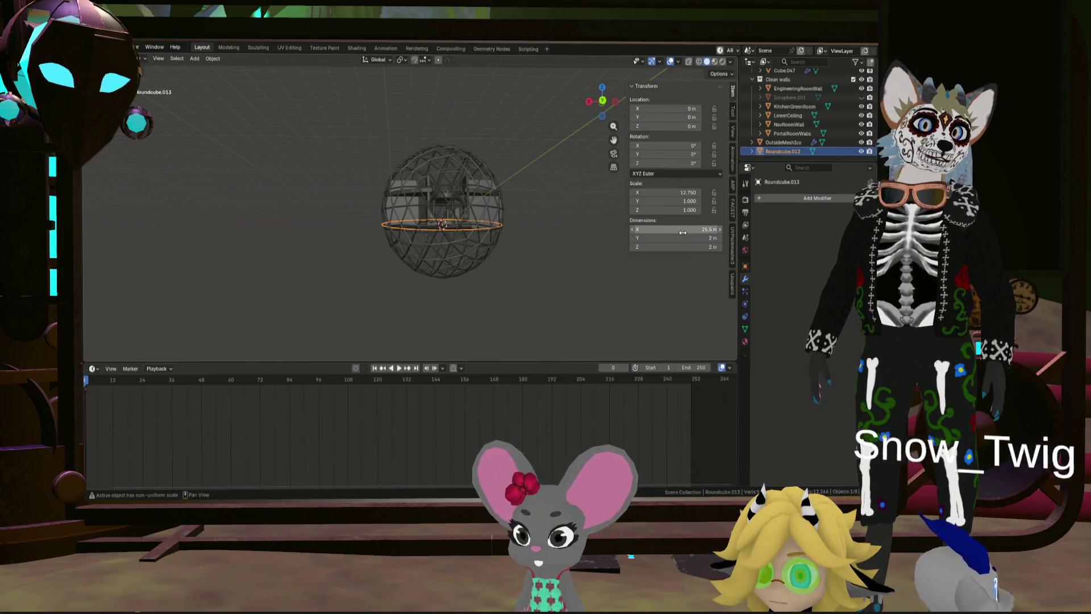
left_click_drag(684, 229, 685, 247)
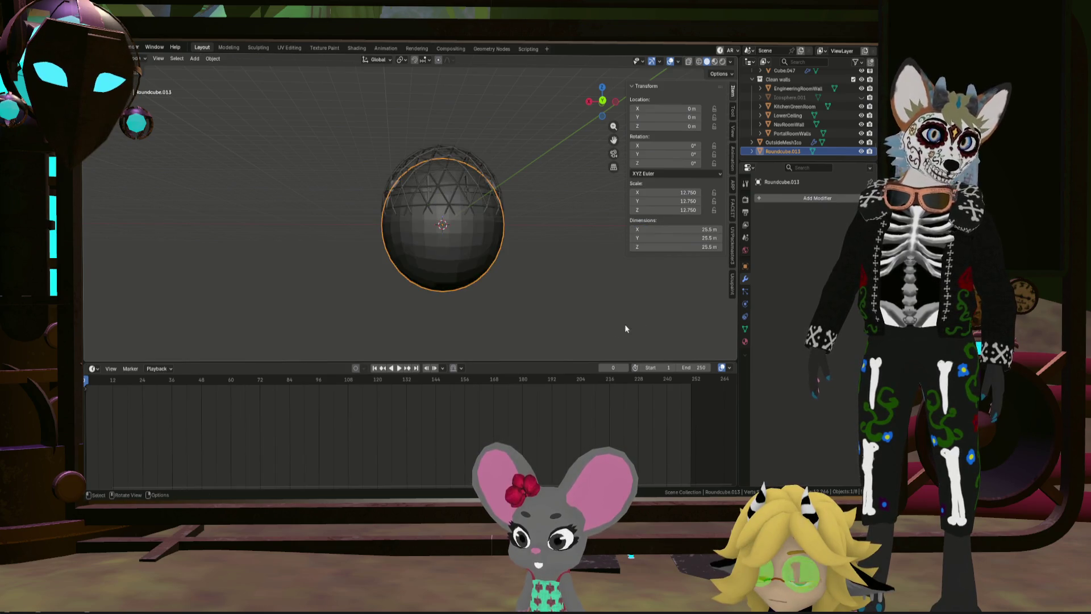
scroll(387, 162, "up", 3)
Step: Raise the sphere about 2.6 m on Z and hide the existing wireframe dome
middle_click_drag(558, 216, 524, 222)
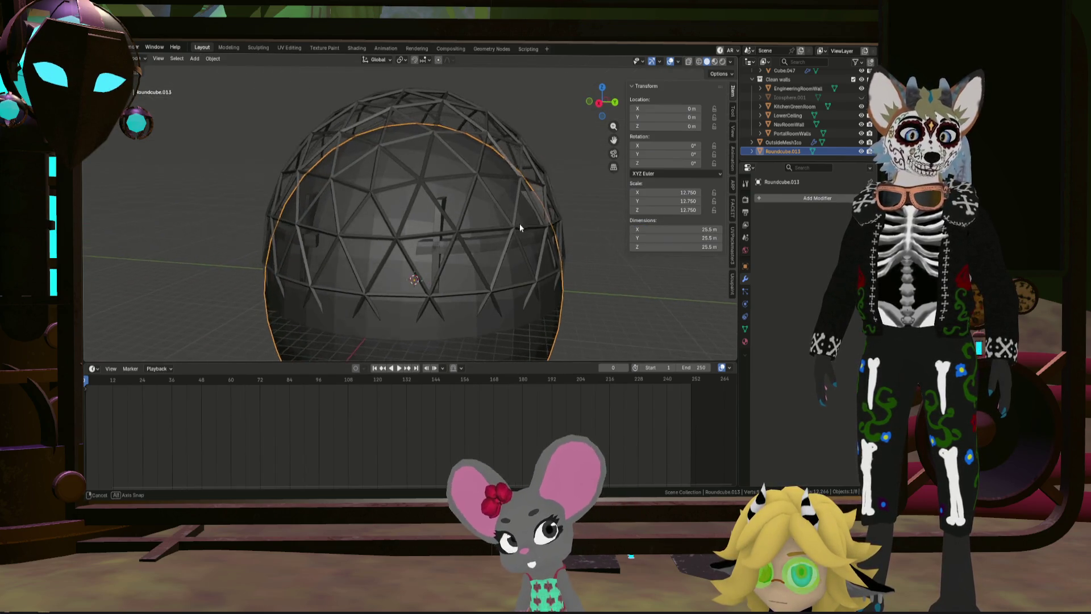
key("g")
key("z")
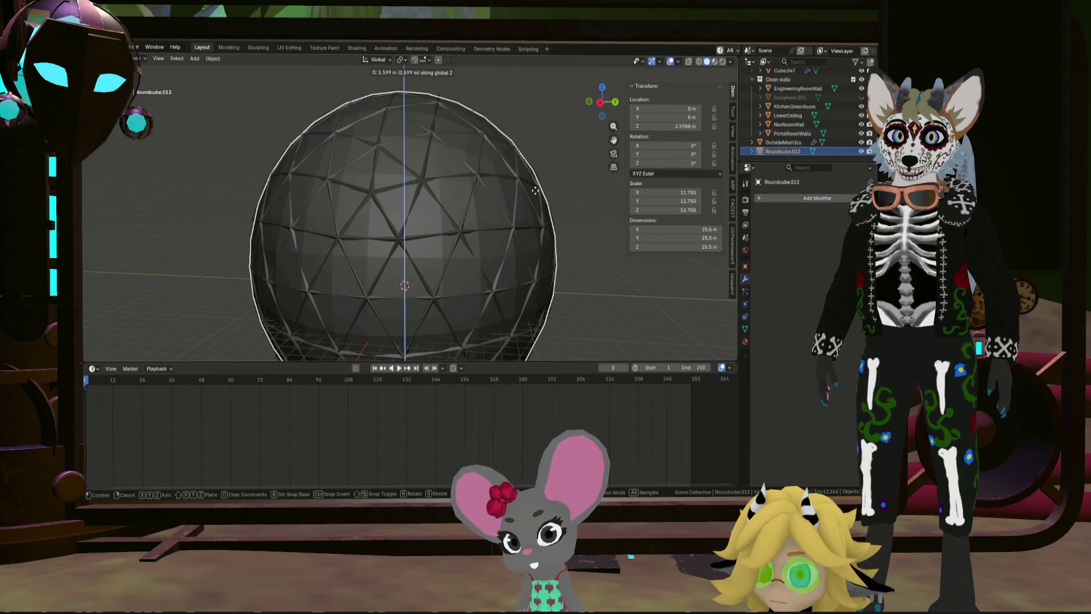
left_click(535, 190)
scroll(508, 212, "down", 2)
scroll(554, 205, "down", 2)
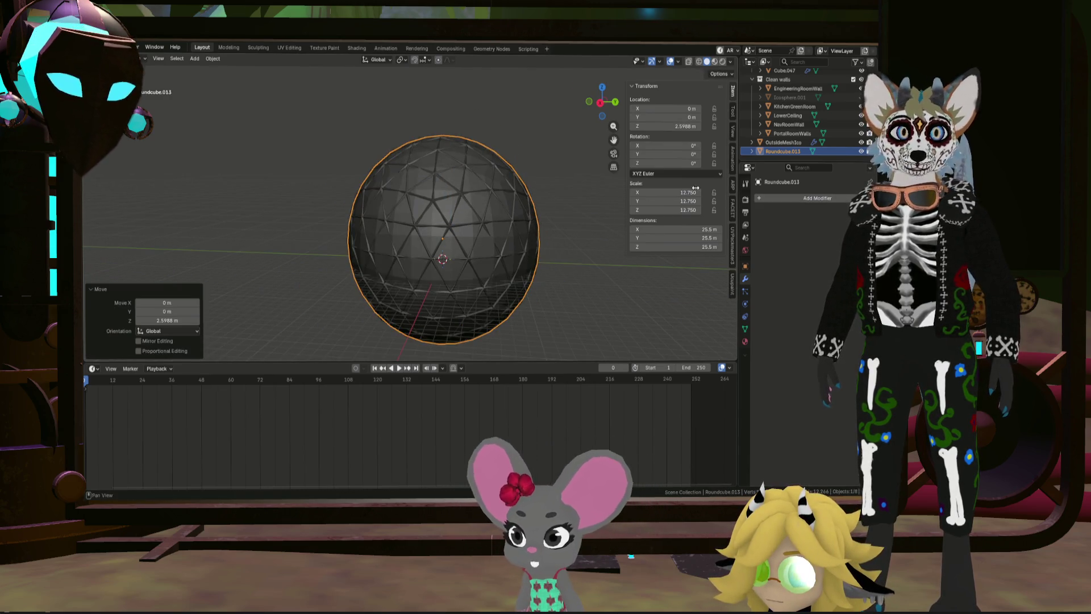
left_click(861, 141)
left_click(791, 202)
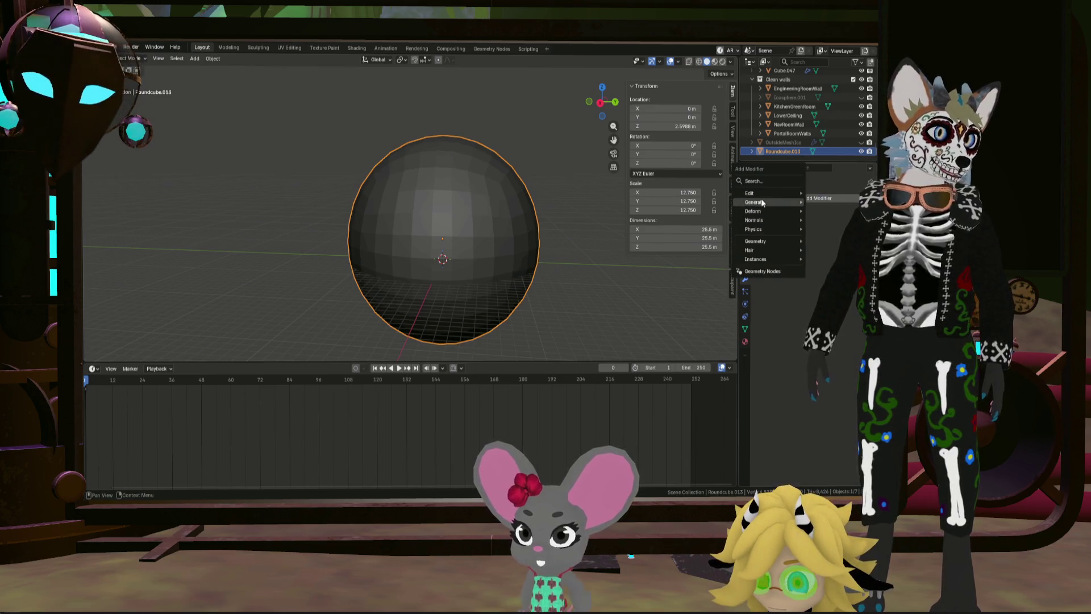
mouse_move(756, 201)
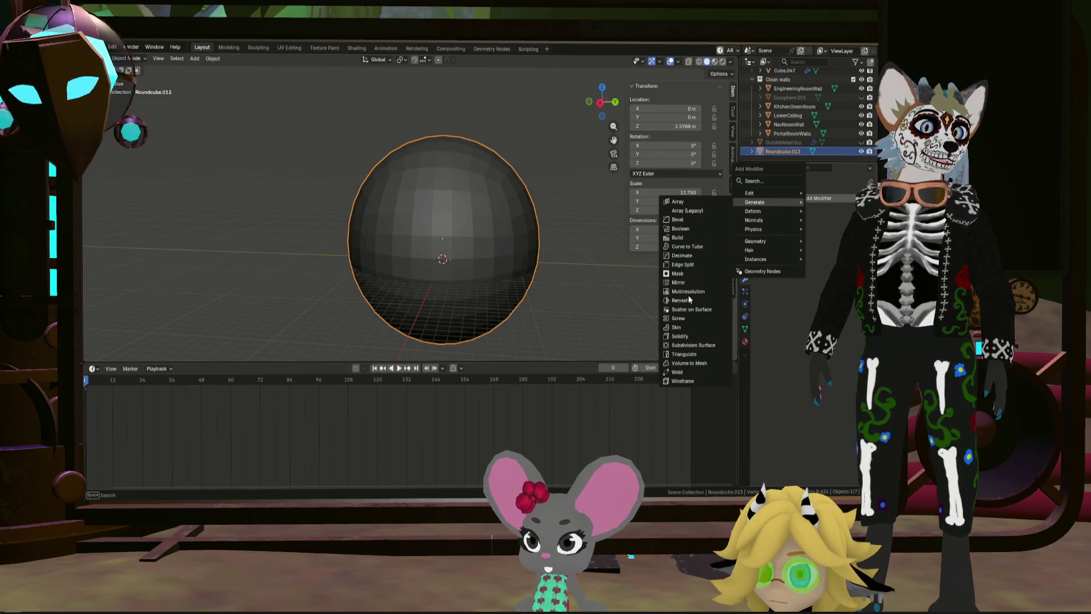
Step: Add a Wireframe modifier and then a Subdivision Surface modifier to the sphere
left_click(683, 381)
scroll(614, 337, "up", 5)
mouse_move(614, 337)
middle_mouse_down()
mouse_move(461, 236)
mouse_move(446, 238)
mouse_move(448, 263)
middle_mouse_up()
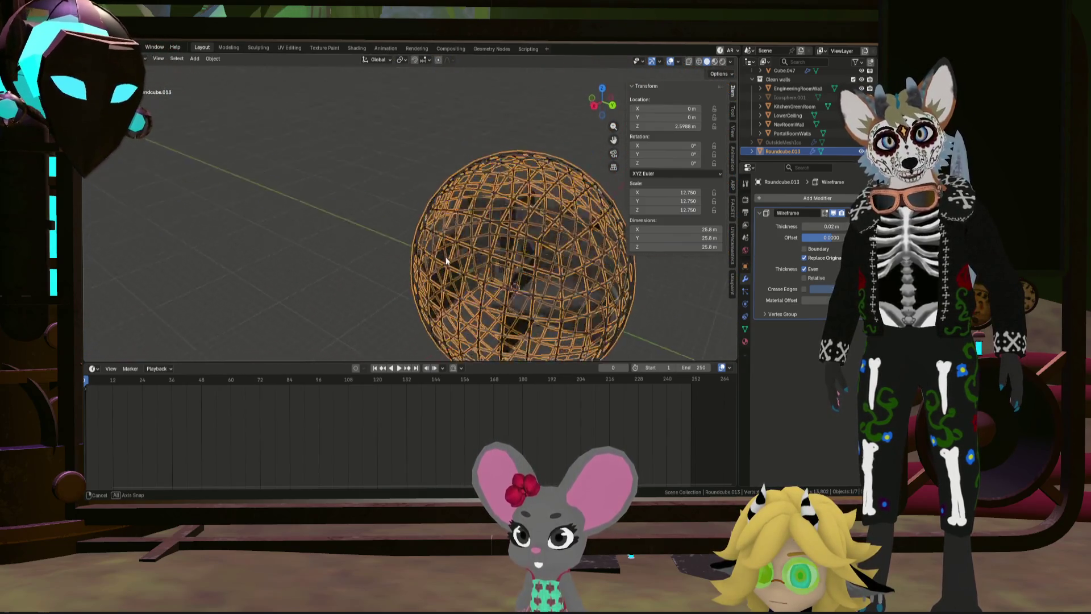
middle_click_drag(447, 263, 480, 242)
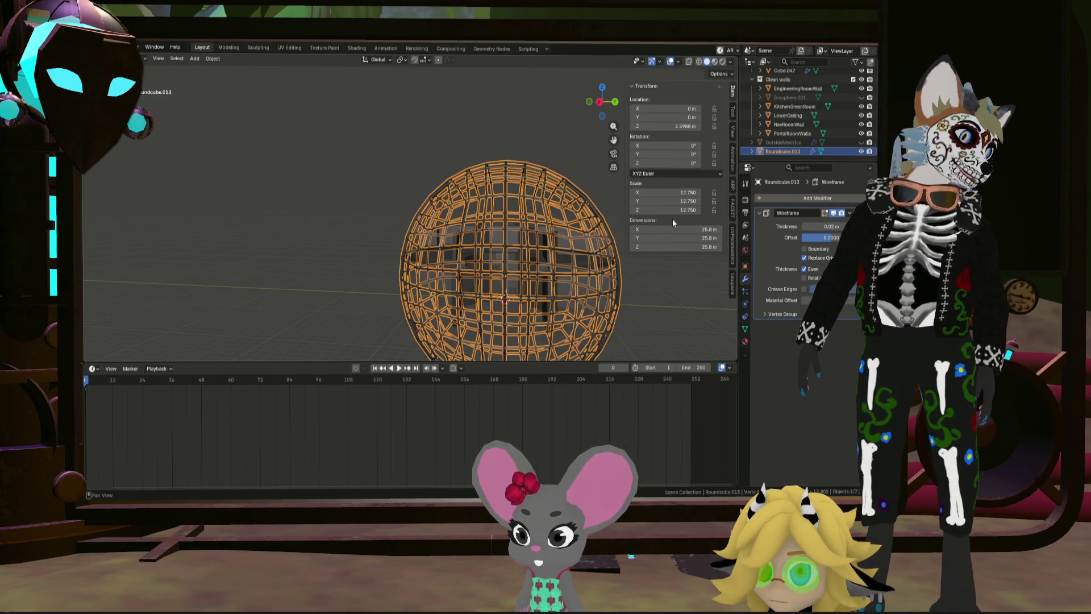
scroll(597, 260, "up", 2)
left_click(840, 201)
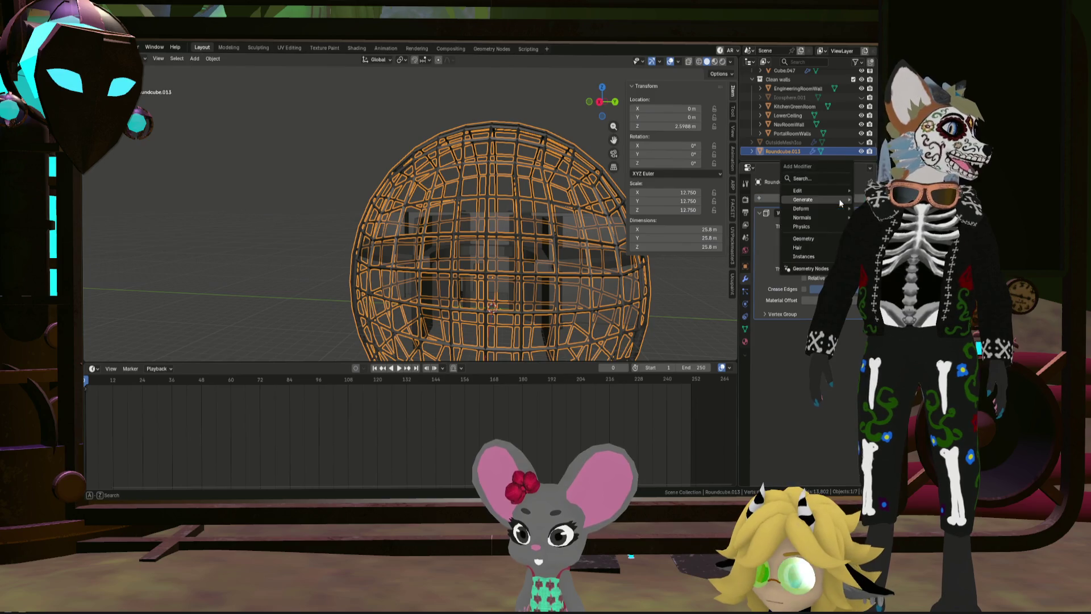
mouse_move(803, 199)
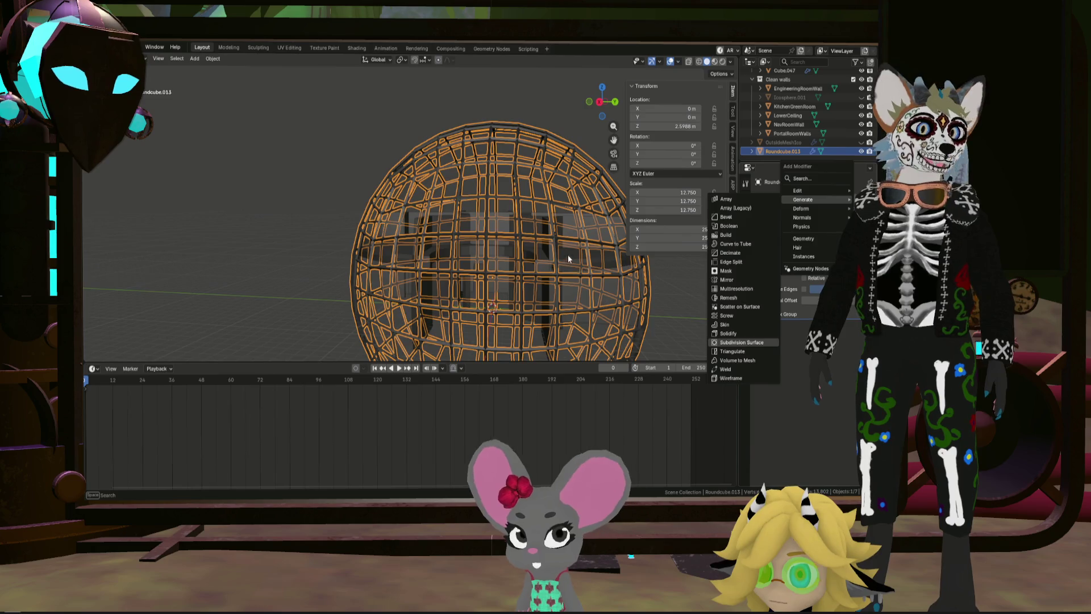
mouse_move(576, 250)
middle_mouse_down()
mouse_move(496, 246)
mouse_move(417, 338)
mouse_move(420, 228)
mouse_move(511, 256)
middle_mouse_up()
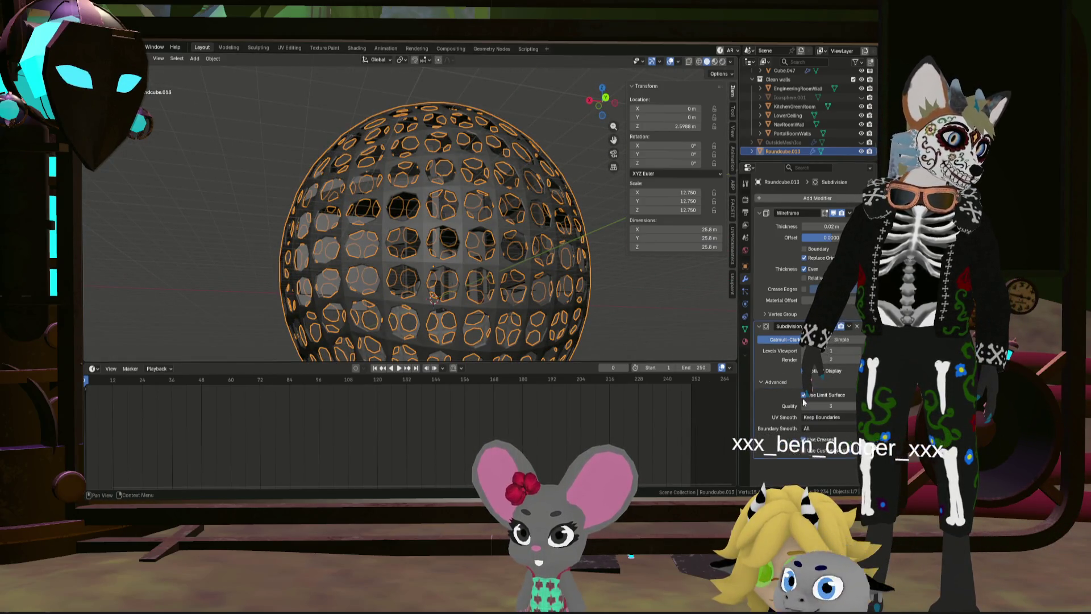
Step: Turn off Use Limit Surface and set the Subdivision modifier's UV Smooth to None
left_click(804, 395)
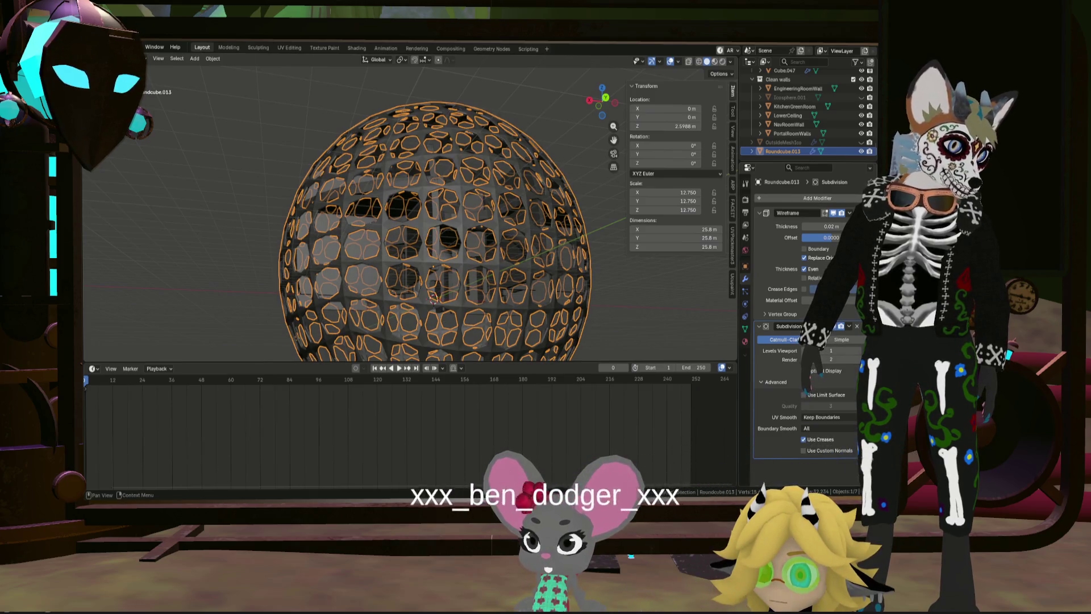
scroll(435, 297, "up", 8)
mouse_move(435, 297)
middle_mouse_down()
mouse_move(424, 280)
mouse_move(264, 268)
mouse_move(262, 257)
middle_mouse_up()
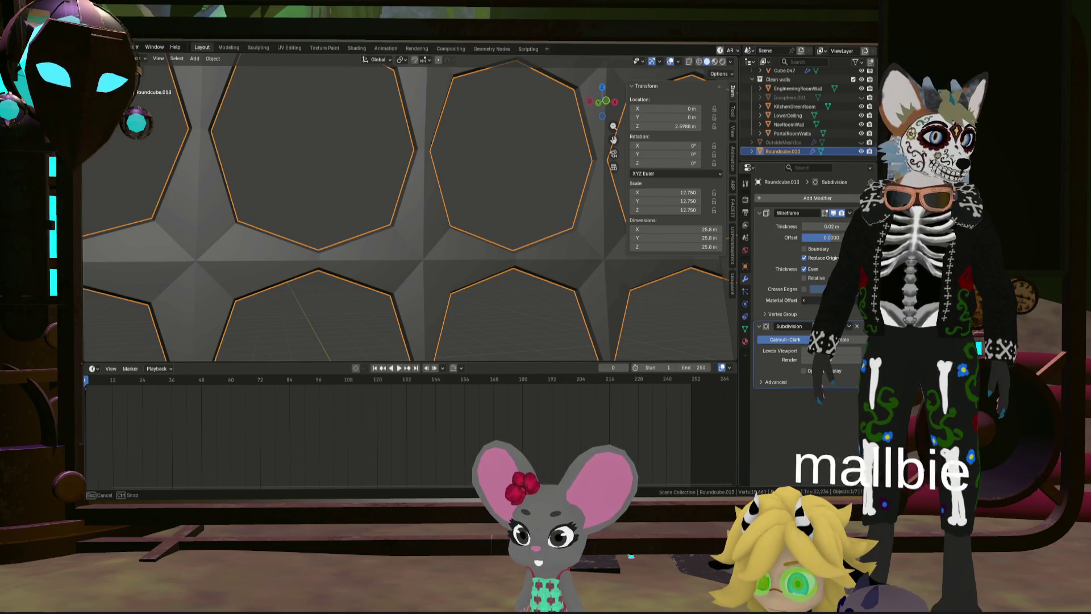
left_click(776, 382)
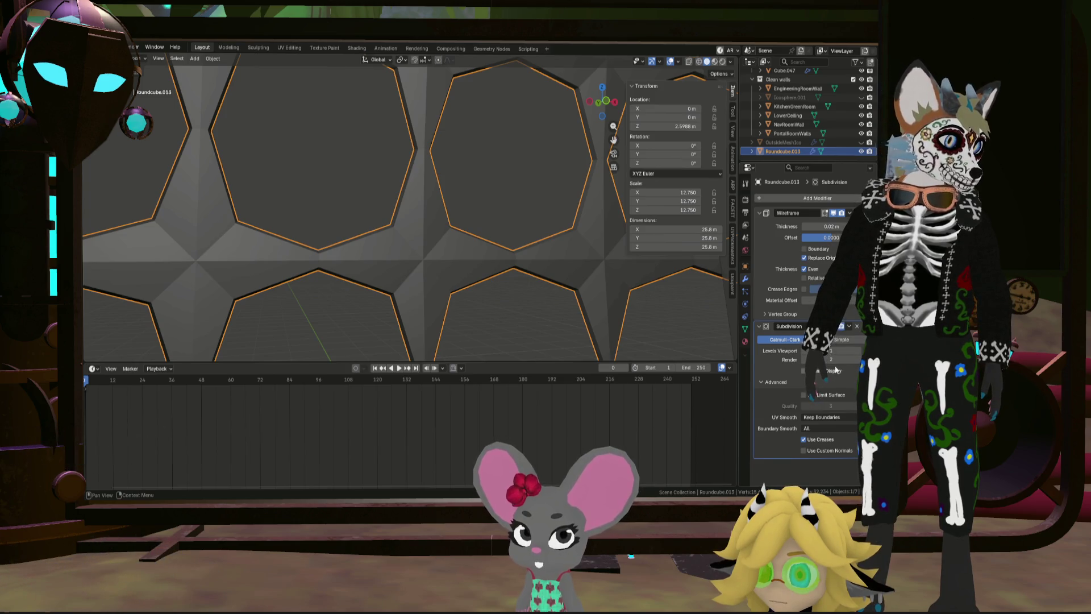
left_click(835, 417)
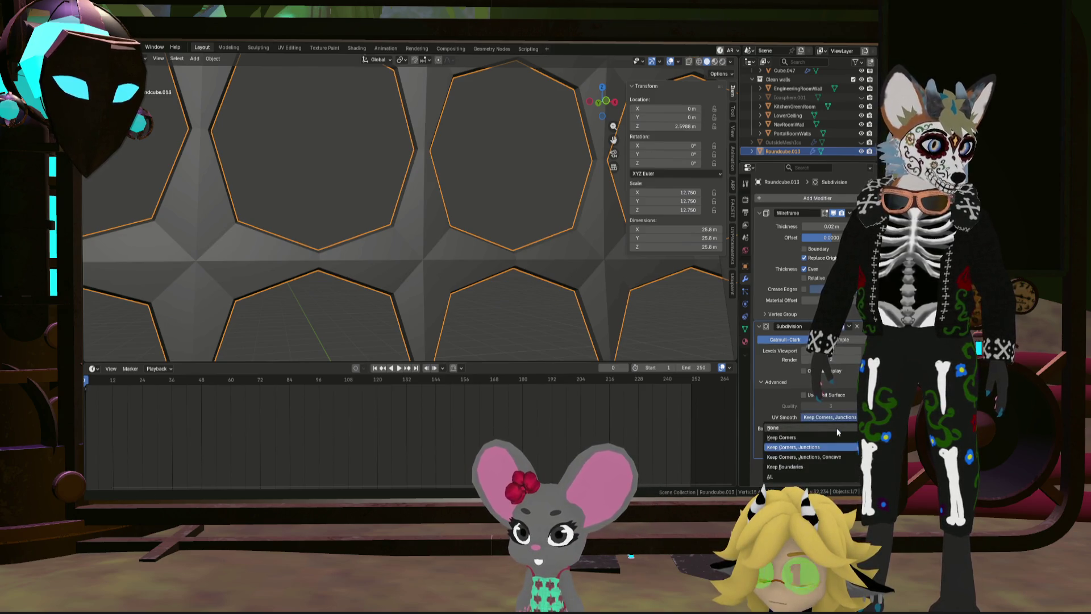
left_click(826, 429)
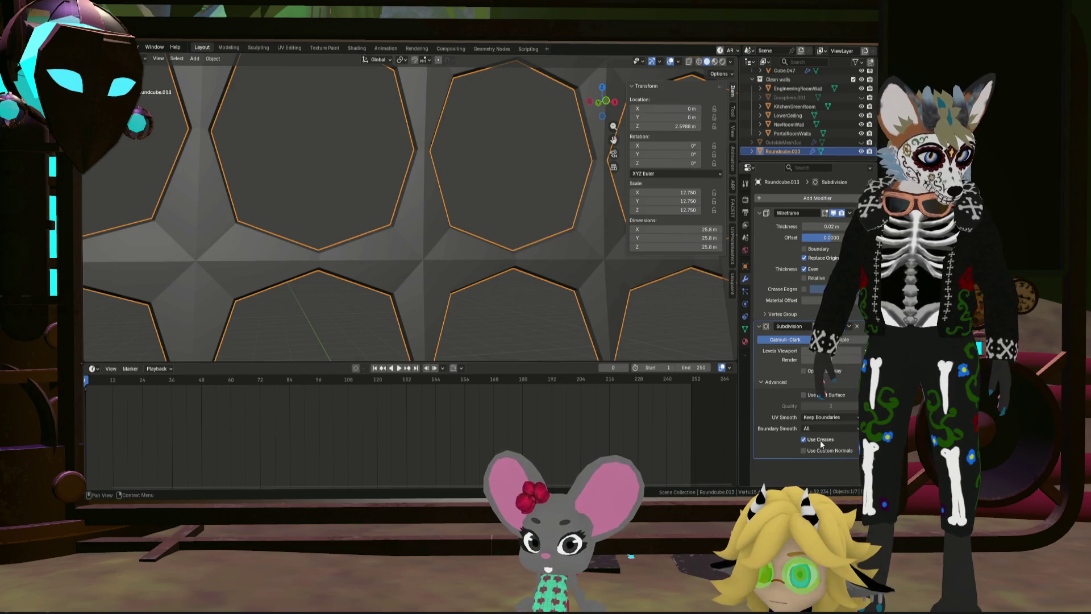
Step: Toggle Use Limit Surface on and back off, then deselect the sphere
left_click(825, 396)
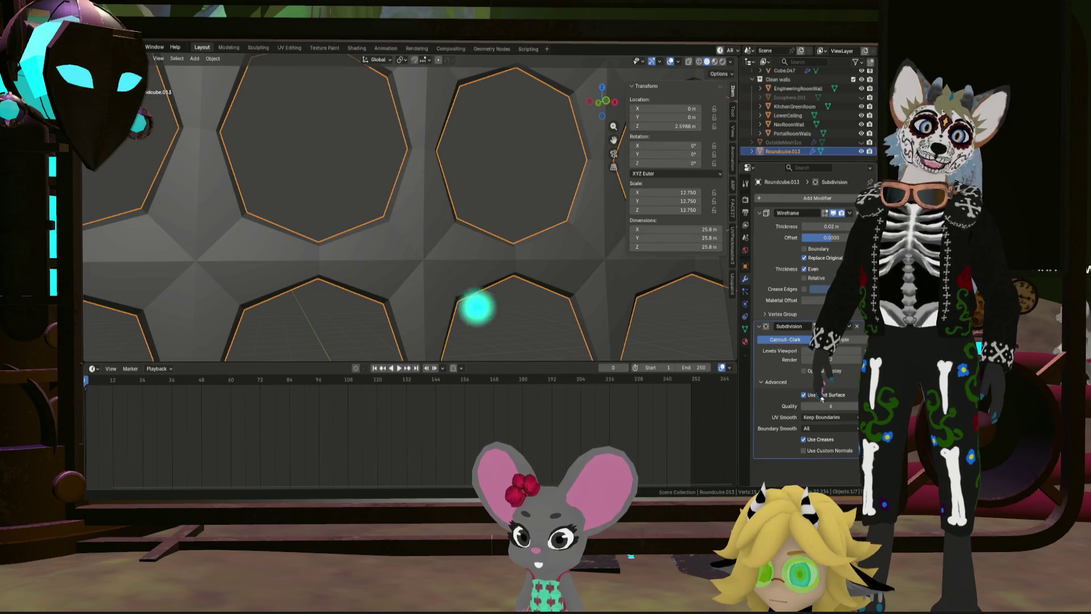
left_click(804, 396)
mouse_move(579, 281)
middle_mouse_down()
mouse_move(534, 264)
mouse_move(571, 288)
middle_mouse_up()
scroll(628, 255, "down", 5)
scroll(571, 271, "up", 2)
scroll(596, 282, "up", 5)
left_click(649, 313)
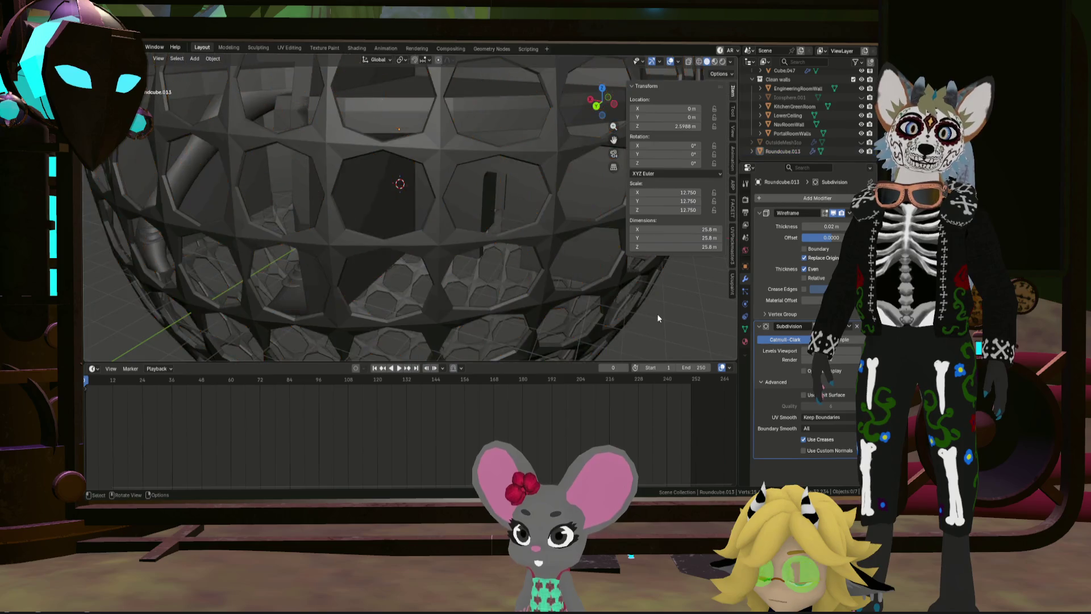
scroll(644, 310, "down", 5)
mouse_move(644, 311)
middle_mouse_down()
mouse_move(663, 295)
mouse_move(543, 273)
mouse_move(598, 304)
middle_mouse_up()
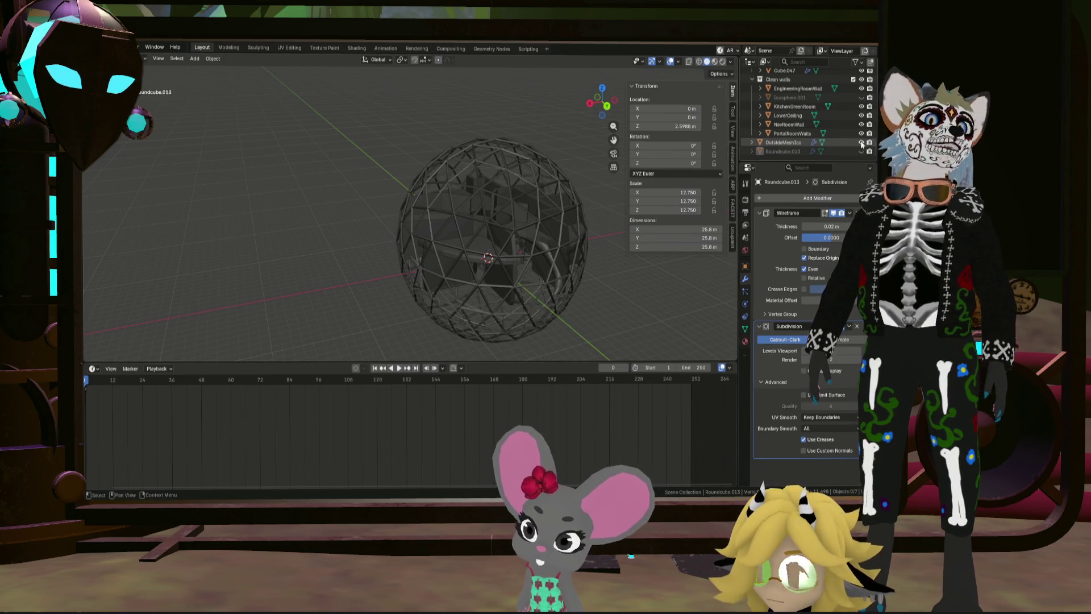
Step: Duplicate the wireframe dome in place and hide the duplicate
mouse_move(486, 237)
middle_mouse_down()
mouse_move(361, 197)
mouse_move(507, 254)
middle_mouse_up()
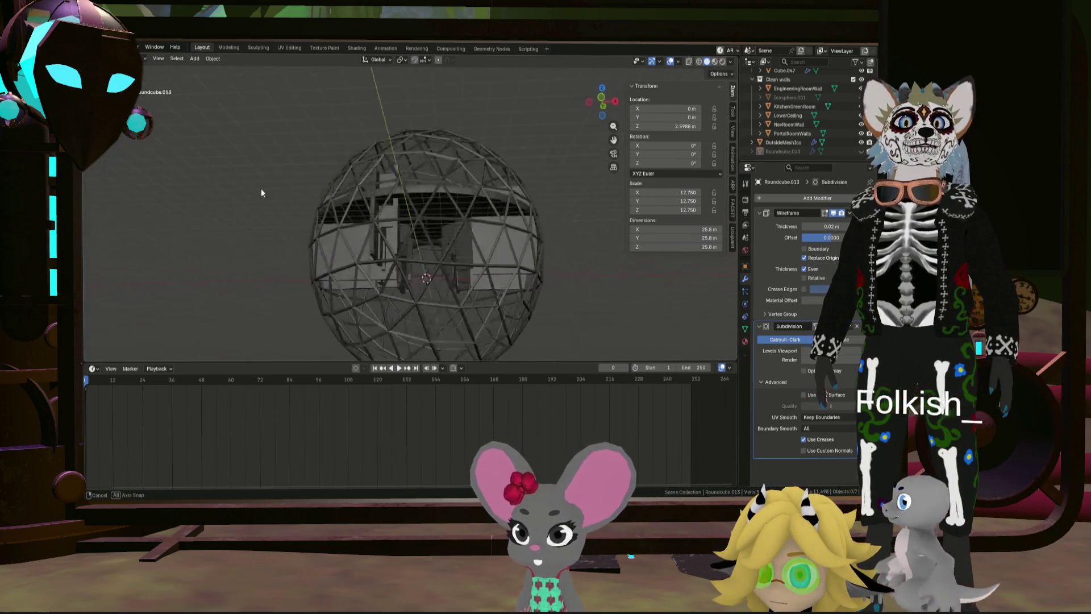
scroll(422, 214, "up", 5)
middle_click_drag(421, 214, 449, 230)
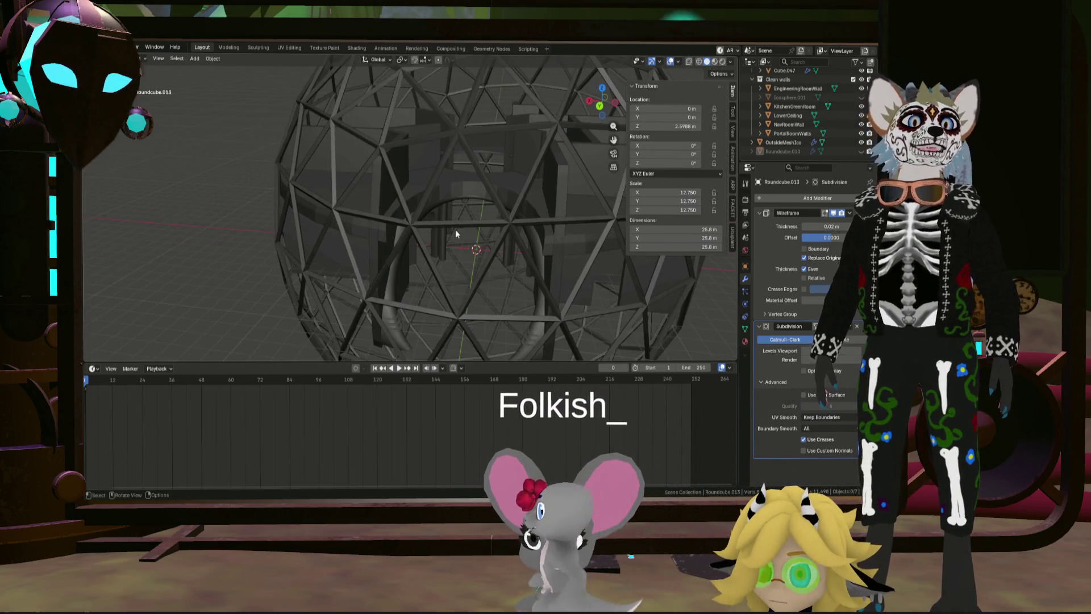
left_click(790, 143)
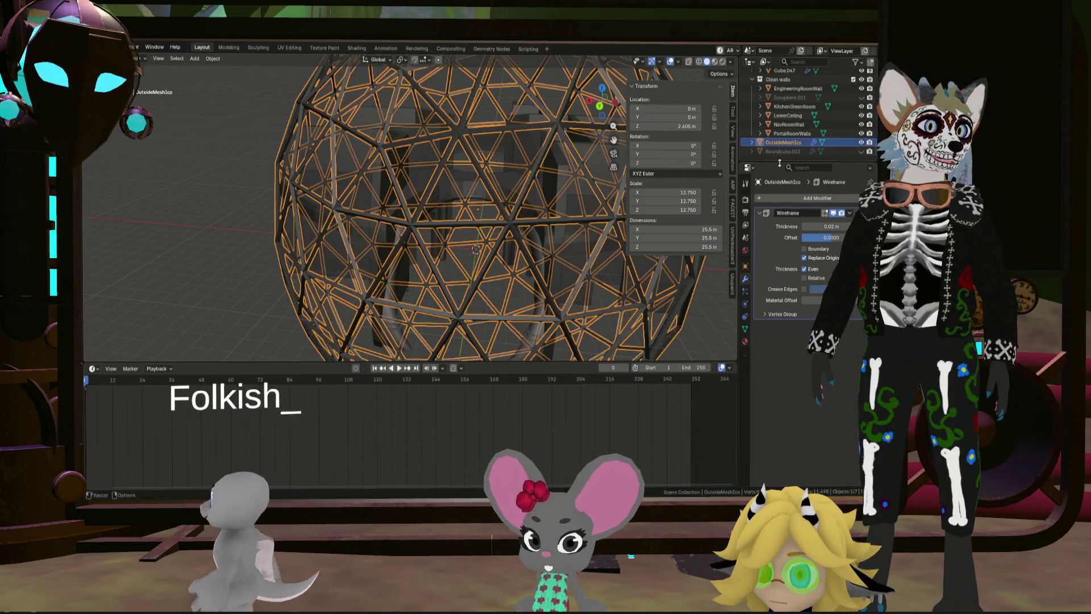
key("shift+d")
key("Escape")
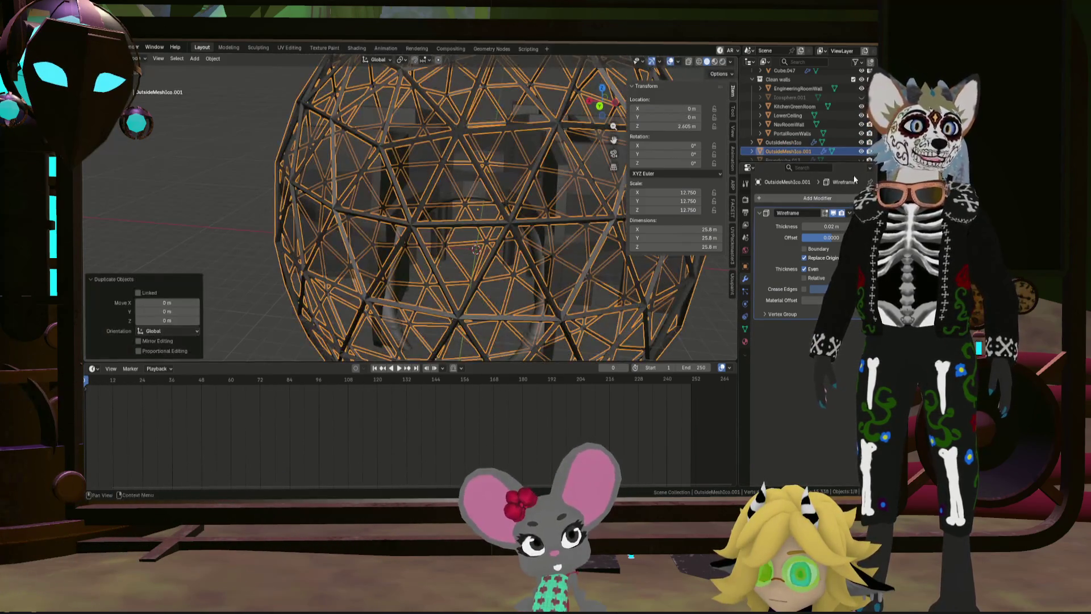
left_click(862, 150)
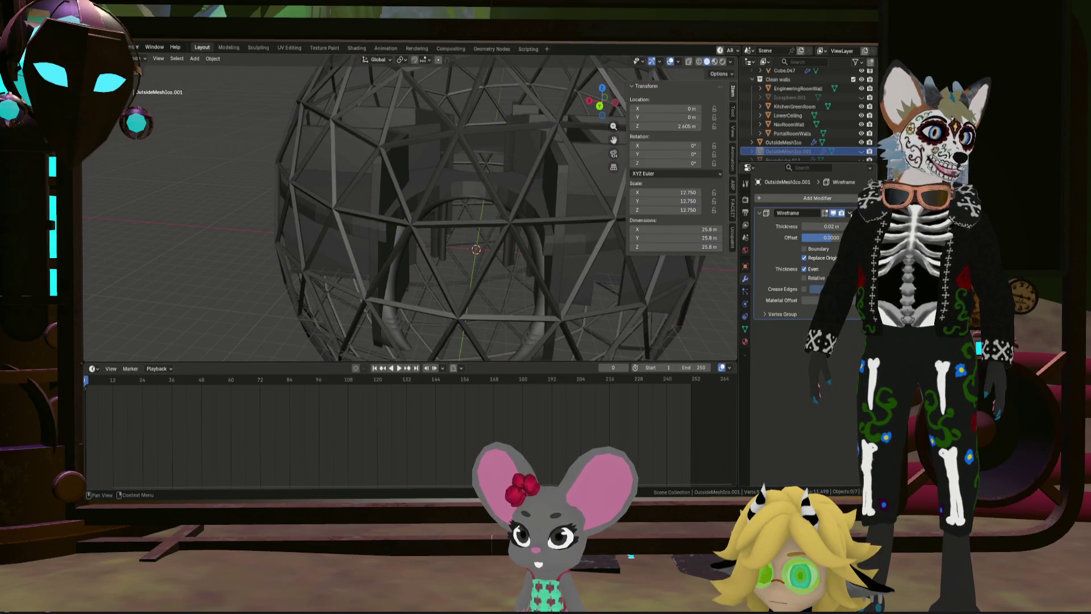
Step: Add a Subdivision Surface modifier to the dome with viewport level 2
left_click(818, 199)
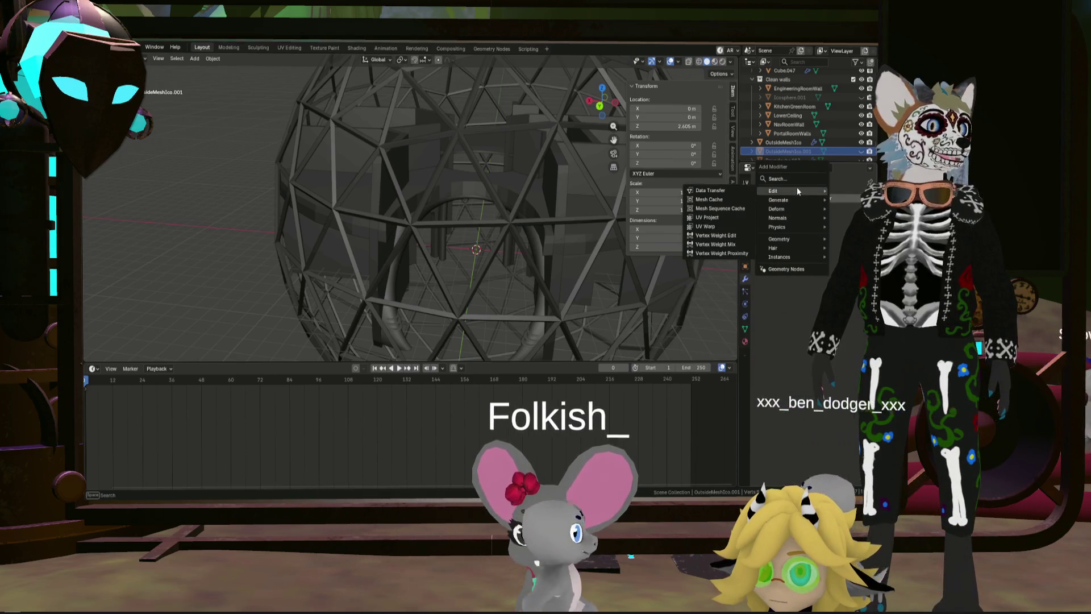
mouse_move(780, 199)
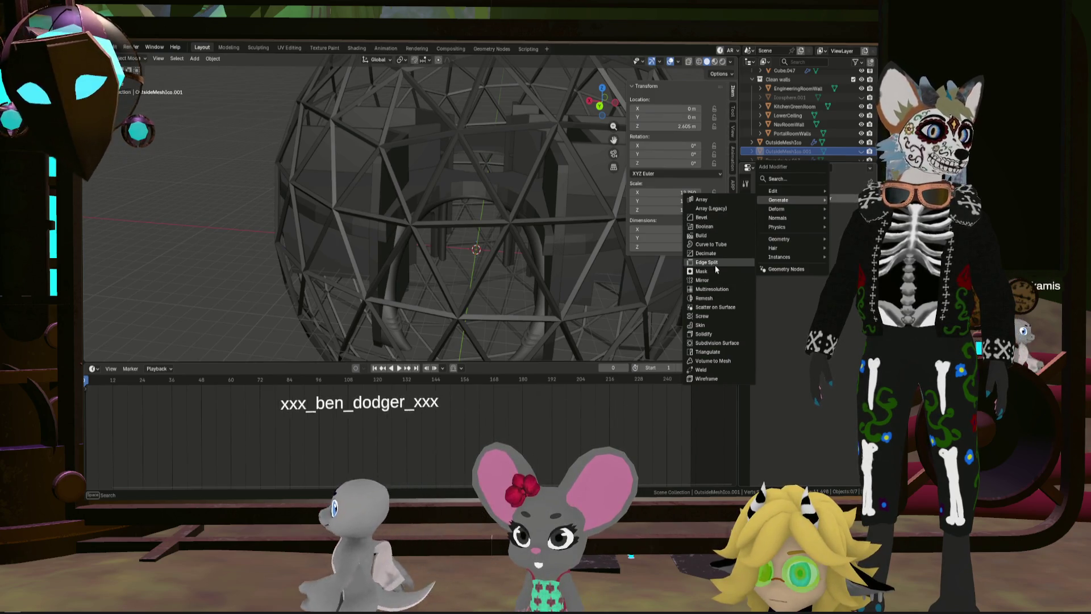
left_click(722, 343)
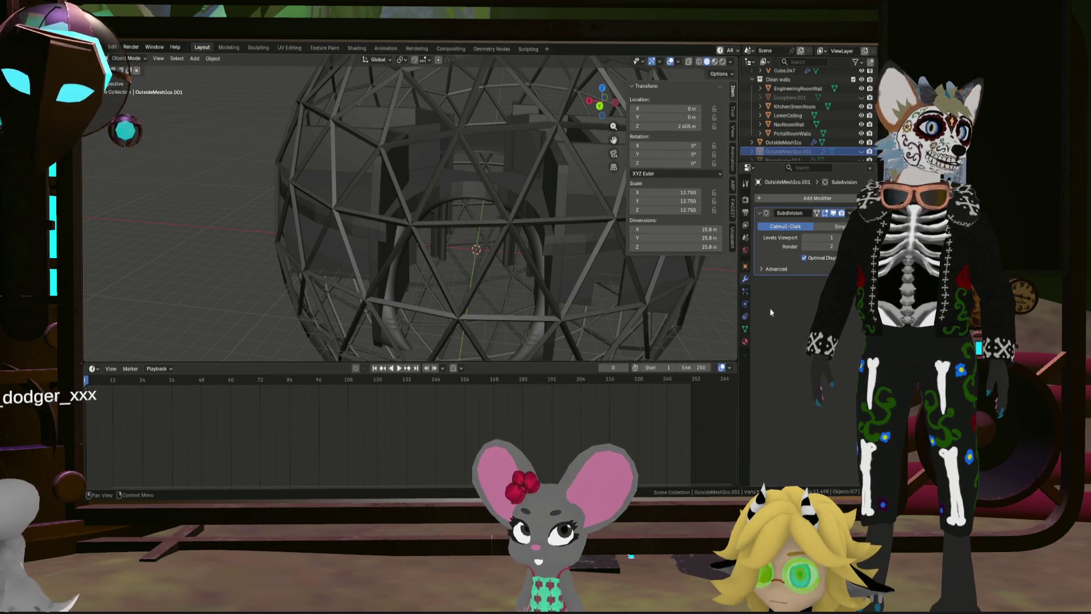
scroll(551, 250, "up", 2)
scroll(551, 277, "up", 2)
scroll(574, 263, "up", 2)
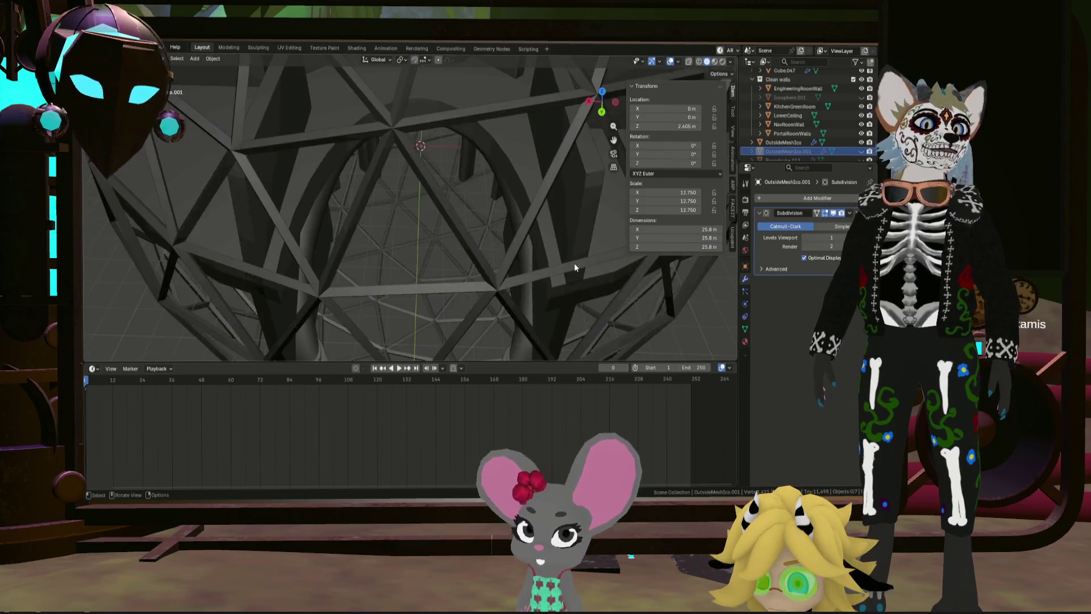
scroll(574, 263, "up", 1)
left_click(831, 237)
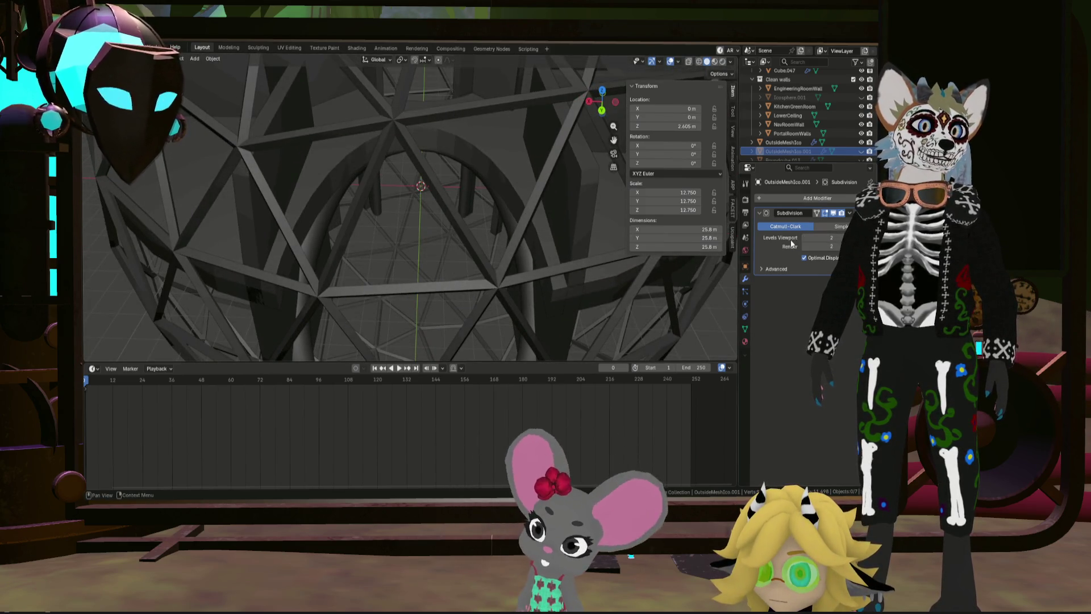
scroll(510, 269, "up", 2)
scroll(480, 270, "up", 3)
scroll(483, 262, "down", 5)
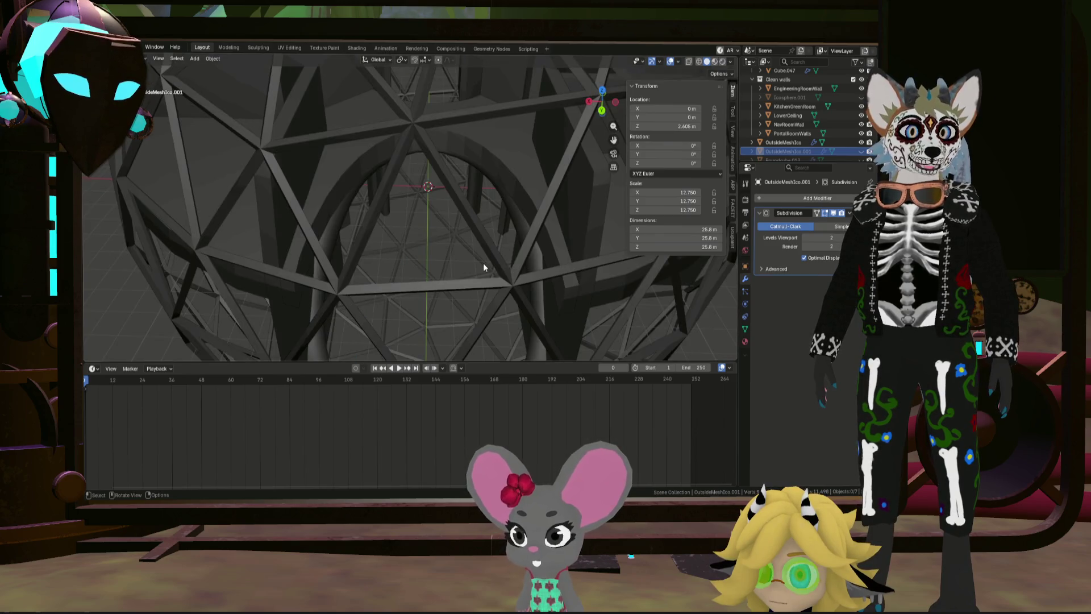
scroll(574, 276, "down", 3)
scroll(562, 279, "down", 5)
mouse_move(562, 280)
middle_mouse_down()
mouse_move(537, 222)
mouse_move(590, 258)
middle_mouse_up()
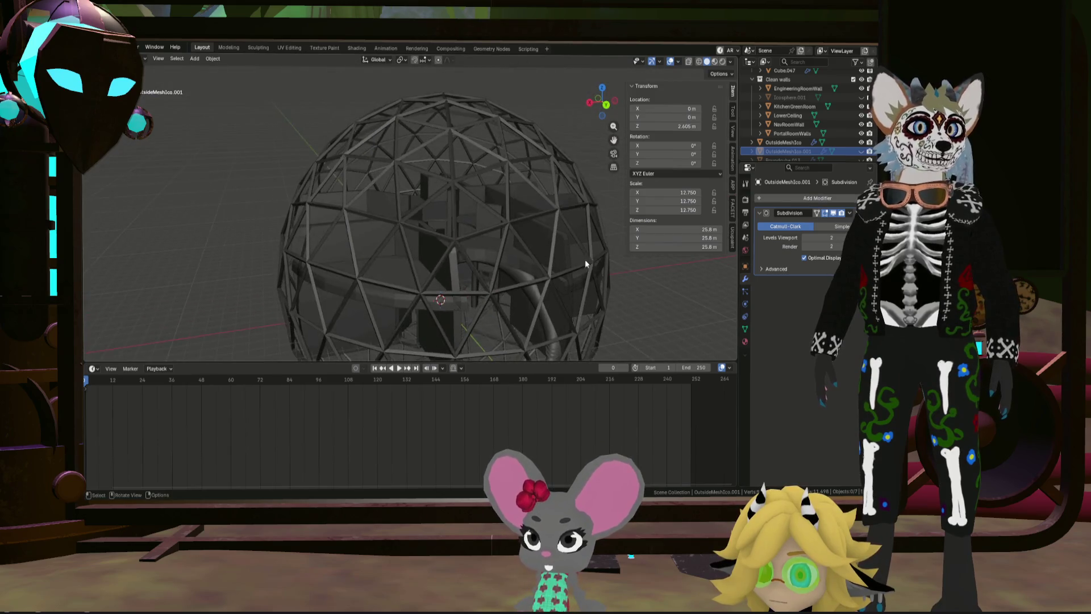
scroll(512, 254, "up", 3)
scroll(512, 255, "down", 3)
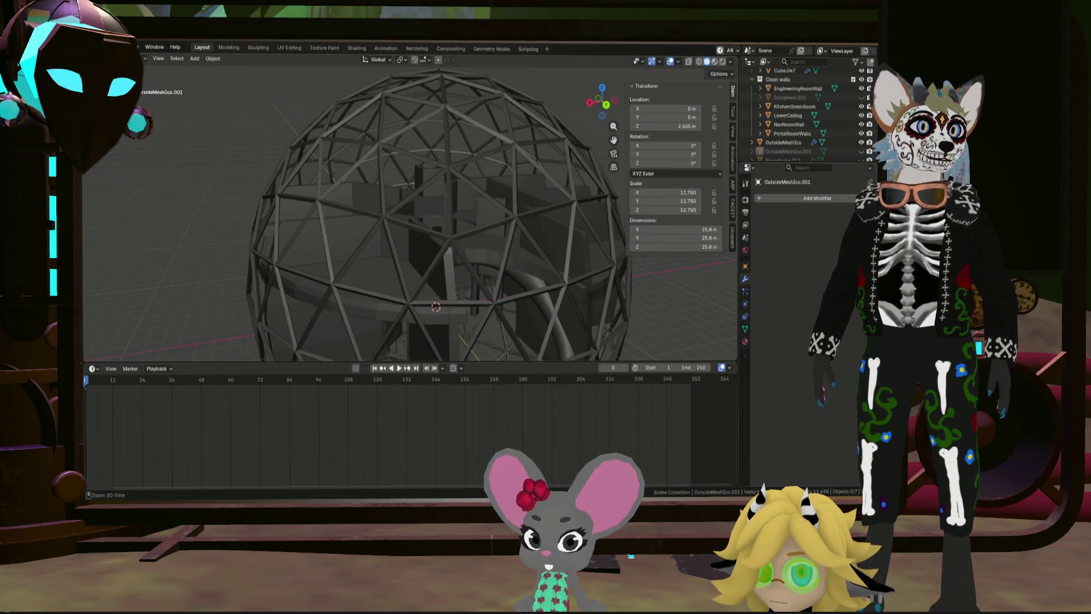
left_click(832, 199)
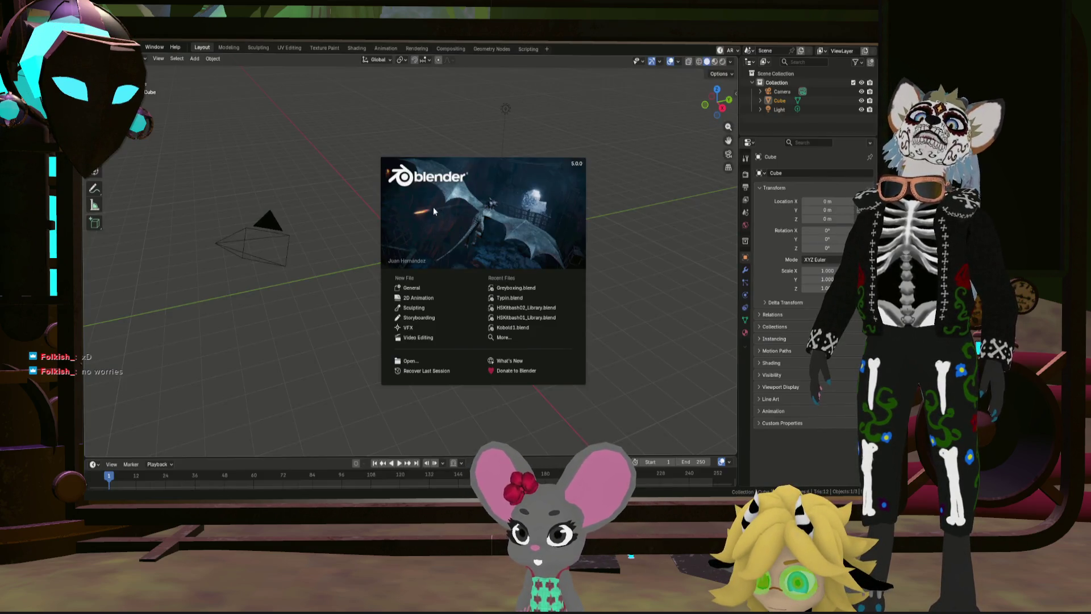
Step: Open Greyboxing.blend and bring the whole ship room into view
left_click(514, 288)
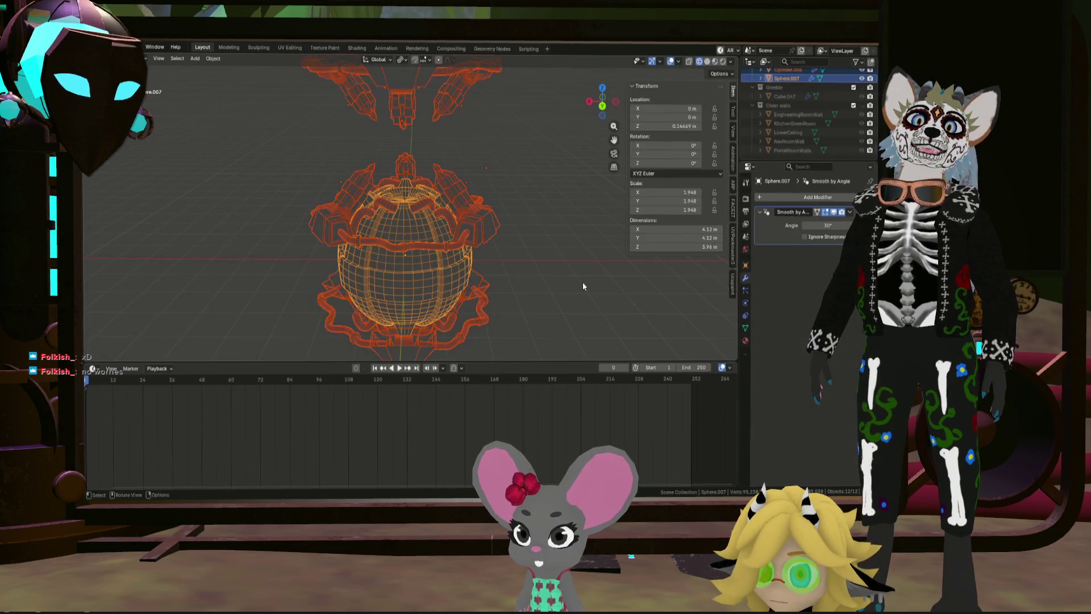
scroll(467, 255, "down", 5)
middle_click_drag(509, 261, 720, 202)
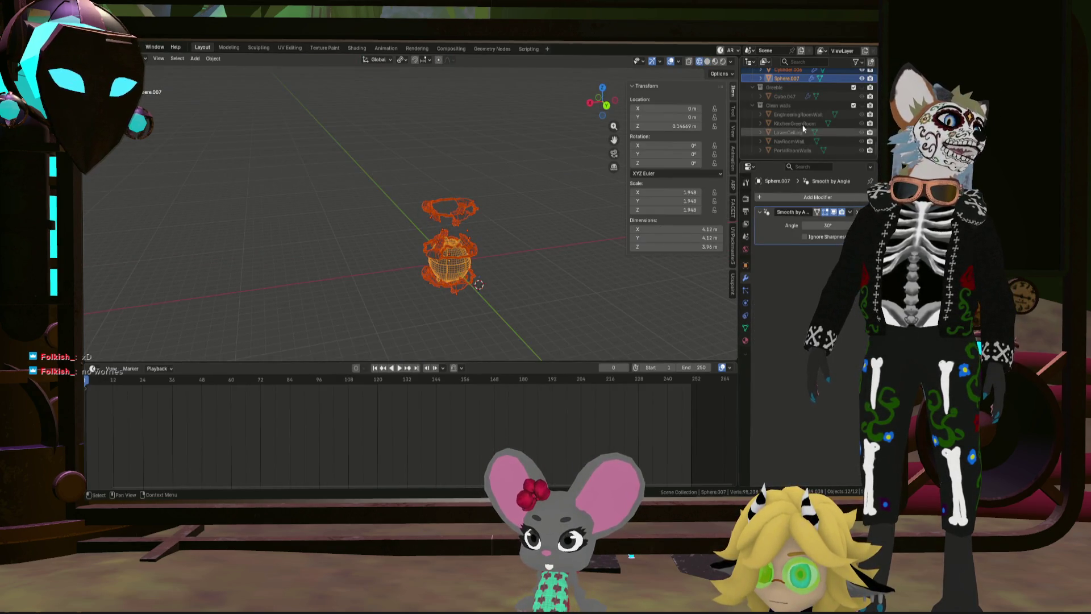
scroll(818, 112, "down", 3)
scroll(832, 88, "down", 2)
scroll(852, 96, "down", 3)
scroll(847, 97, "down", 3)
scroll(849, 96, "down", 2)
scroll(850, 103, "down", 2)
scroll(850, 103, "up", 3)
left_click(835, 101)
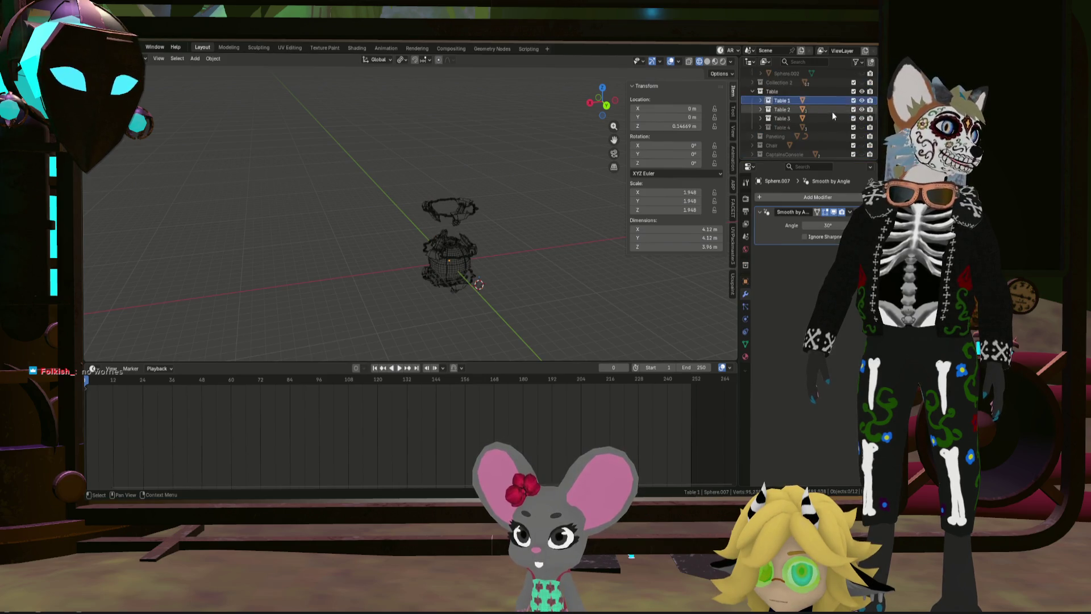
scroll(832, 114, "down", 3)
scroll(845, 104, "down", 3)
scroll(861, 103, "down", 3)
scroll(860, 103, "up", 5)
scroll(860, 103, "up", 3)
key("alt+b")
mouse_move(671, 183)
middle_mouse_down()
mouse_move(546, 272)
mouse_move(582, 260)
mouse_move(484, 277)
middle_mouse_up()
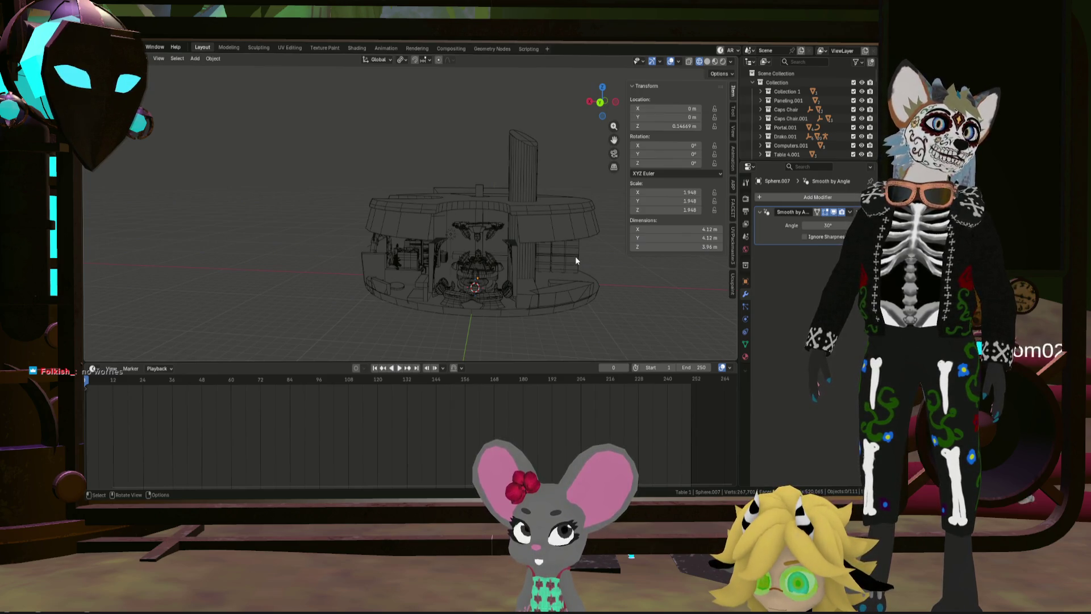
mouse_move(605, 263)
middle_mouse_down()
mouse_move(532, 277)
mouse_move(532, 320)
mouse_move(535, 308)
middle_mouse_up()
Step: Snap the 3D cursor to world origin and bring up the Add menu
key("shift+s")
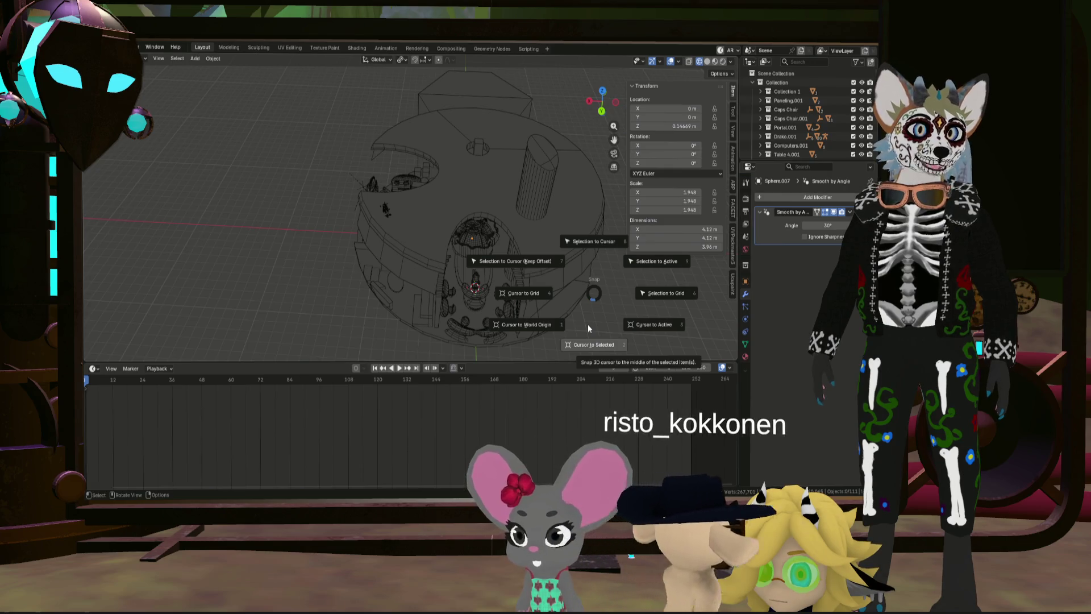
left_click(531, 326)
mouse_move(580, 317)
middle_mouse_down()
mouse_move(584, 276)
mouse_move(619, 214)
mouse_move(422, 262)
mouse_move(478, 281)
middle_mouse_up()
scroll(423, 262, "down", 5)
scroll(478, 282, "up", 3)
key("shift+a")
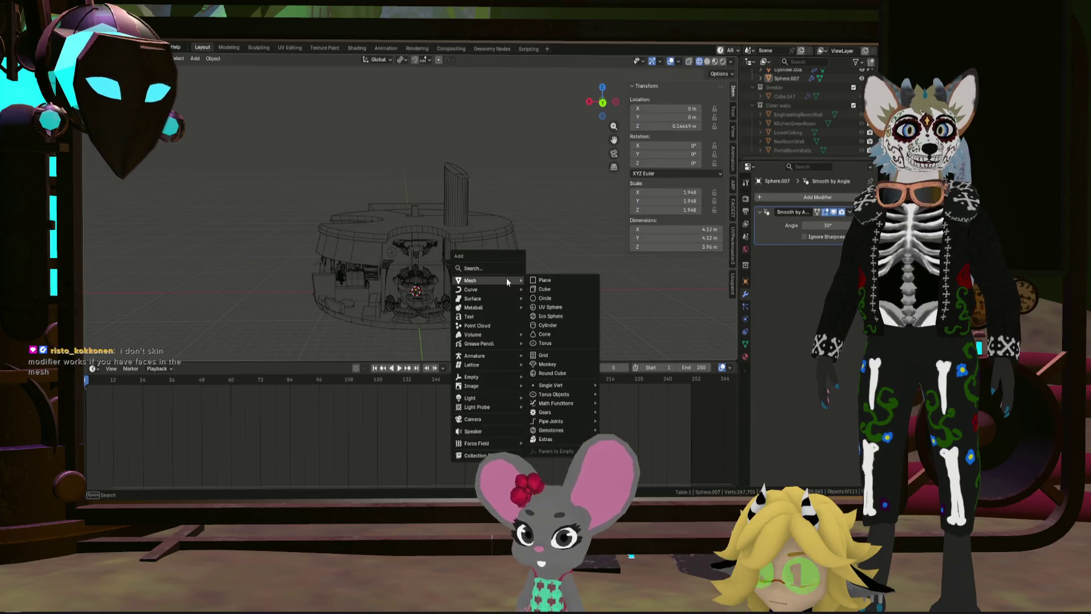
Step: Add an ico sphere of radius 25.5 m and scale it down to about half
left_click(550, 316)
type("25.5")
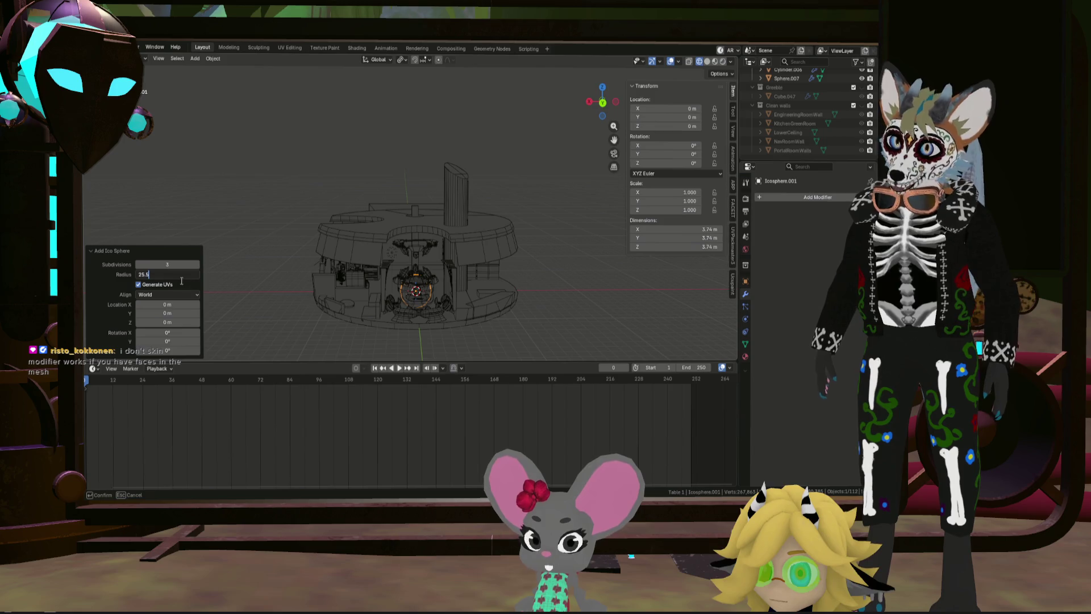
key("Return")
scroll(252, 291, "down", 4)
mouse_move(331, 293)
middle_mouse_down()
mouse_move(380, 310)
mouse_move(375, 303)
middle_mouse_up()
scroll(358, 288, "up", 3)
scroll(358, 287, "up", 2)
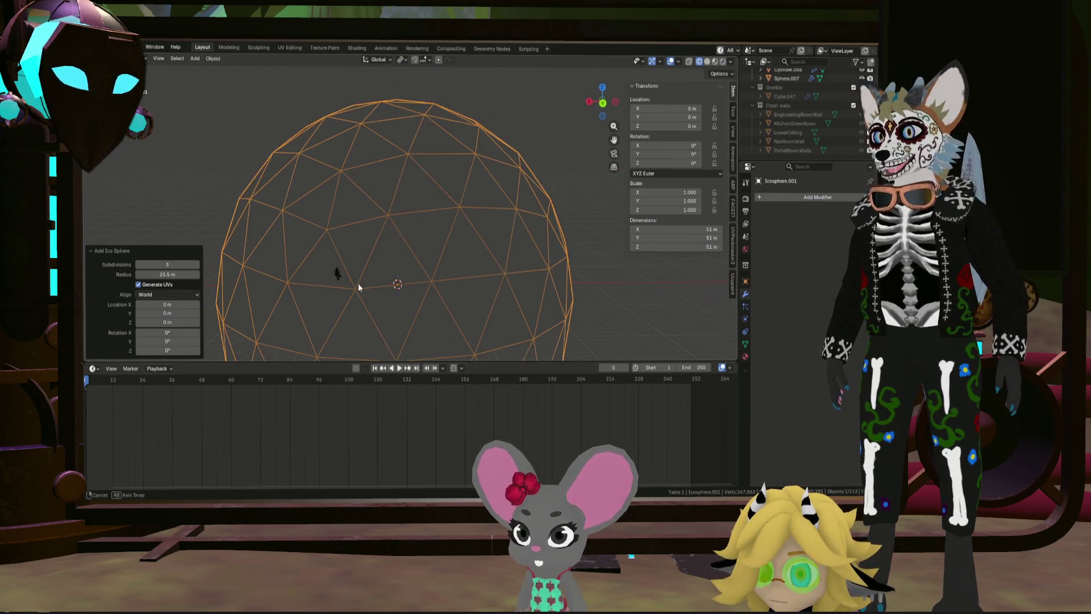
left_click(588, 275)
scroll(583, 283, "down", 2)
left_click(536, 276)
key("s")
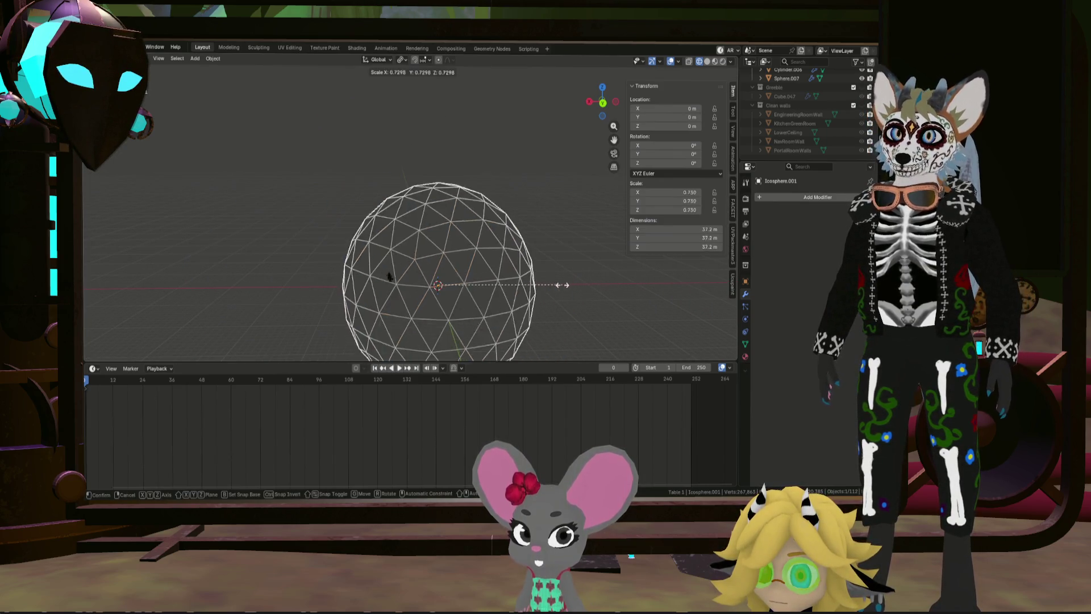
left_click(526, 288)
Step: Set the ico sphere's X and Y dimensions to 25.5 m
left_click(674, 237)
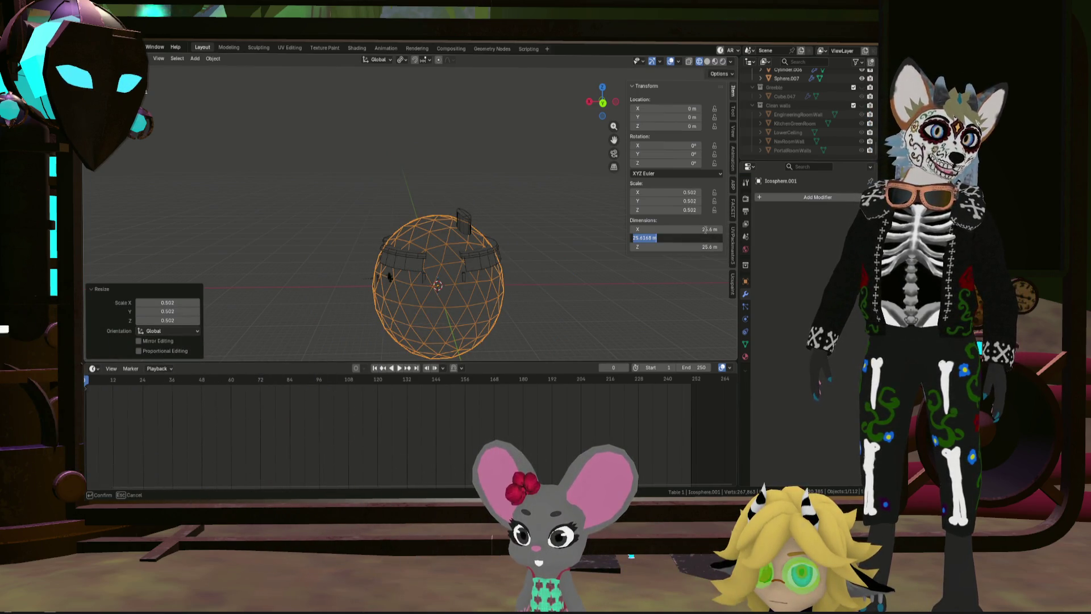
key("Return")
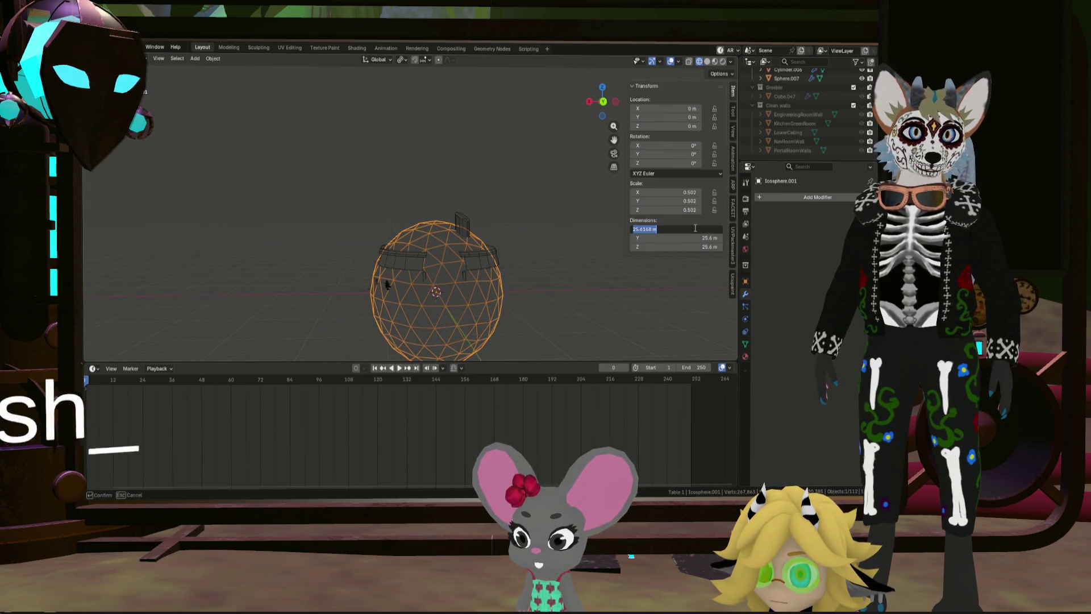
left_click(694, 228)
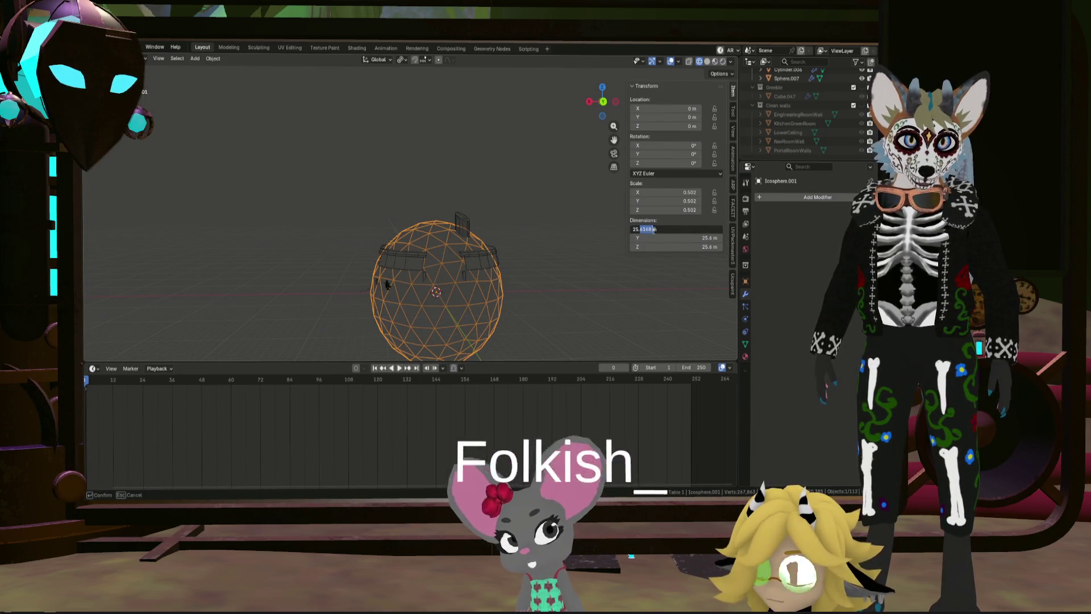
type("25.5")
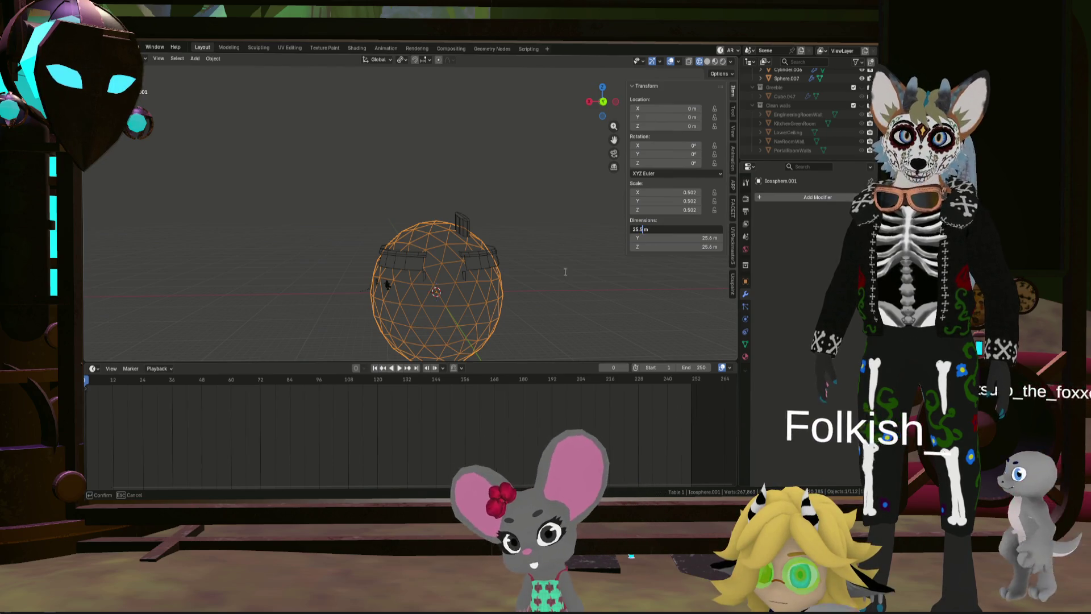
key("Return")
scroll(435, 291, "up", 5)
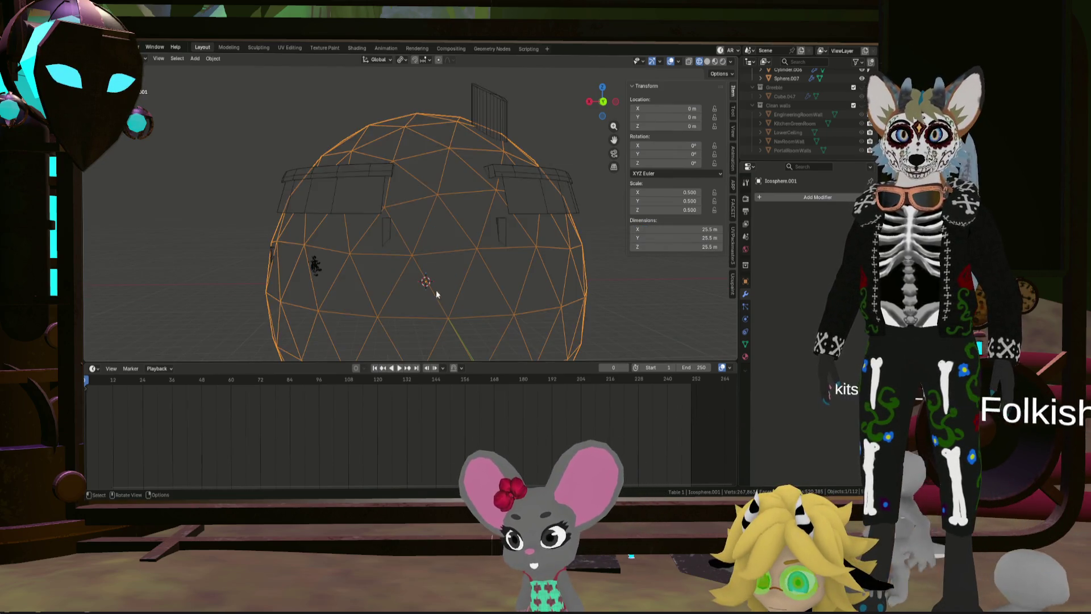
scroll(474, 259, "down", 2)
Step: Raise the ico sphere about 2.95 m on Z, keeping its 0.500 scale
left_click(602, 102)
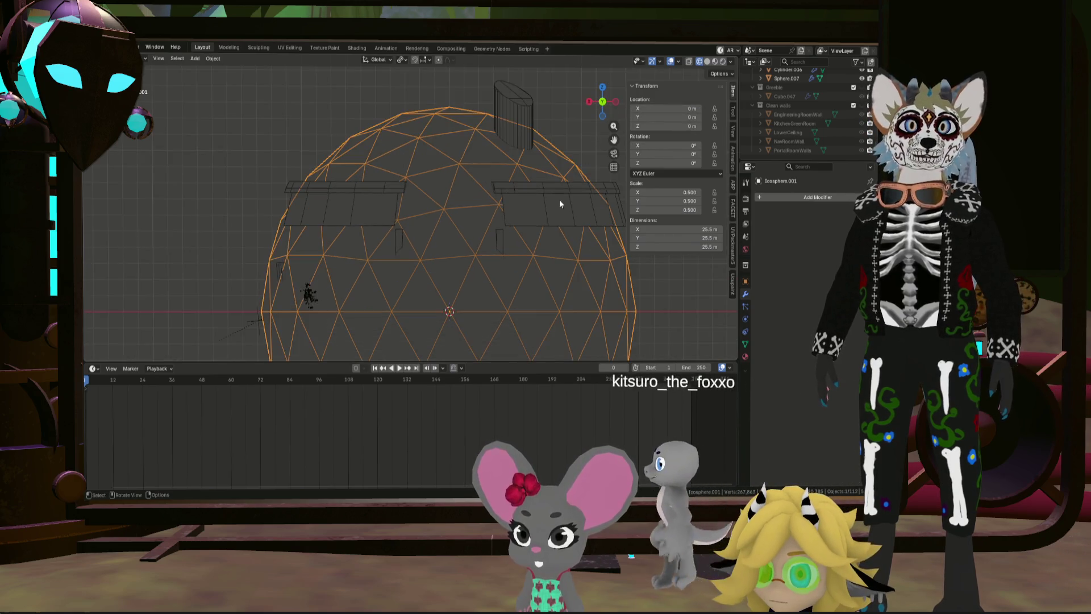
key("g")
key("z")
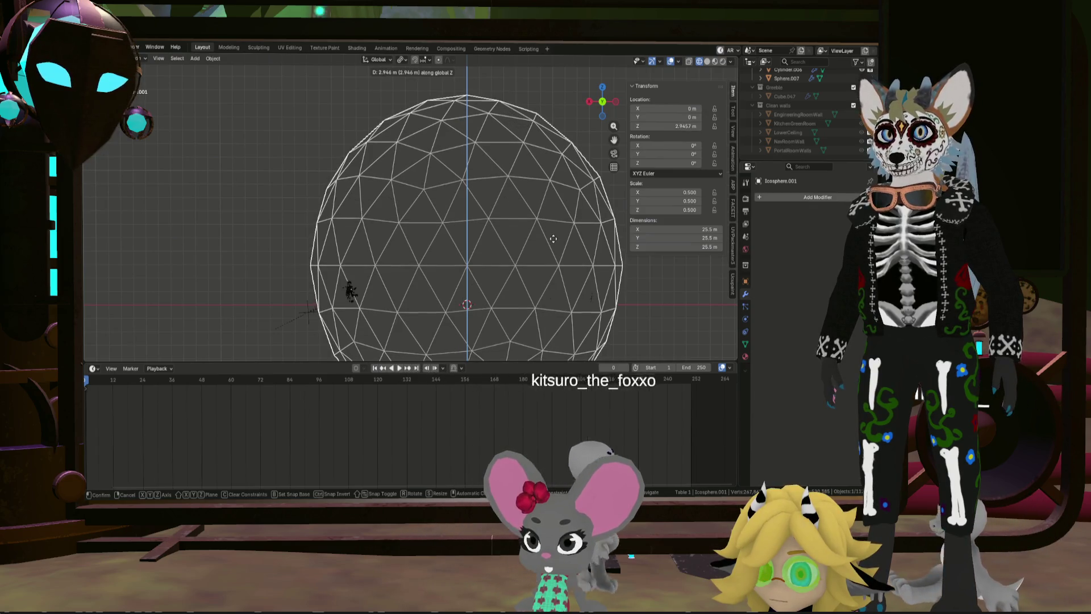
left_click(555, 239)
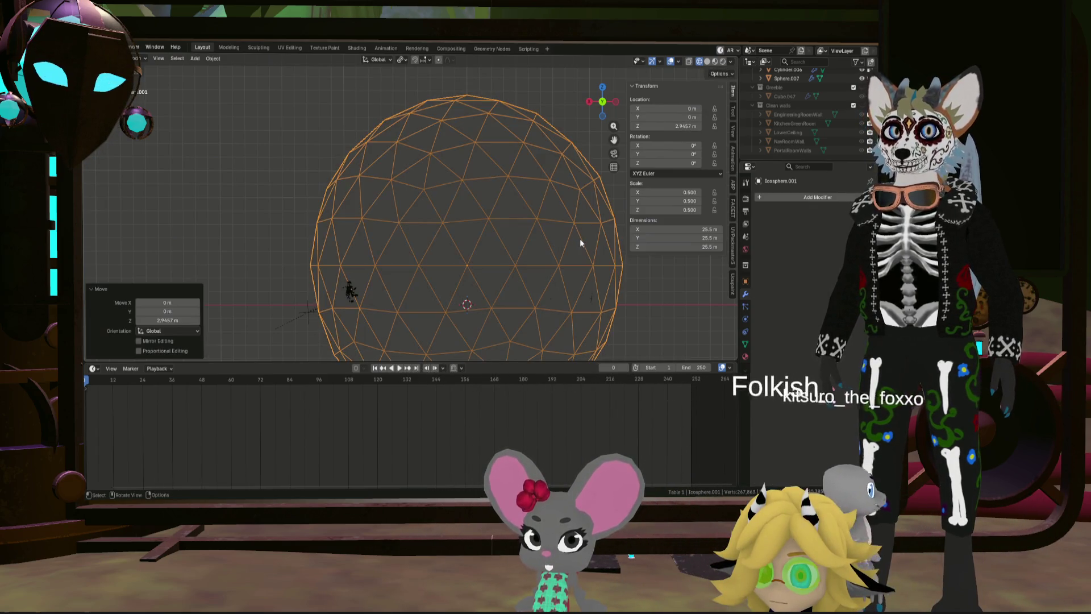
key("s")
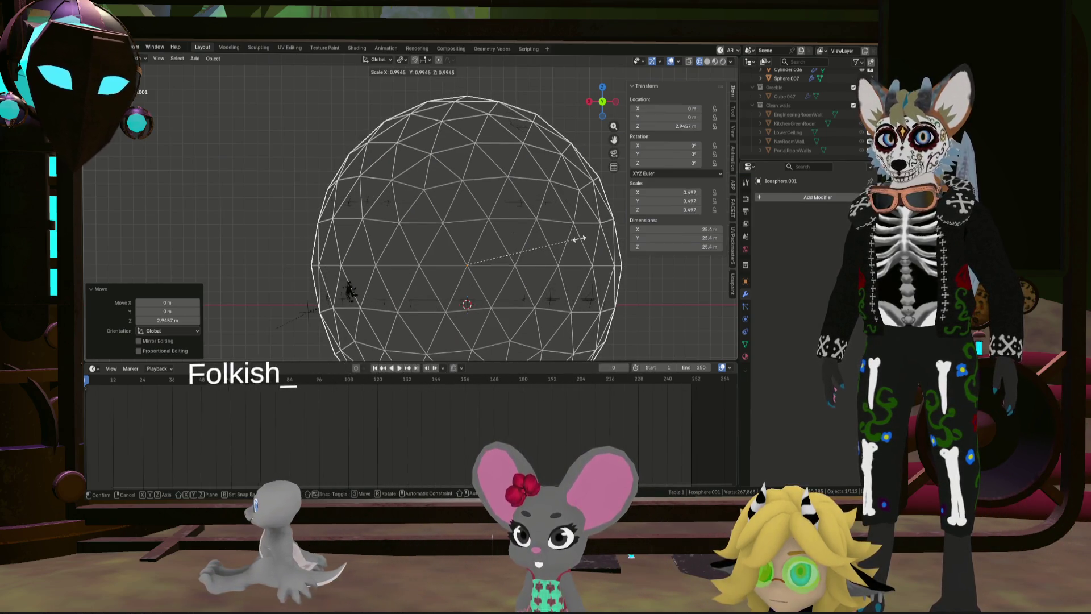
right_click(581, 239)
mouse_move(592, 244)
middle_mouse_down()
mouse_move(572, 262)
mouse_move(558, 252)
middle_mouse_up()
scroll(546, 257, "down", 5)
scroll(574, 261, "up", 5)
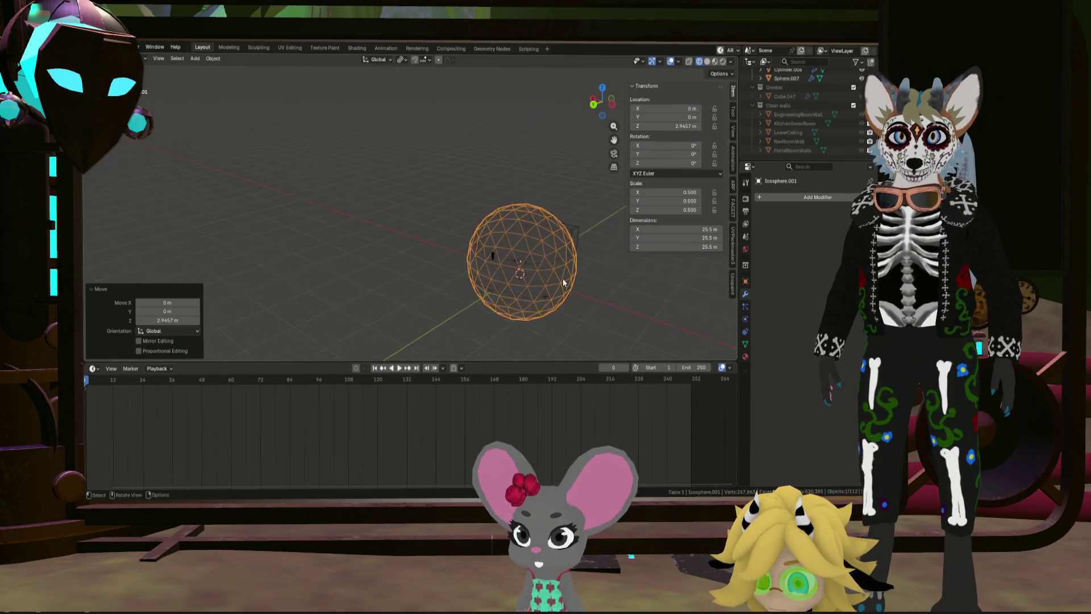
left_click(783, 198)
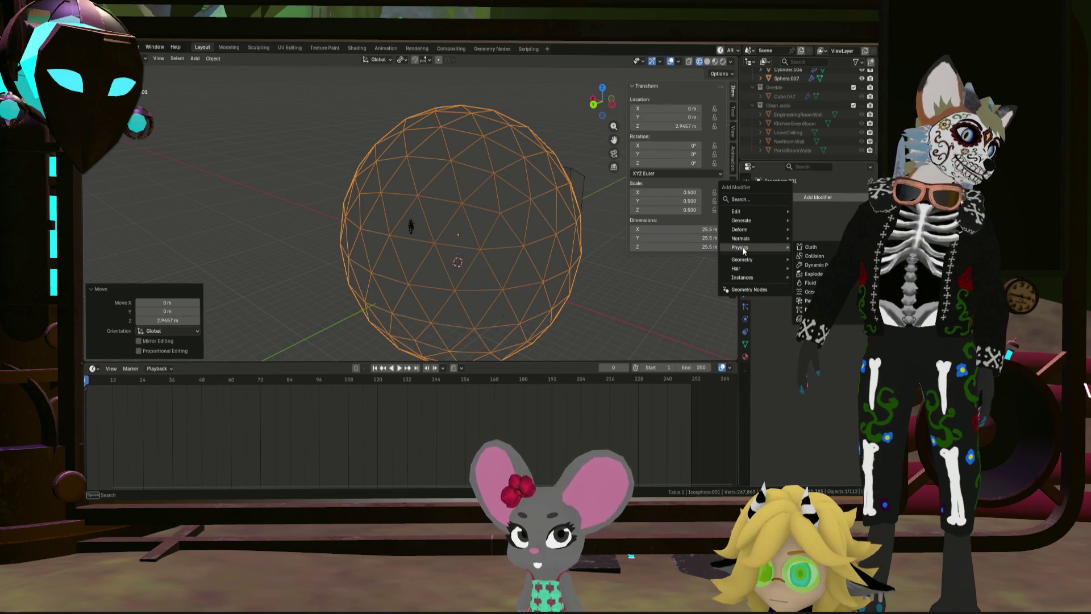
mouse_move(743, 220)
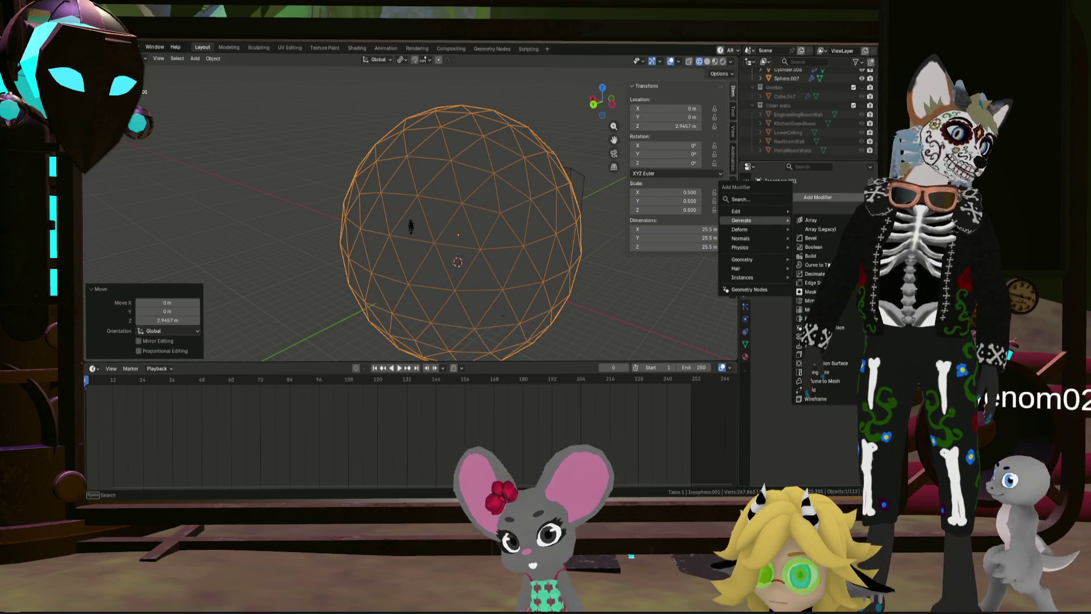
Step: Add a Wireframe modifier and raise its thickness through 0.125 m to 0.2 m
left_click(817, 398)
scroll(450, 255, "up", 3)
mouse_move(451, 256)
middle_mouse_down()
mouse_move(485, 267)
mouse_move(461, 256)
middle_mouse_up()
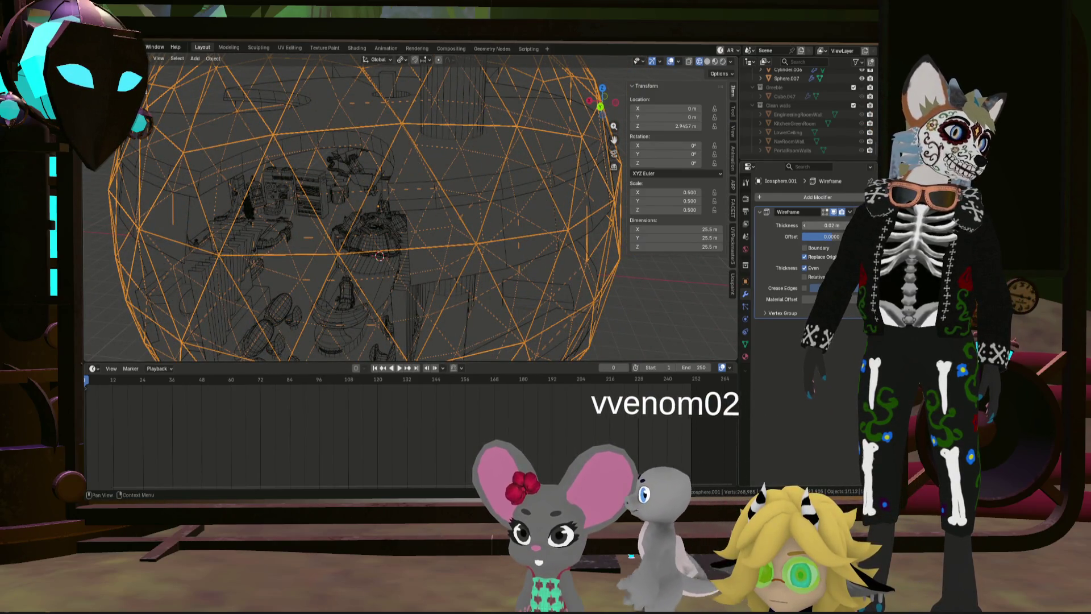
scroll(356, 207, "up", 3)
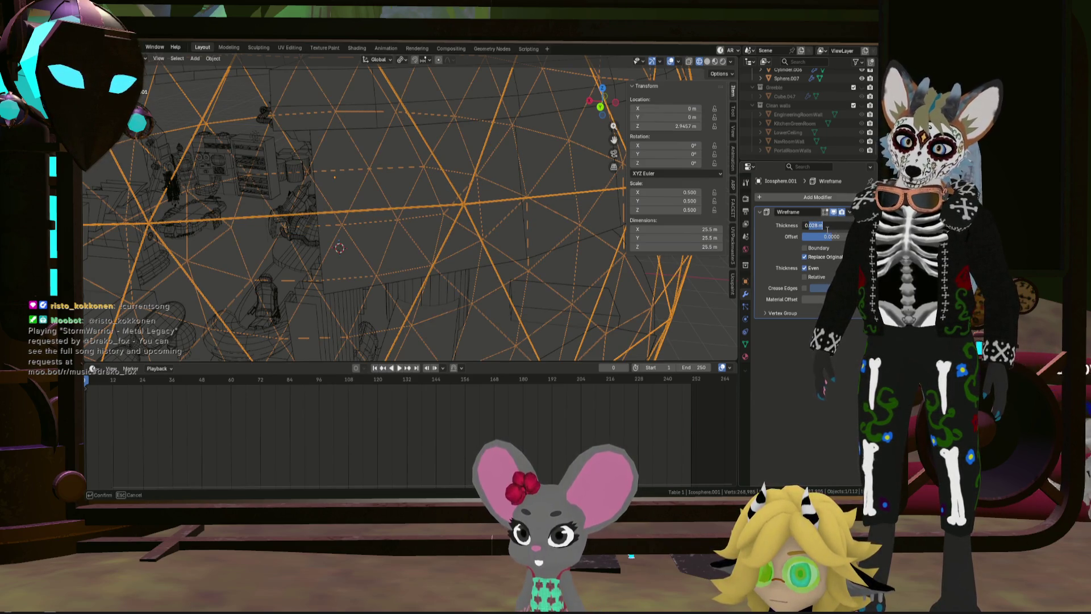
type("0.125")
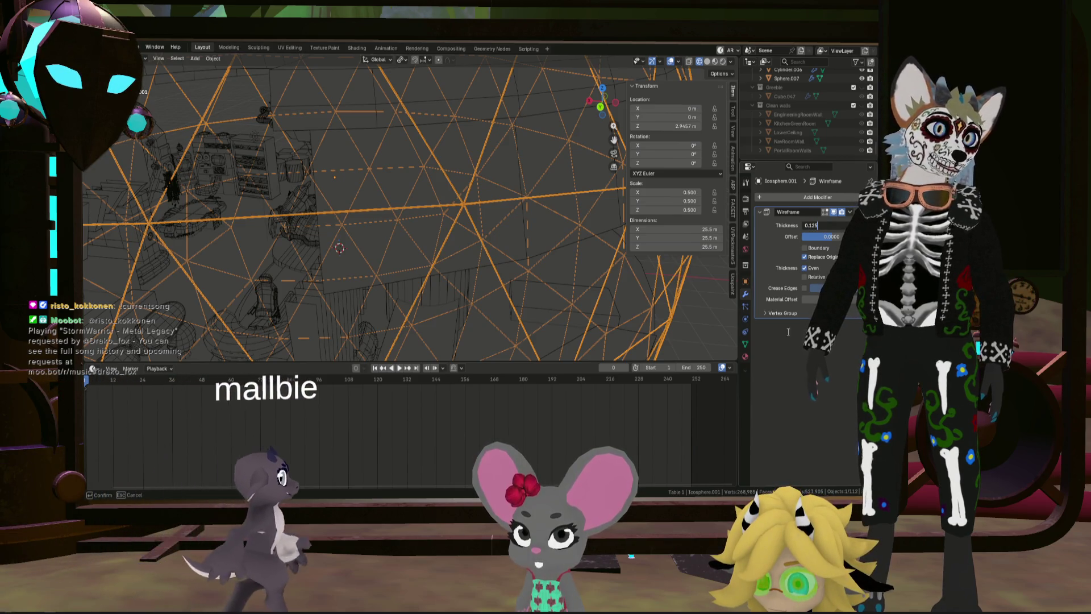
key("Return")
scroll(470, 224, "down", 3)
scroll(470, 223, "down", 3)
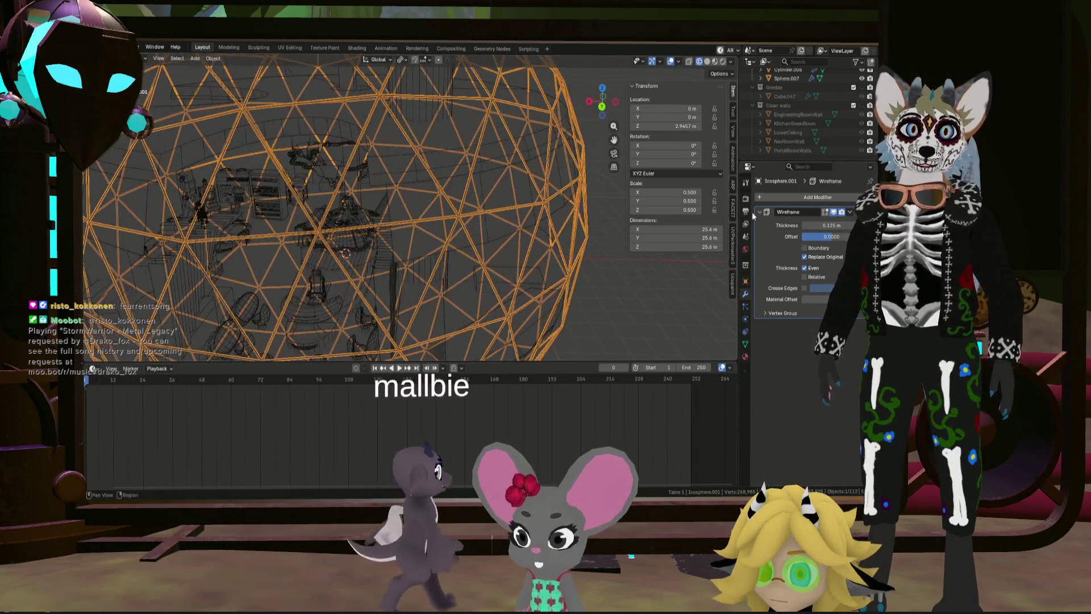
left_click(814, 226)
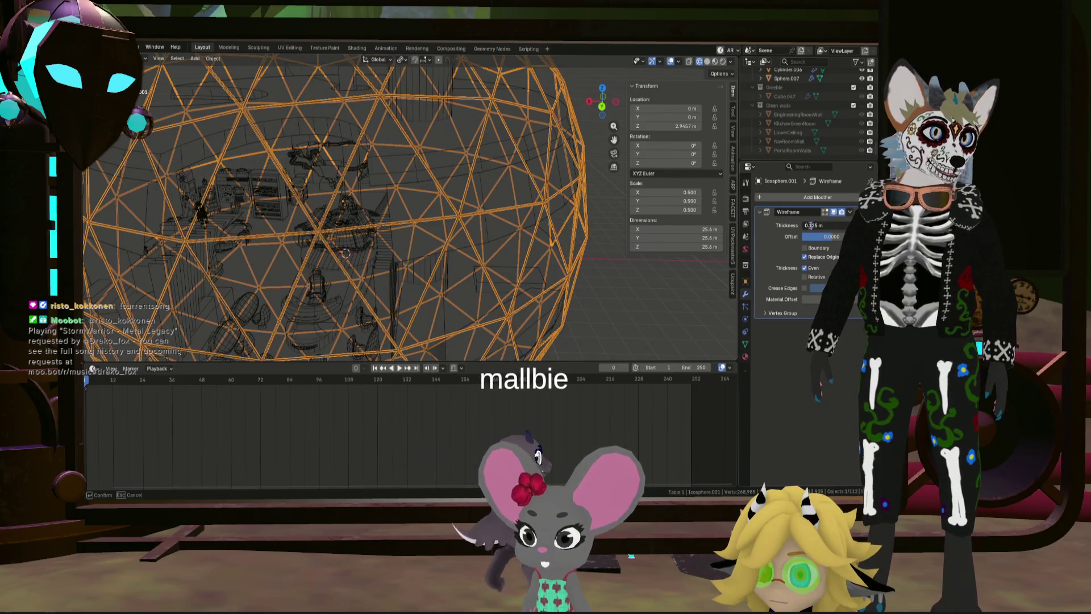
type("0.2")
key("Return")
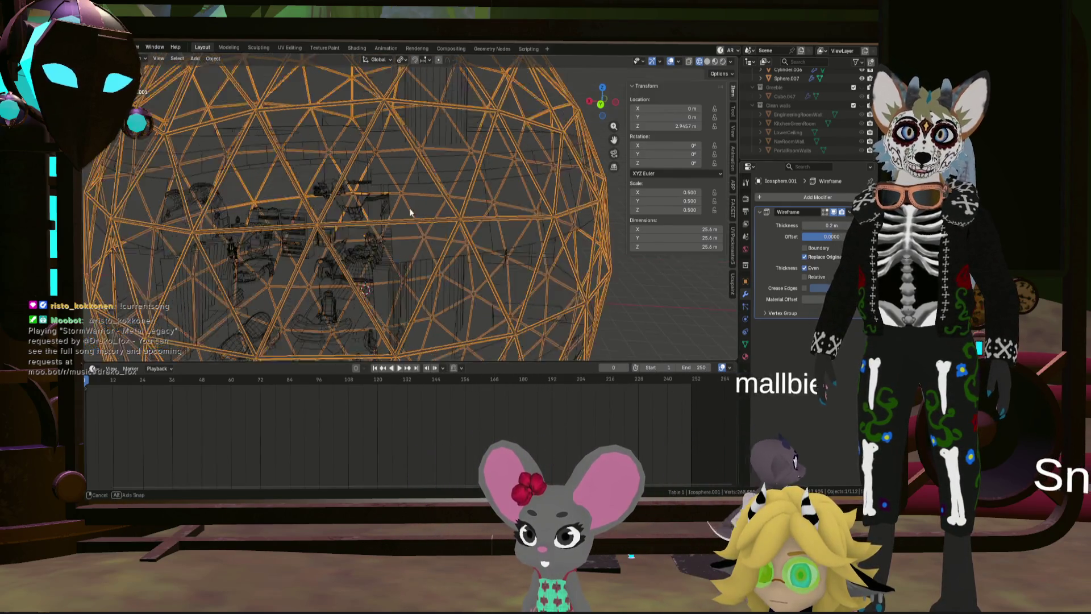
scroll(415, 193, "down", 5)
scroll(416, 193, "up", 1)
scroll(427, 205, "up", 3)
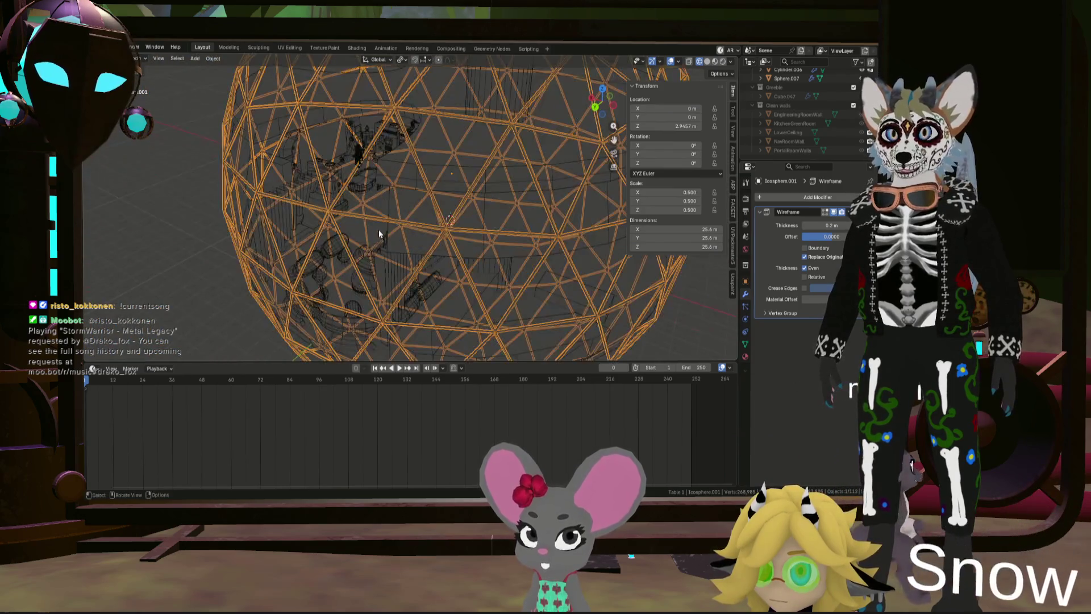
scroll(443, 218, "up", 2)
scroll(443, 272, "up", 3)
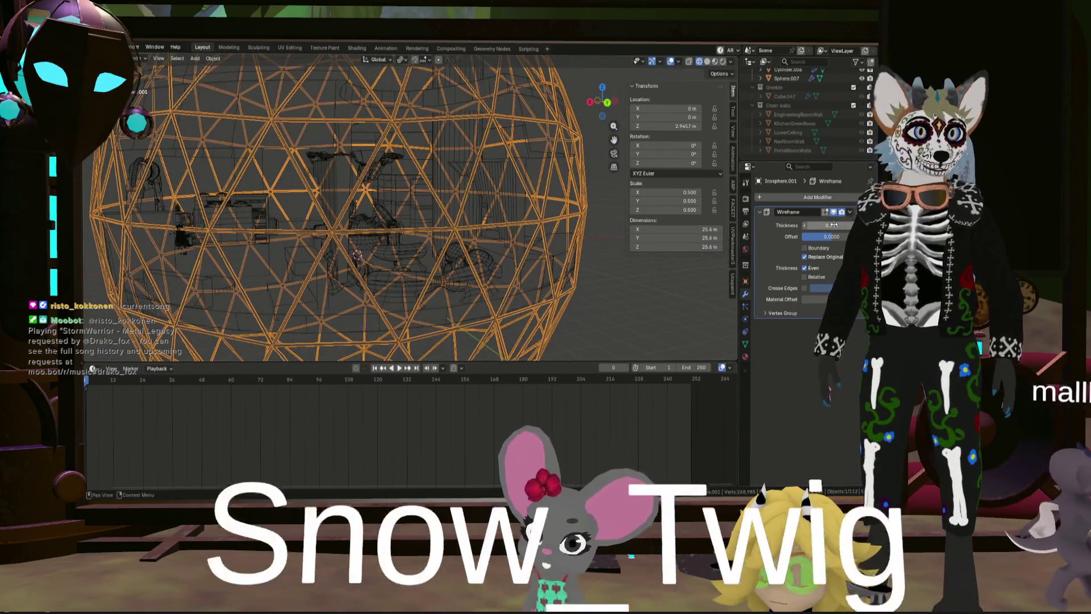
Step: Thicken the wireframe struts further to about 0.35 m and inspect the cage
left_click(814, 225)
type("0.3")
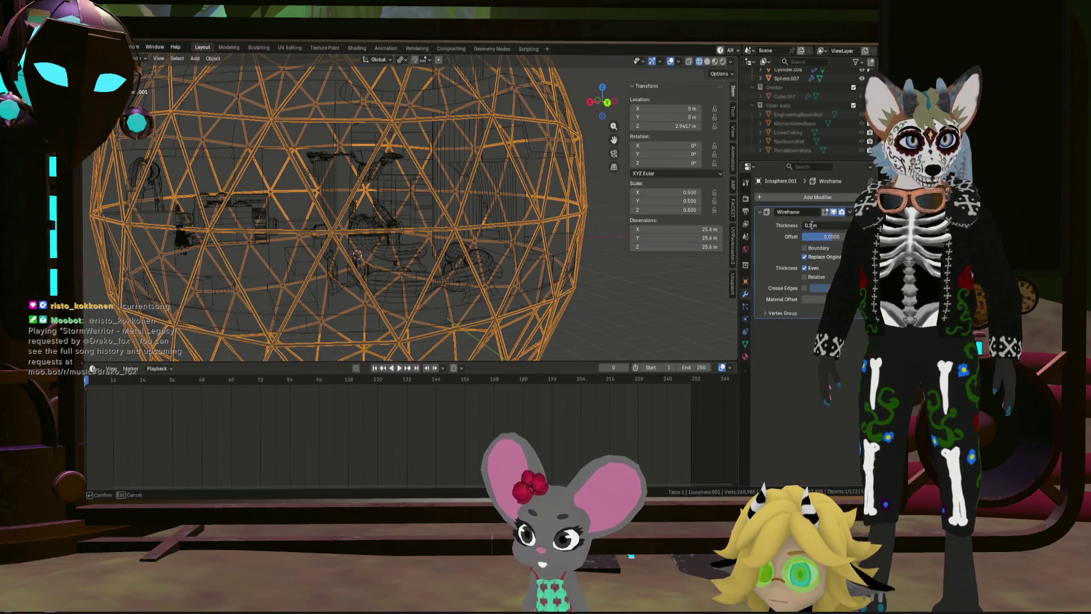
key("Return")
mouse_move(616, 304)
middle_mouse_down()
mouse_move(583, 296)
mouse_move(556, 314)
middle_mouse_up()
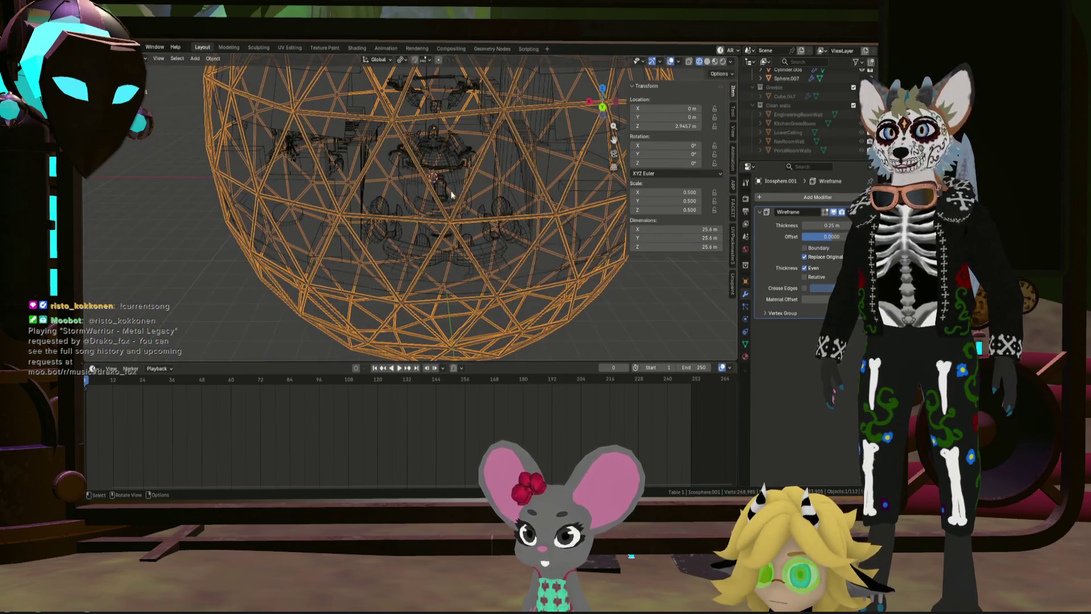
scroll(453, 198, "up", 3)
scroll(458, 206, "up", 2)
scroll(458, 206, "down", 2)
scroll(458, 205, "down", 2)
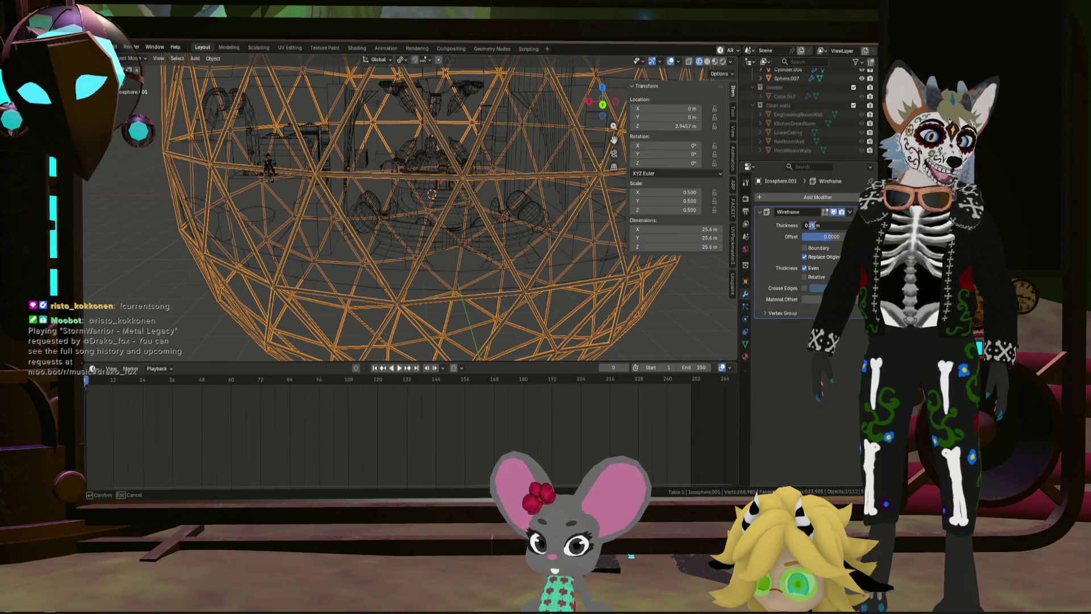
middle_click_drag(651, 325, 513, 243)
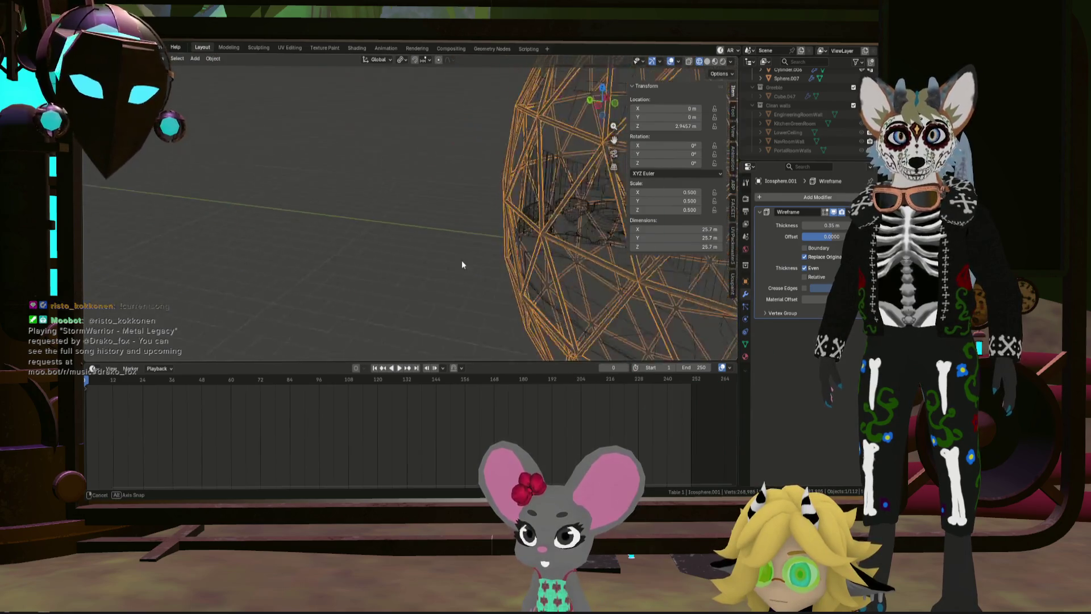
mouse_move(513, 244)
middle_mouse_down()
mouse_move(436, 257)
mouse_move(596, 237)
middle_mouse_up()
scroll(600, 240, "up", 5)
left_click(575, 237)
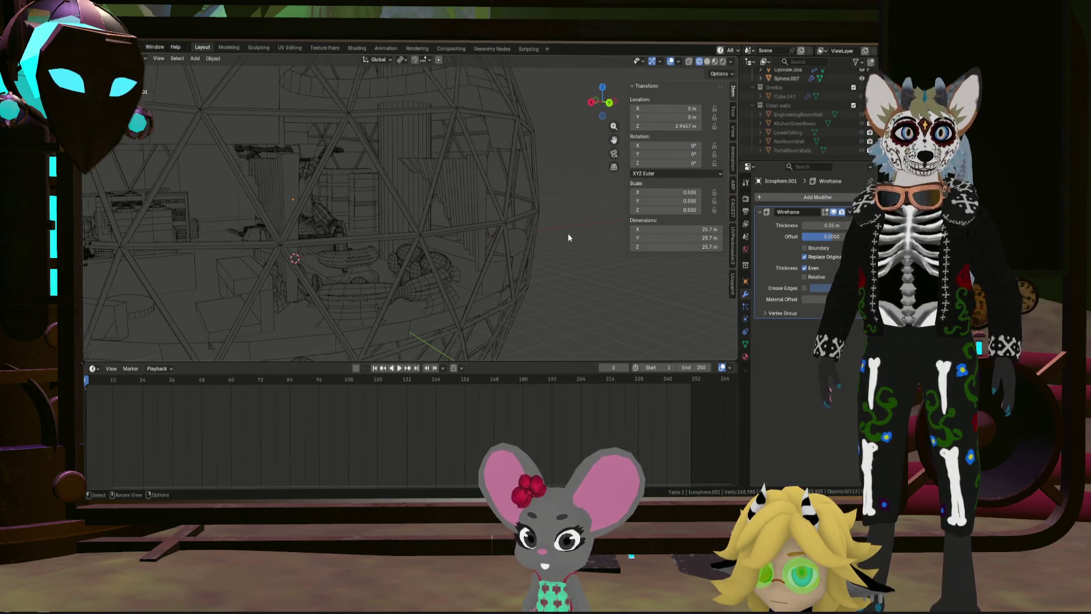
scroll(541, 241, "down", 3)
scroll(470, 233, "down", 4)
scroll(468, 237, "down", 2)
Step: Orbit around and inside the sphere to inspect the thicker struts
mouse_move(468, 237)
middle_mouse_down()
mouse_move(543, 265)
mouse_move(439, 218)
middle_mouse_up()
scroll(458, 215, "up", 4)
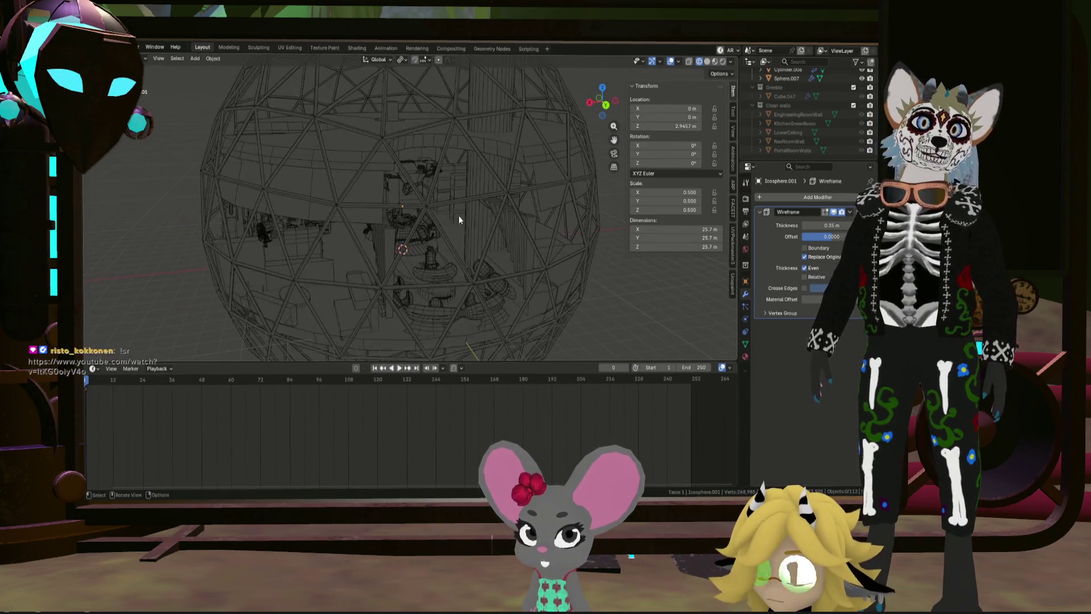
scroll(458, 216, "up", 5)
mouse_move(495, 241)
middle_mouse_down()
mouse_move(500, 212)
mouse_move(483, 209)
mouse_move(634, 236)
middle_mouse_up()
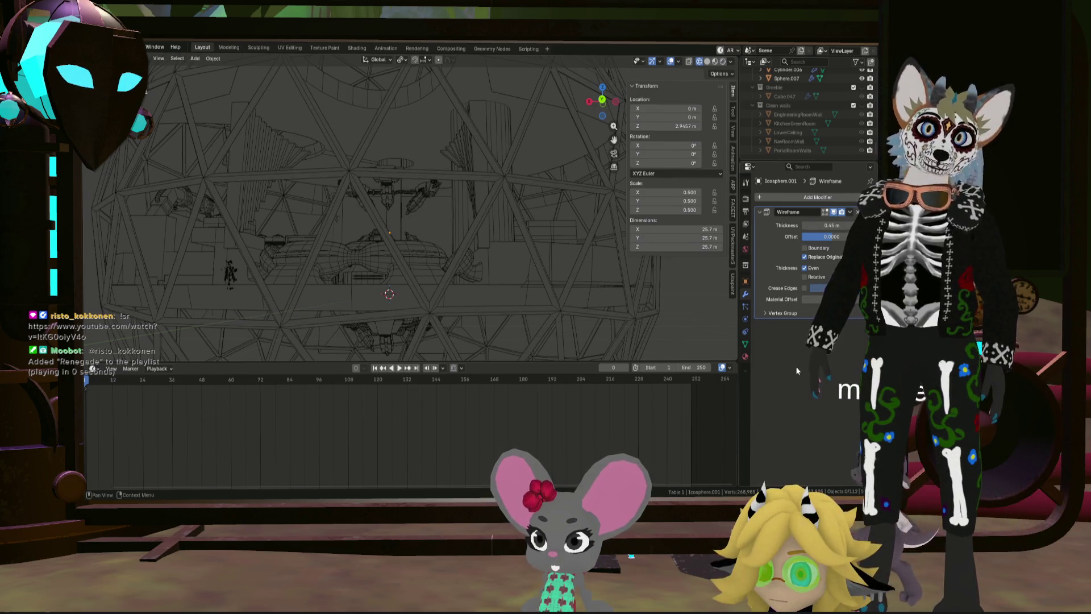
scroll(487, 256, "down", 5)
mouse_move(527, 250)
middle_mouse_down()
mouse_move(534, 259)
mouse_move(493, 271)
mouse_move(570, 242)
mouse_move(623, 241)
mouse_move(628, 262)
mouse_move(523, 271)
mouse_move(556, 251)
mouse_move(298, 263)
mouse_move(498, 261)
middle_mouse_up()
scroll(289, 260, "down", 3)
scroll(497, 260, "down", 2)
scroll(512, 256, "down", 2)
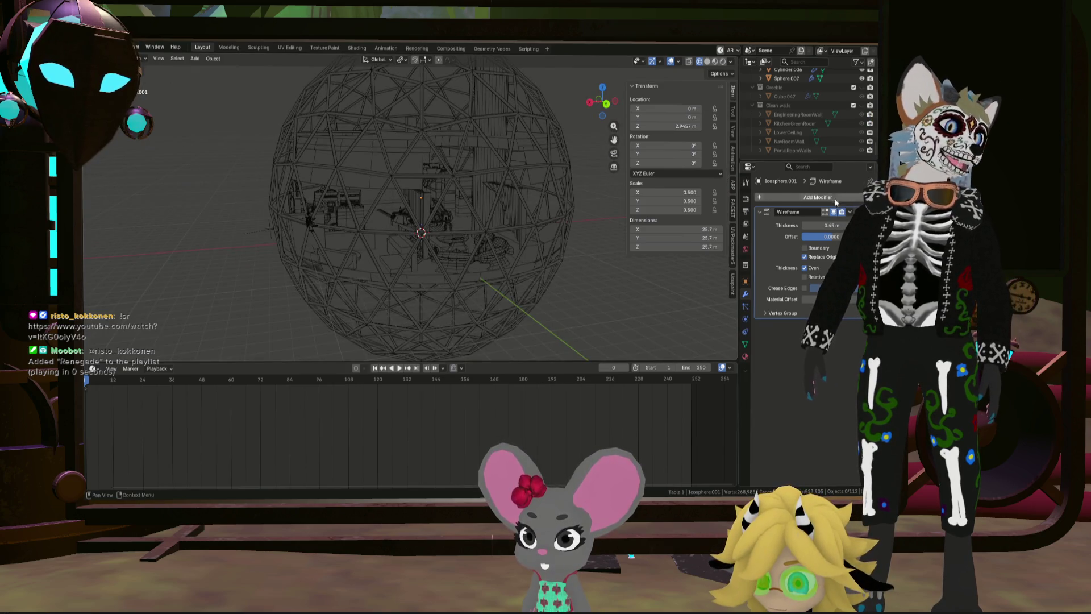
mouse_move(802, 197)
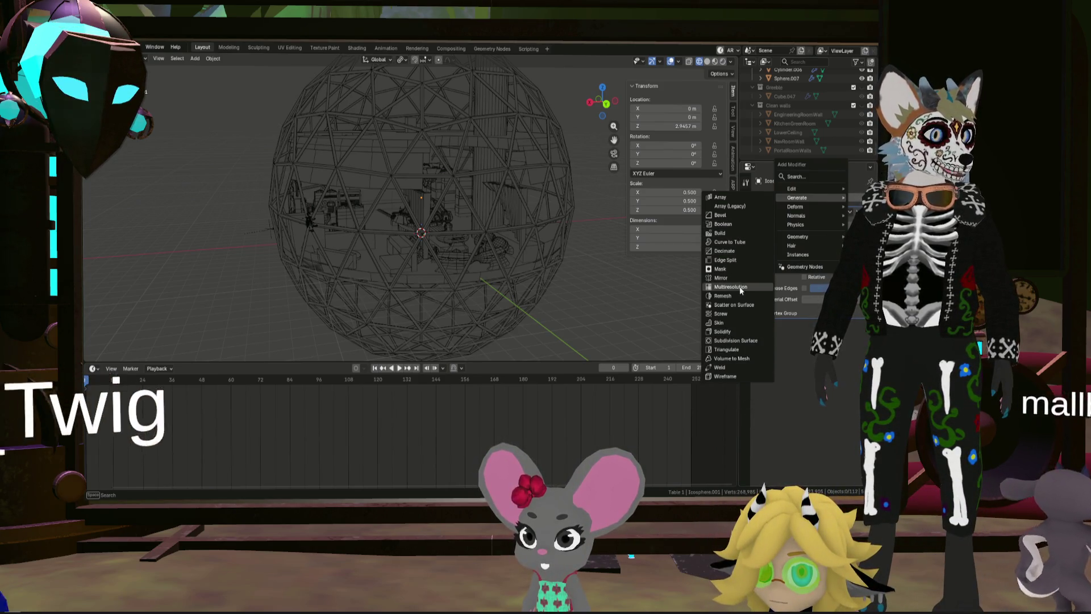
Step: Add a Subdivision Surface modifier and confirm its viewport level
left_click(735, 341)
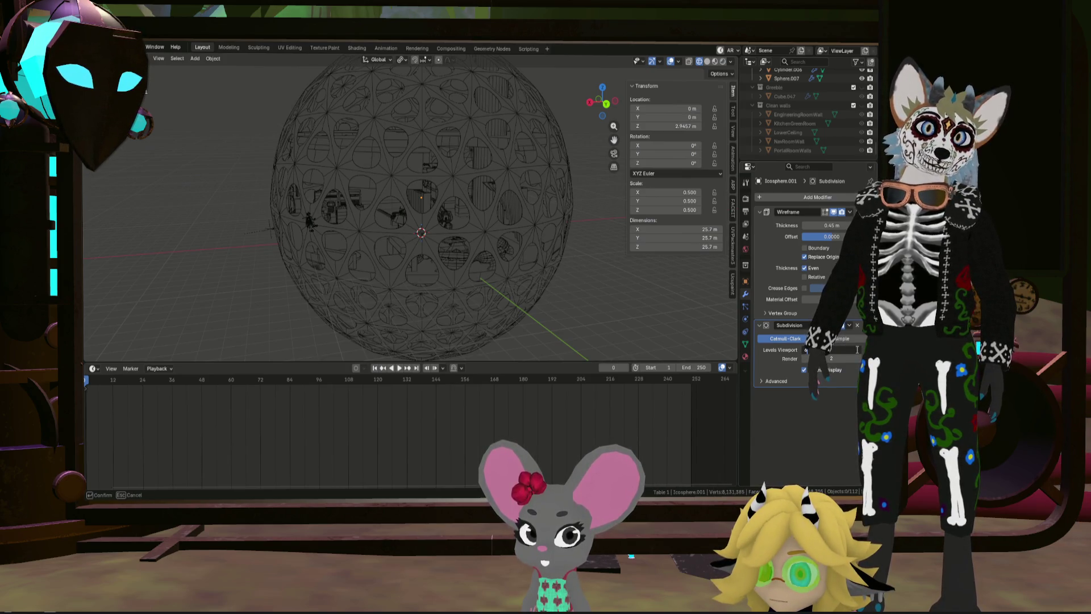
key("Return")
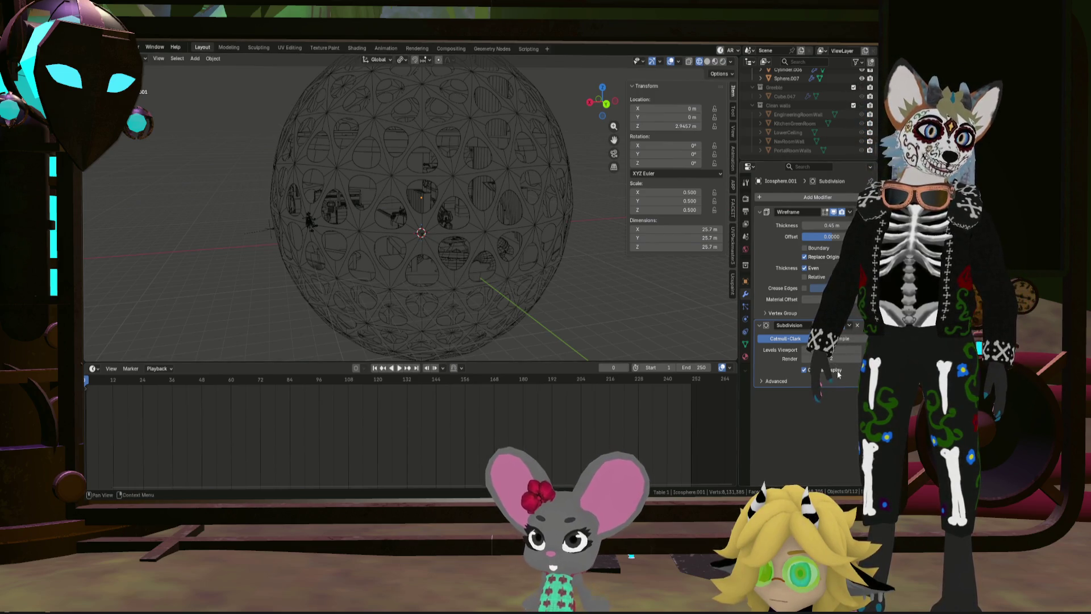
mouse_move(529, 242)
middle_mouse_down()
mouse_move(570, 245)
mouse_move(503, 216)
mouse_move(475, 256)
mouse_move(485, 233)
mouse_move(563, 230)
mouse_move(492, 235)
mouse_move(475, 260)
mouse_move(480, 224)
middle_mouse_up()
scroll(504, 216, "up", 4)
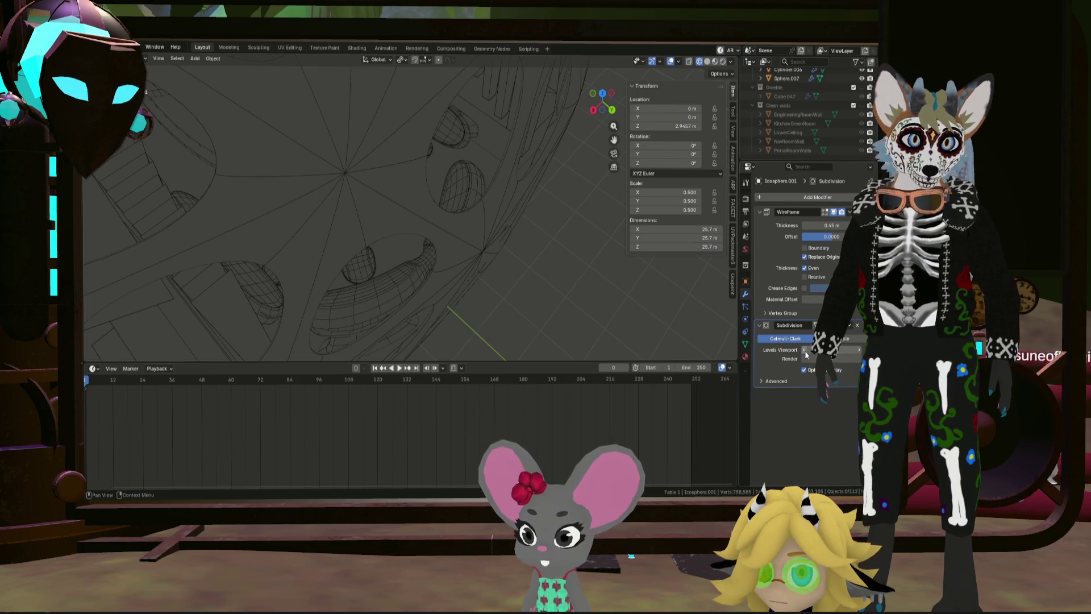
scroll(597, 298, "down", 5)
scroll(558, 247, "down", 3)
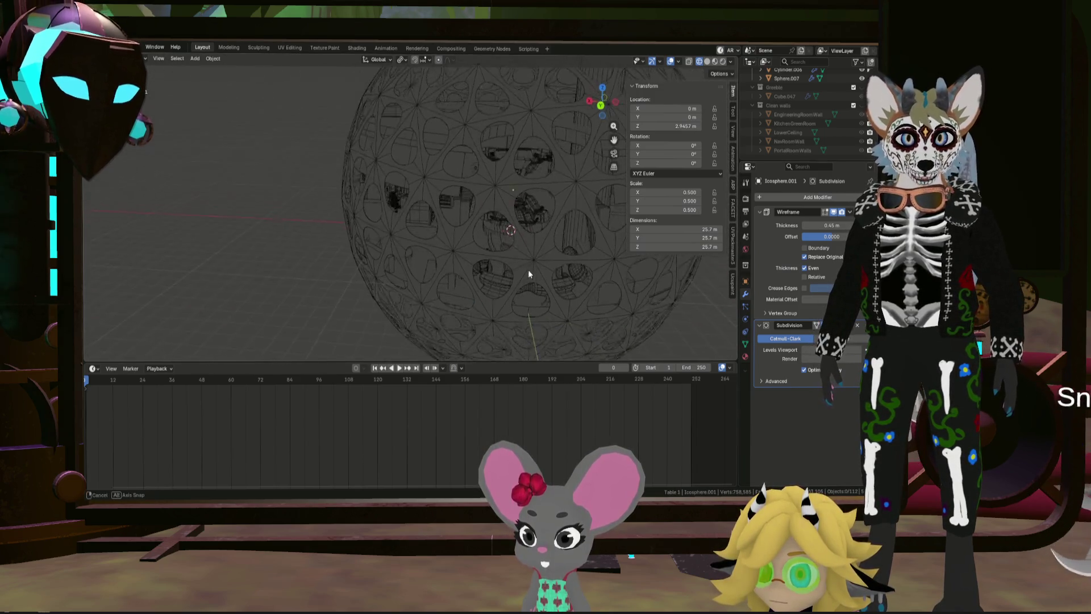
scroll(552, 241, "up", 4)
middle_click_drag(504, 244, 498, 240)
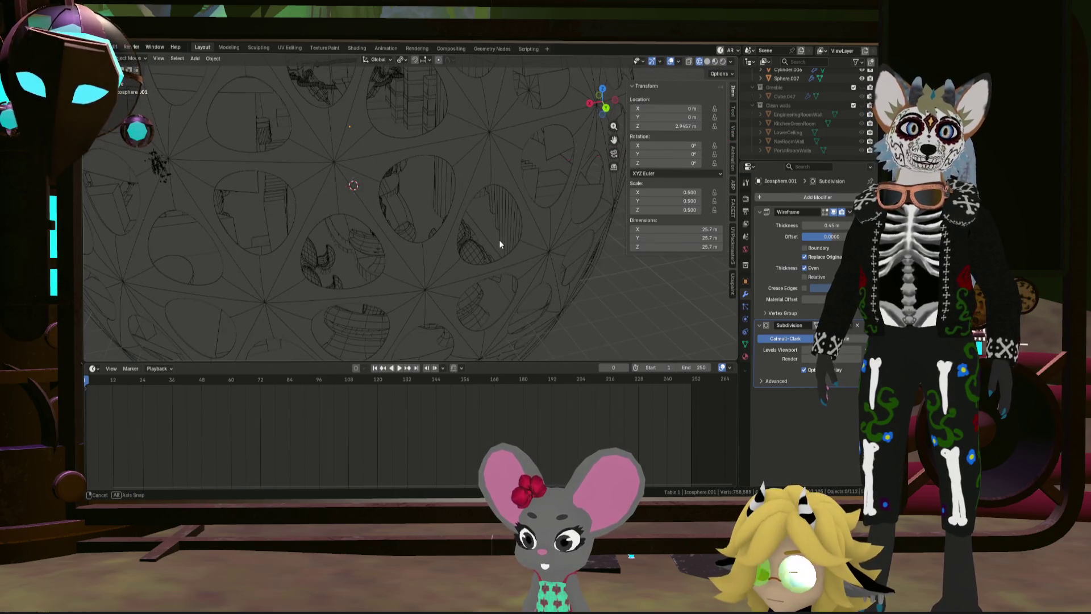
scroll(563, 249, "down", 2)
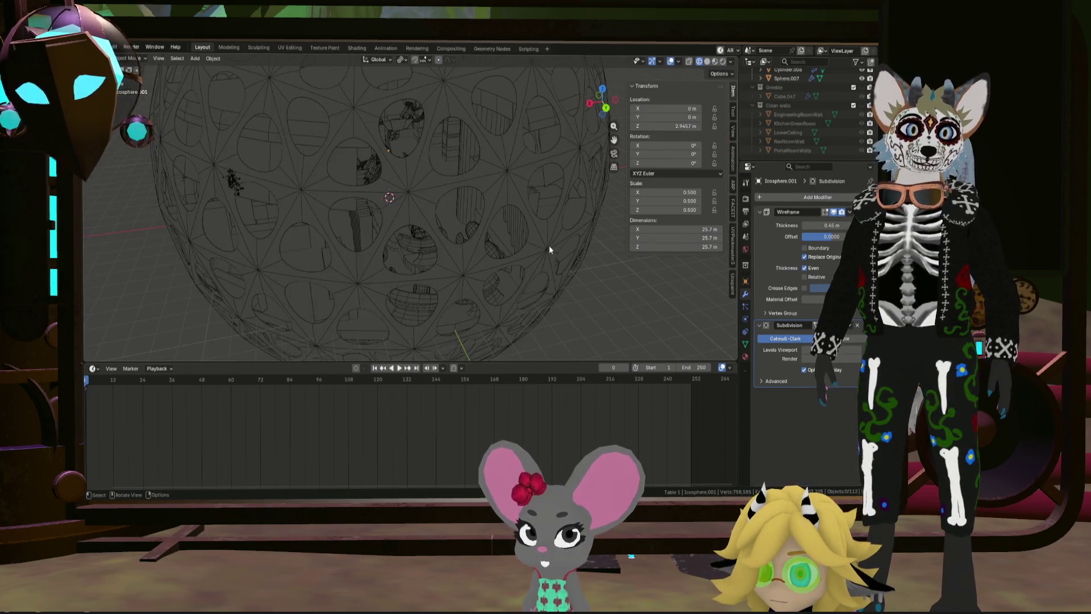
Step: Thin the wireframe to 0.1 m, turn off Limit Surface, then remove the Subdivision modifier
left_click(818, 226)
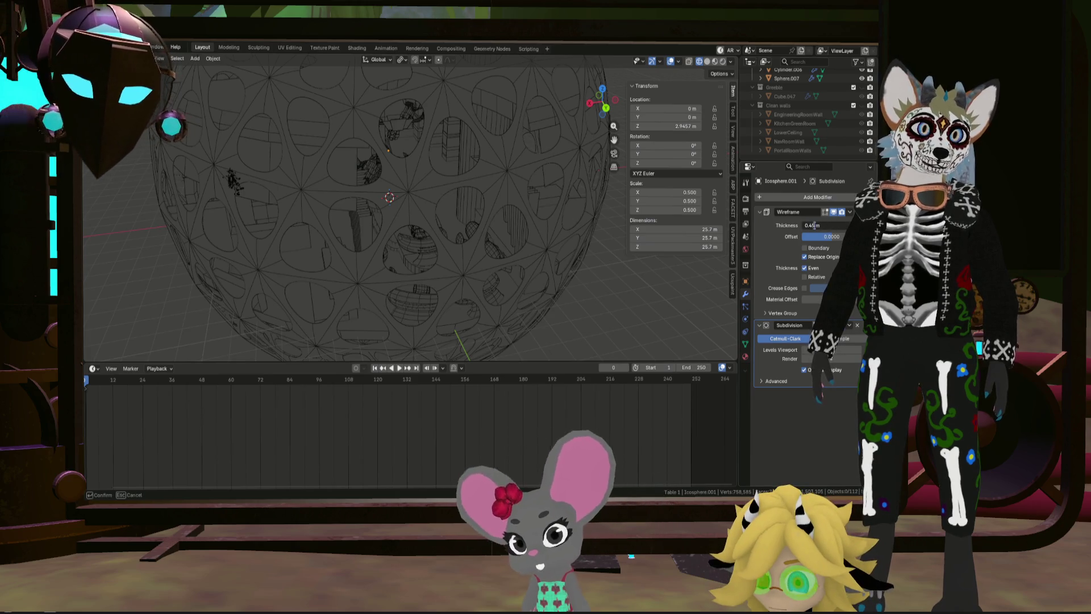
type("1")
key("Return")
mouse_move(554, 242)
middle_mouse_down()
mouse_move(510, 231)
mouse_move(588, 249)
mouse_move(530, 241)
middle_mouse_up()
scroll(529, 242, "down", 5)
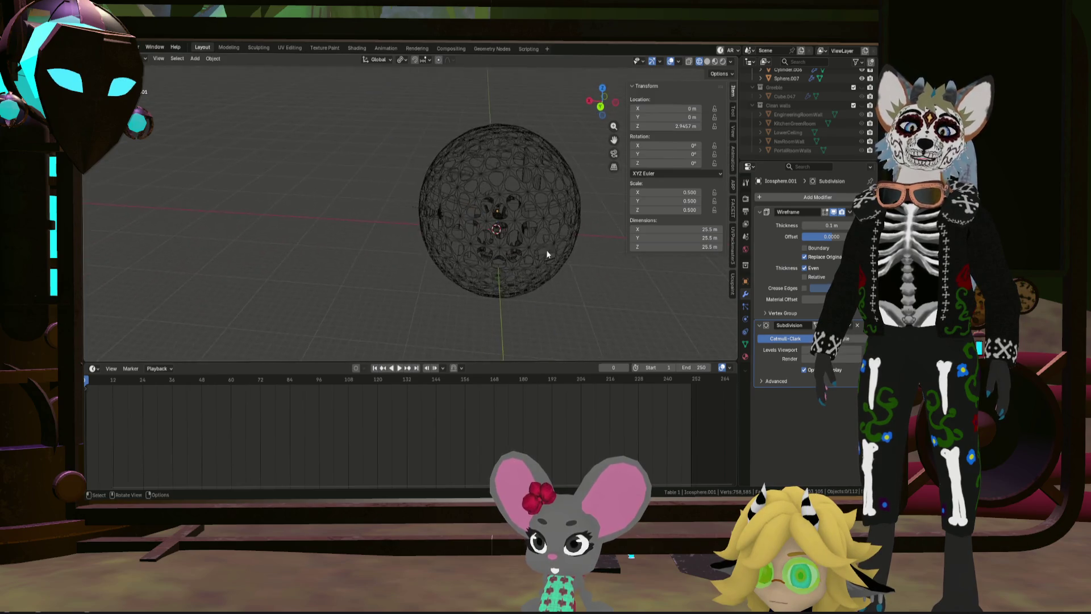
scroll(554, 256, "up", 5)
scroll(495, 200, "up", 3)
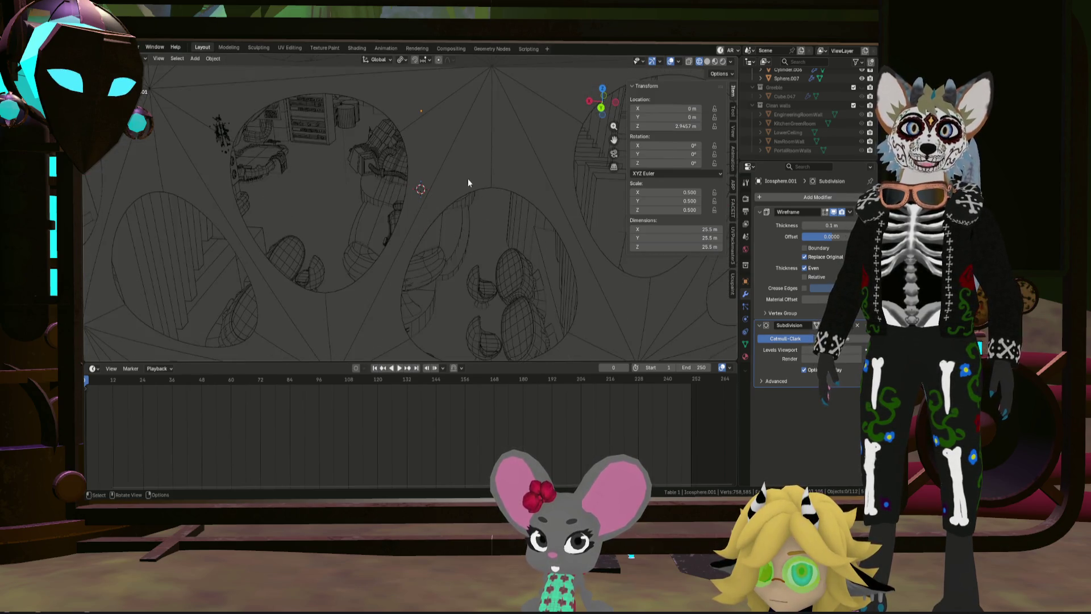
scroll(529, 146, "down", 2)
scroll(588, 189, "down", 1)
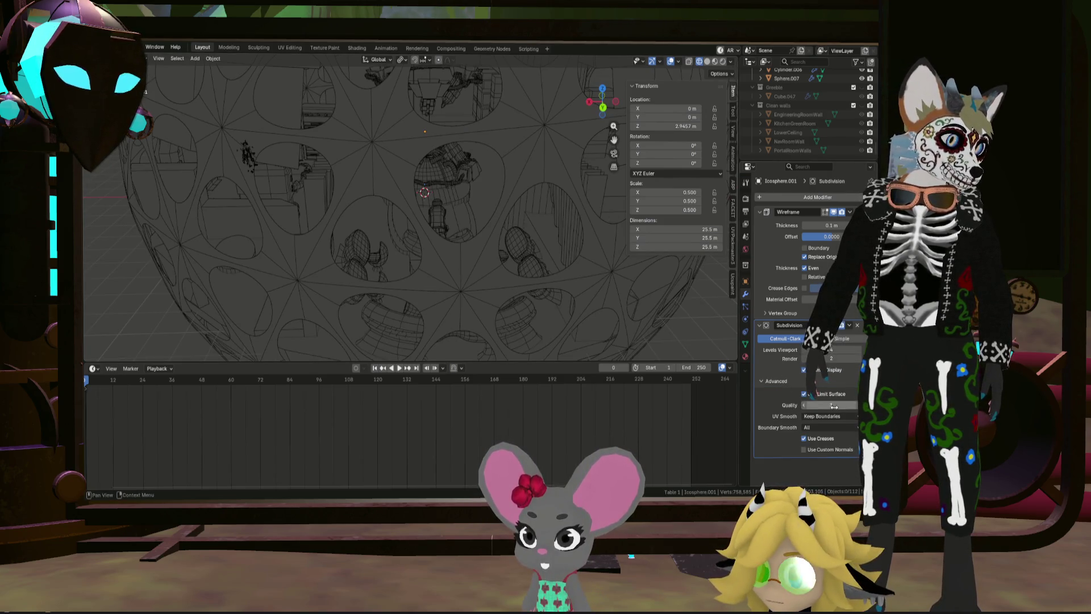
left_click(804, 394)
scroll(579, 294, "down", 3)
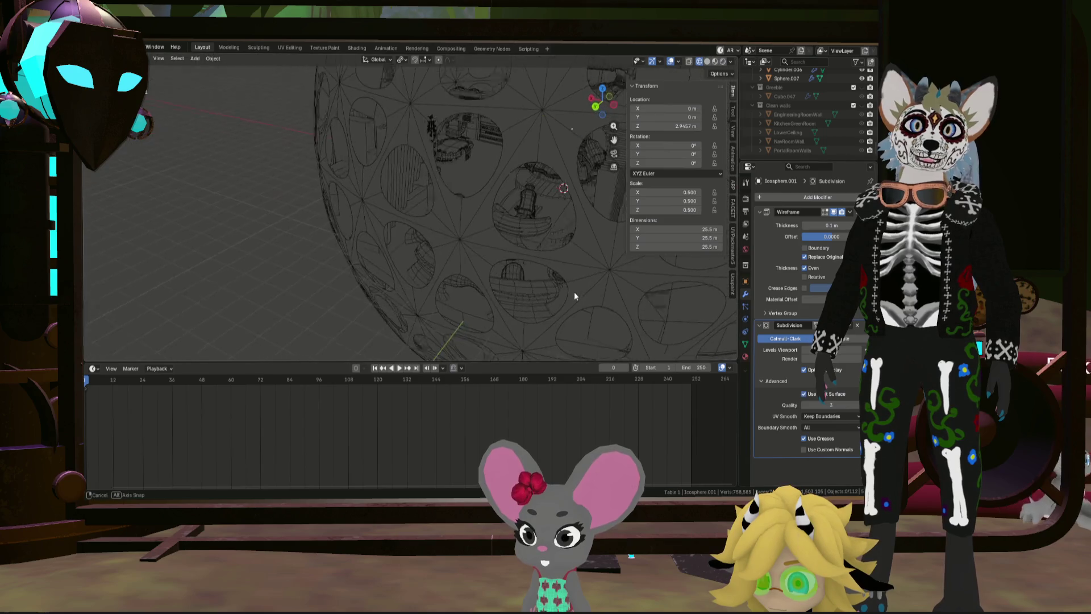
scroll(588, 281, "down", 3)
scroll(588, 280, "down", 2)
middle_click_drag(628, 290, 610, 257)
left_click(859, 326)
scroll(521, 249, "up", 2)
scroll(632, 253, "up", 2)
type("0.1")
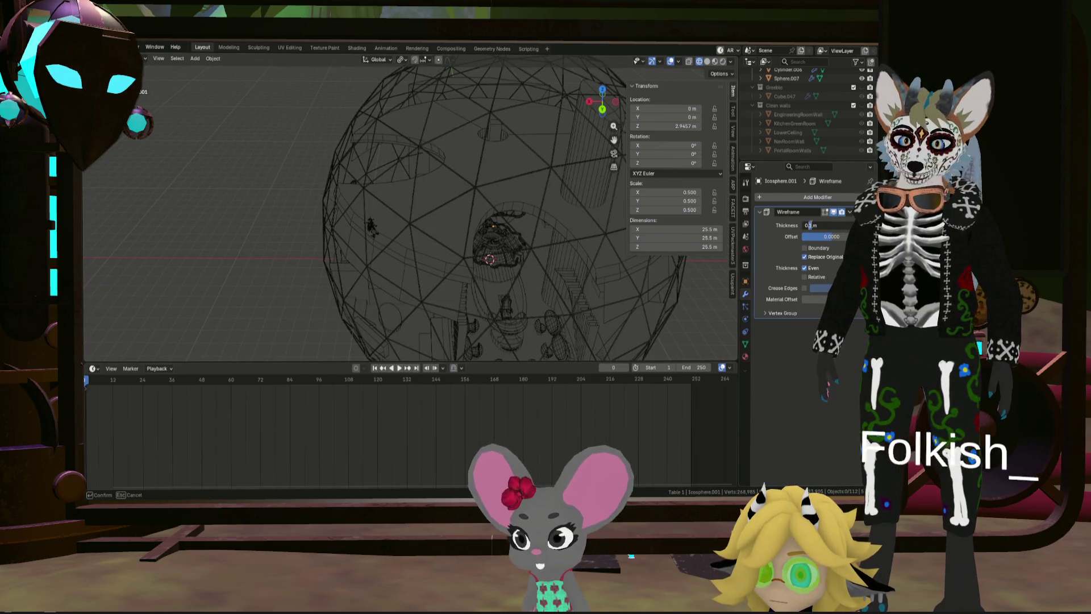
Step: Restore the wireframe thickness to 0.45 m and inspect the interior
key("Return")
mouse_move(659, 309)
middle_mouse_down()
mouse_move(572, 243)
mouse_move(561, 258)
mouse_move(506, 241)
mouse_move(495, 253)
mouse_move(524, 262)
mouse_move(419, 272)
mouse_move(407, 236)
mouse_move(407, 246)
mouse_move(515, 269)
mouse_move(471, 251)
mouse_move(428, 253)
mouse_move(505, 248)
middle_mouse_up()
scroll(620, 282, "up", 5)
scroll(519, 260, "down", 5)
scroll(520, 260, "down", 3)
mouse_move(593, 281)
middle_mouse_down()
mouse_move(490, 273)
mouse_move(528, 238)
mouse_move(652, 255)
mouse_move(650, 303)
mouse_move(626, 315)
mouse_move(513, 295)
mouse_move(563, 293)
middle_mouse_up()
scroll(481, 244, "up", 4)
scroll(463, 231, "up", 3)
scroll(472, 210, "up", 2)
mouse_move(471, 210)
middle_mouse_down()
mouse_move(505, 171)
mouse_move(475, 227)
mouse_move(511, 219)
middle_mouse_up()
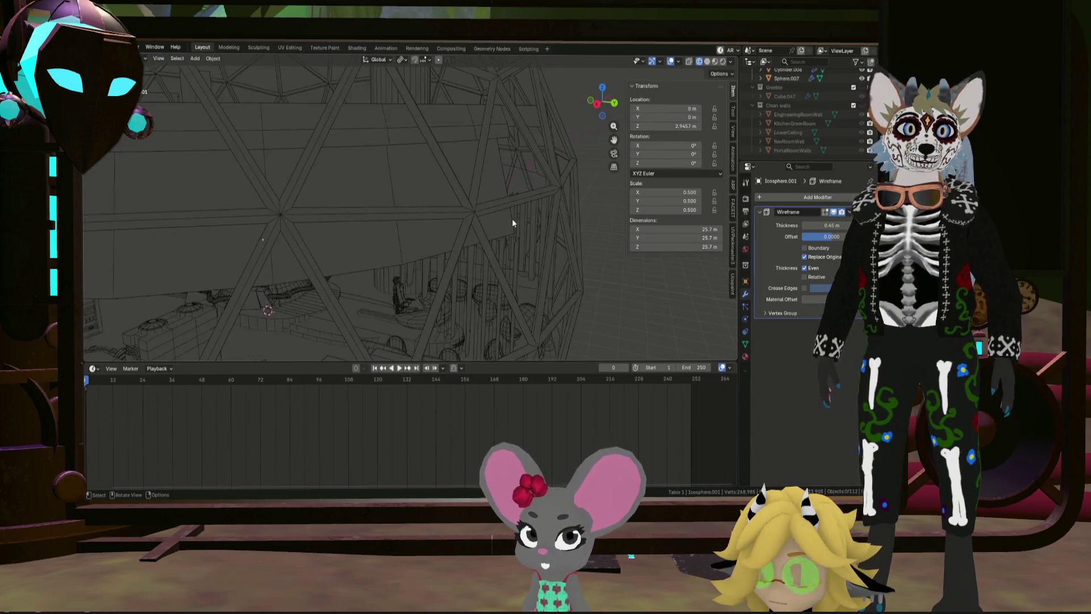
scroll(511, 218, "down", 5)
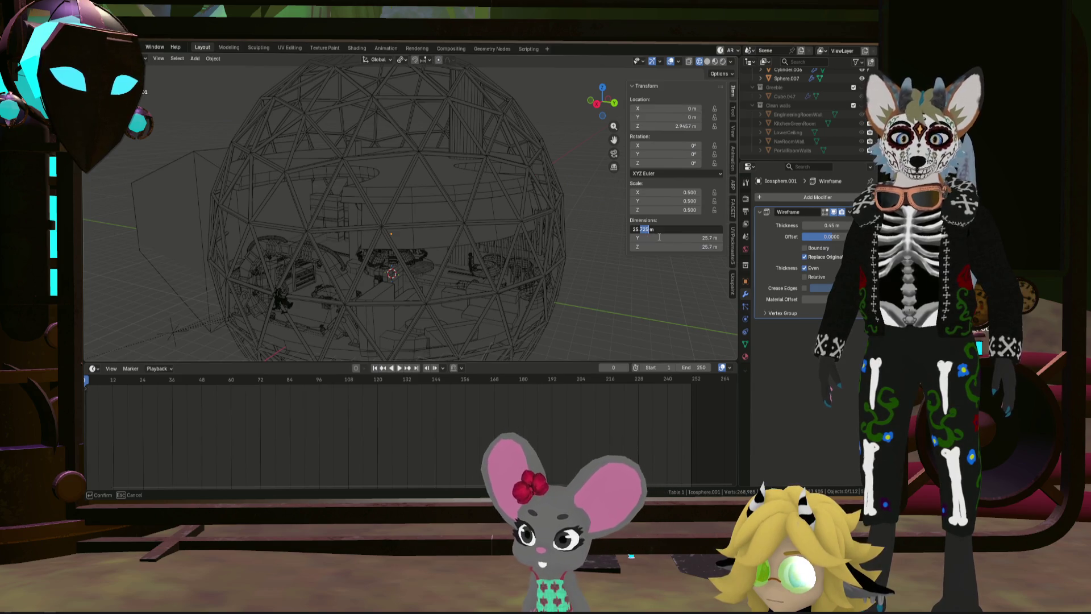
type("25.5")
Step: Rescale the sphere uniformly to 25.5 m across and show its material settings
key("Return")
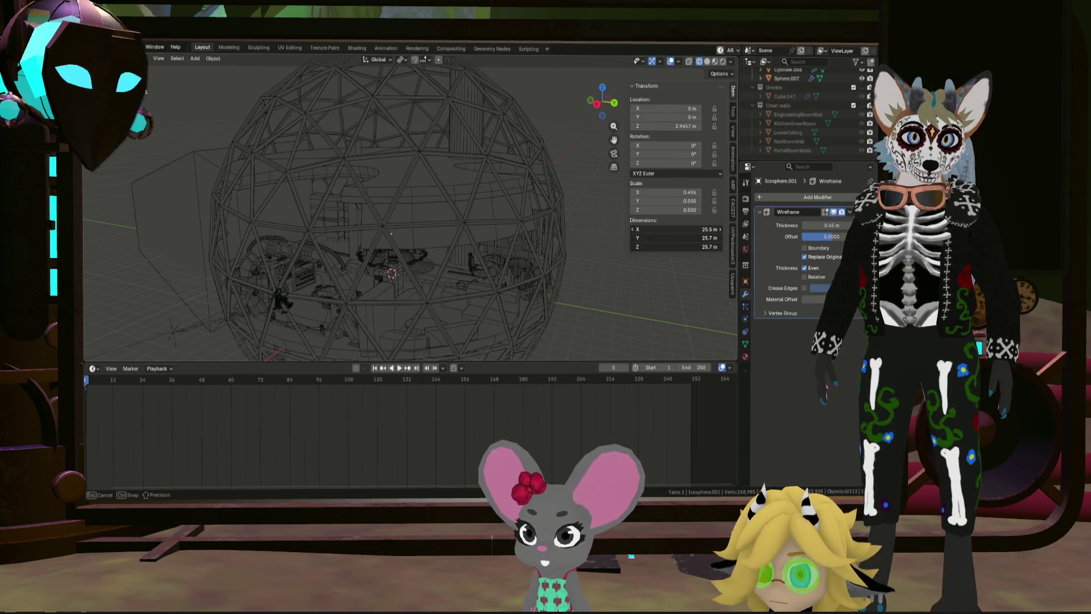
mouse_move(672, 286)
middle_mouse_down()
mouse_move(428, 237)
mouse_move(365, 245)
middle_mouse_up()
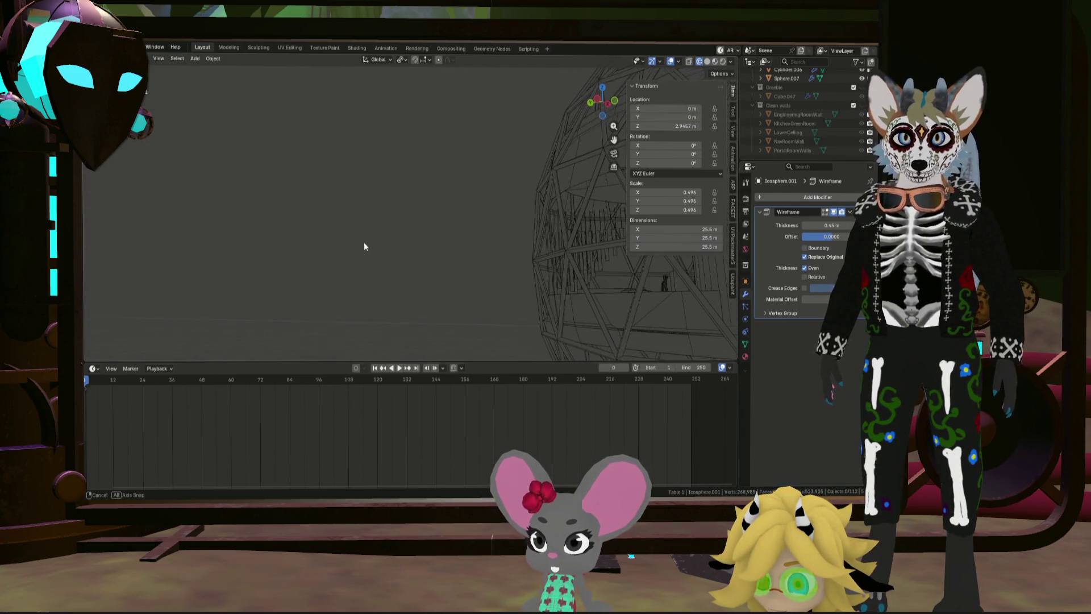
middle_click_drag(365, 250, 568, 257)
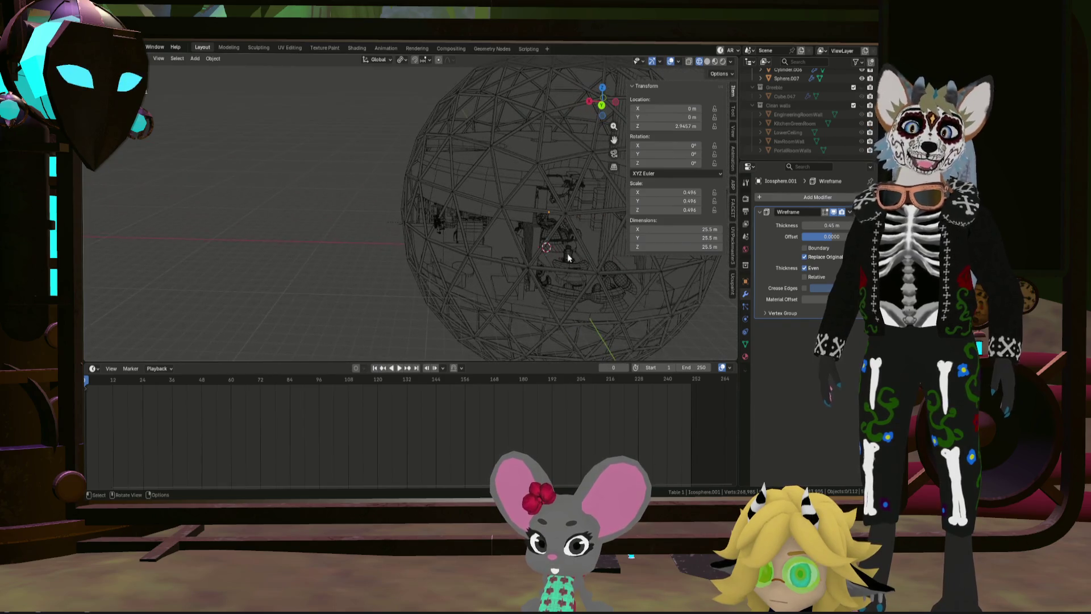
scroll(577, 241, "down", 4)
scroll(565, 225, "up", 2)
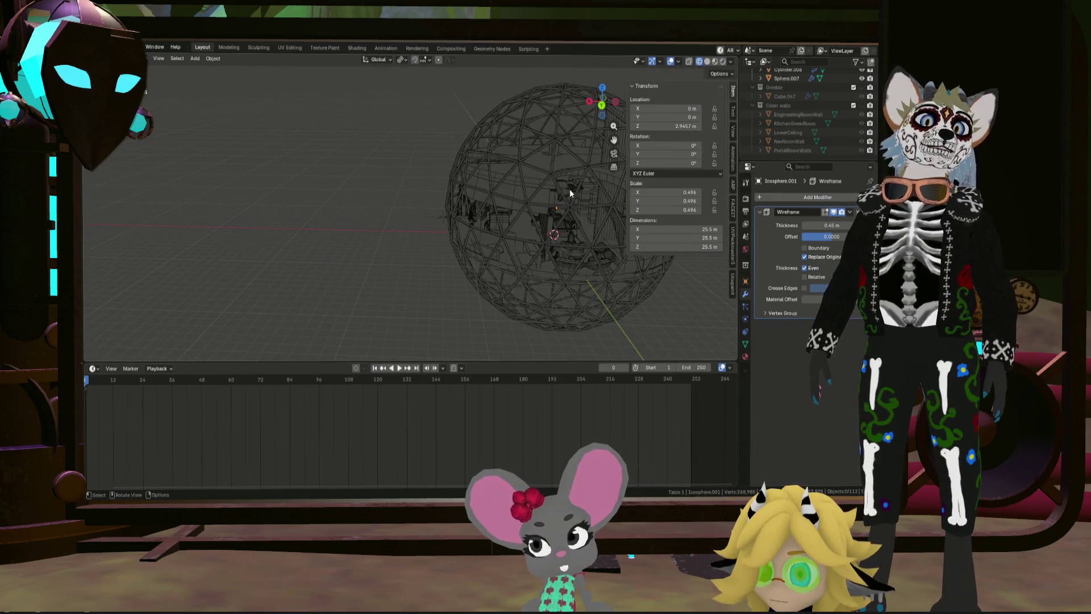
left_click(586, 172)
key("KP_Decimal")
scroll(511, 175, "up", 2)
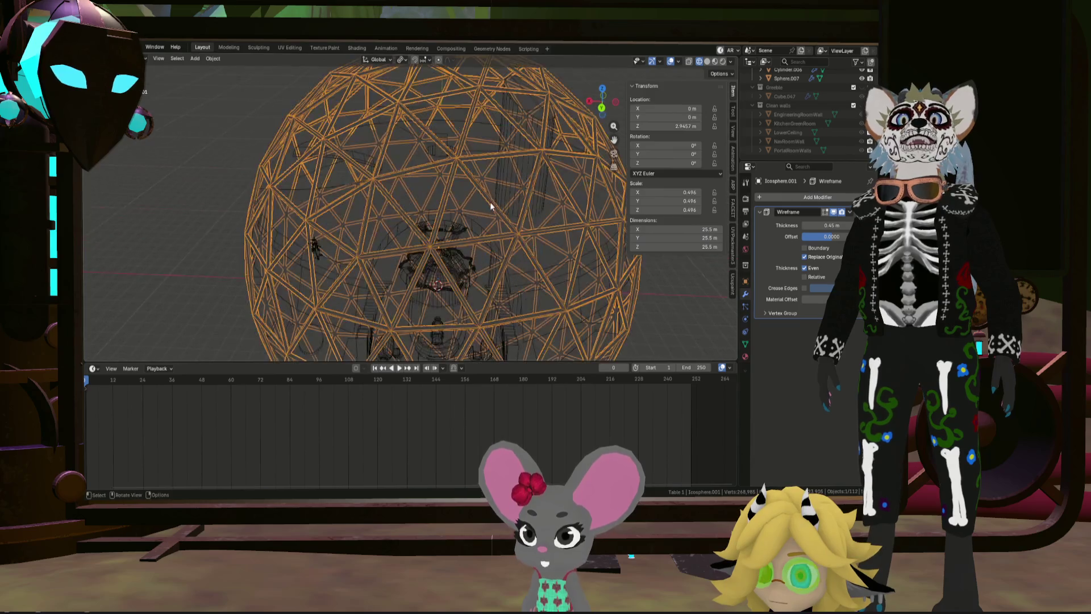
scroll(501, 173, "up", 2)
left_click(745, 356)
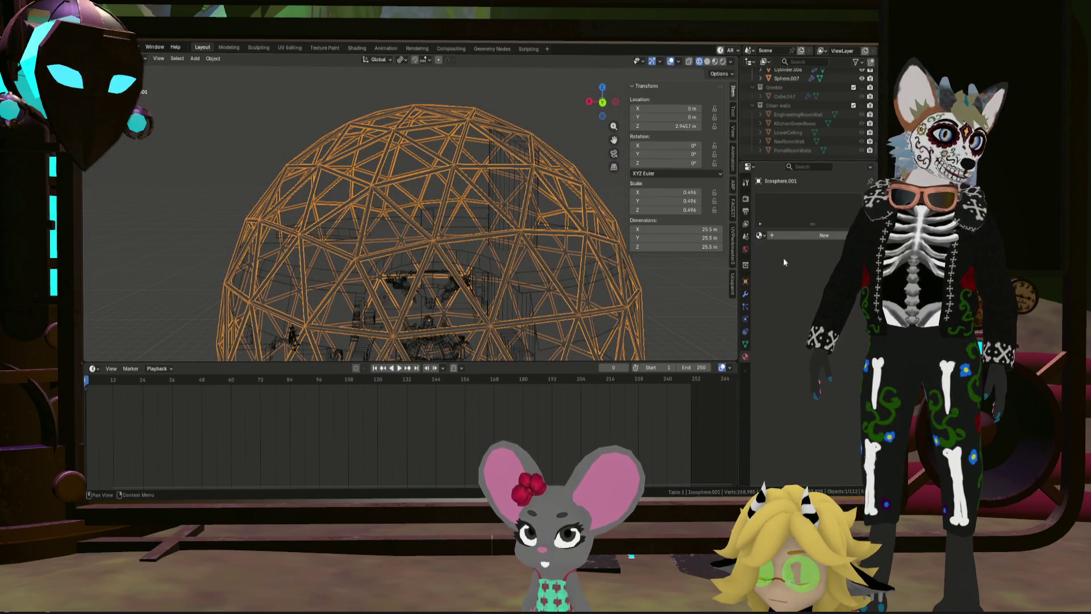
Step: Give Icosphere.001 its own new material, later renamed IcoMesh, then reach for Apply transforms
left_click(790, 236)
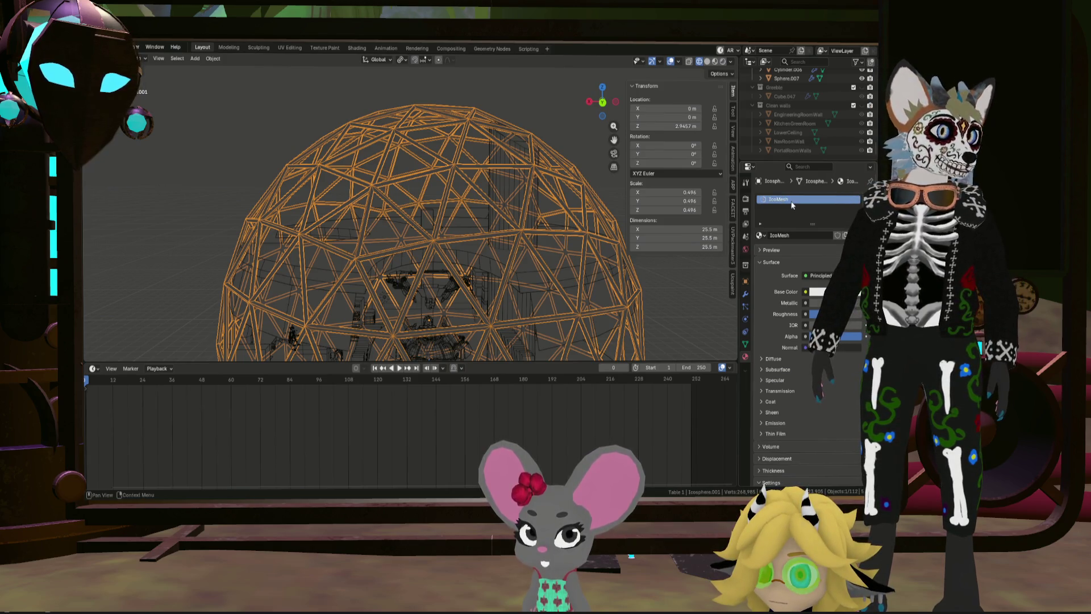
key("shift+a")
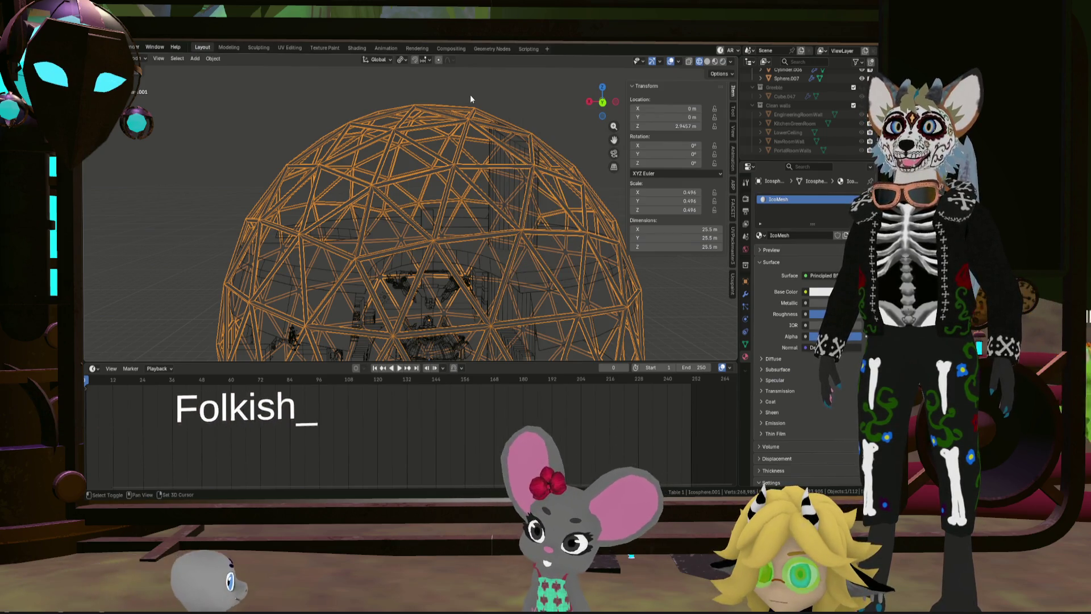
key("ctrl+a")
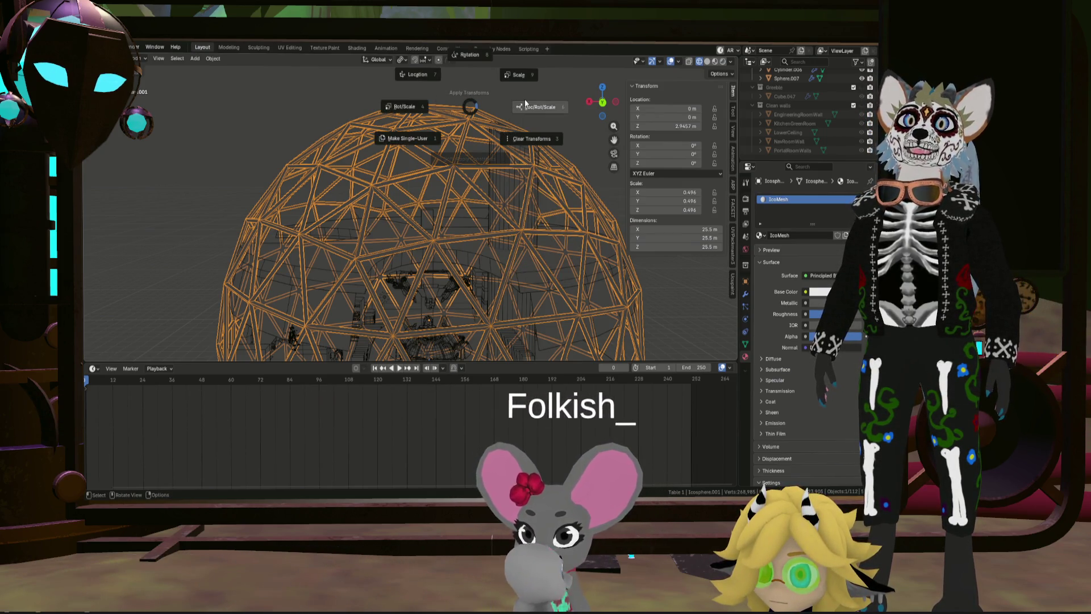
Step: Apply All Transforms to the dome (undo once, reapply), leaving unit scale on the 25.7 m cage
left_click(528, 106)
mouse_move(531, 115)
middle_mouse_down()
mouse_move(518, 161)
mouse_move(533, 187)
middle_mouse_up()
scroll(564, 214, "down", 5)
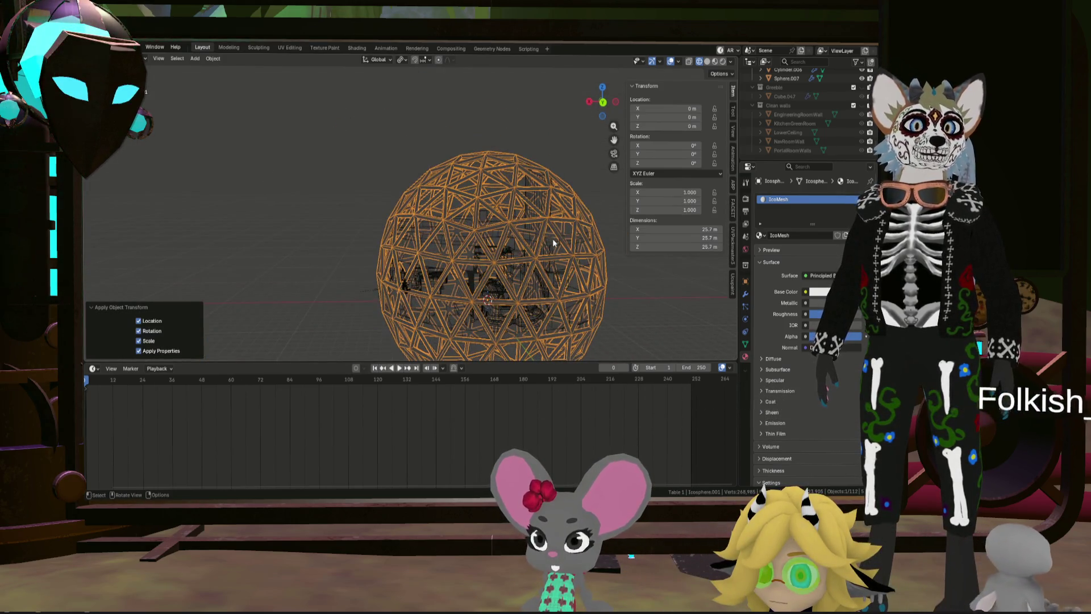
key("ctrl+z")
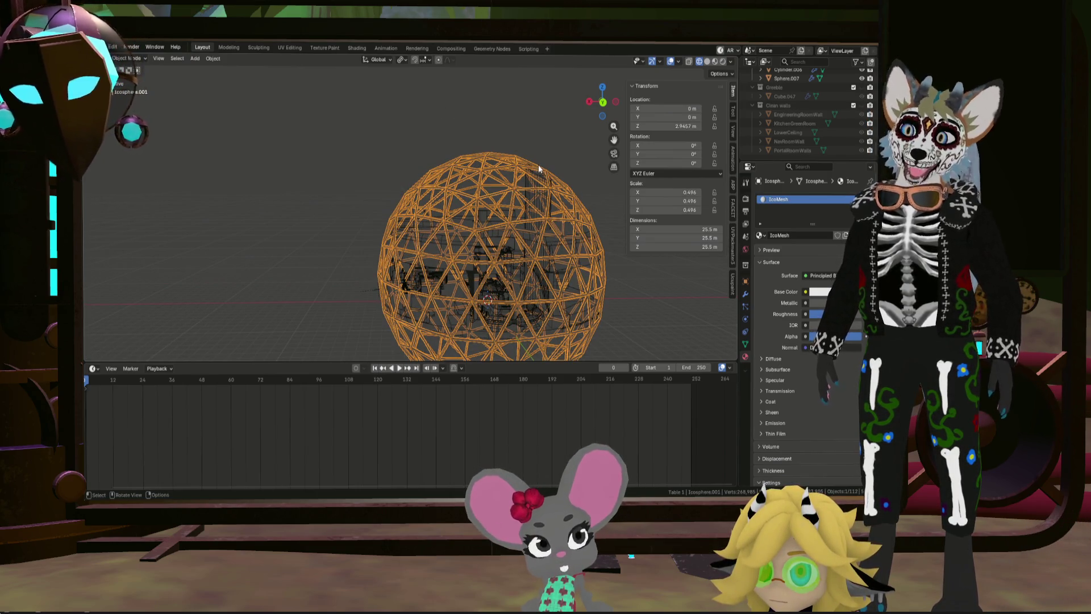
scroll(545, 175, "up", 2)
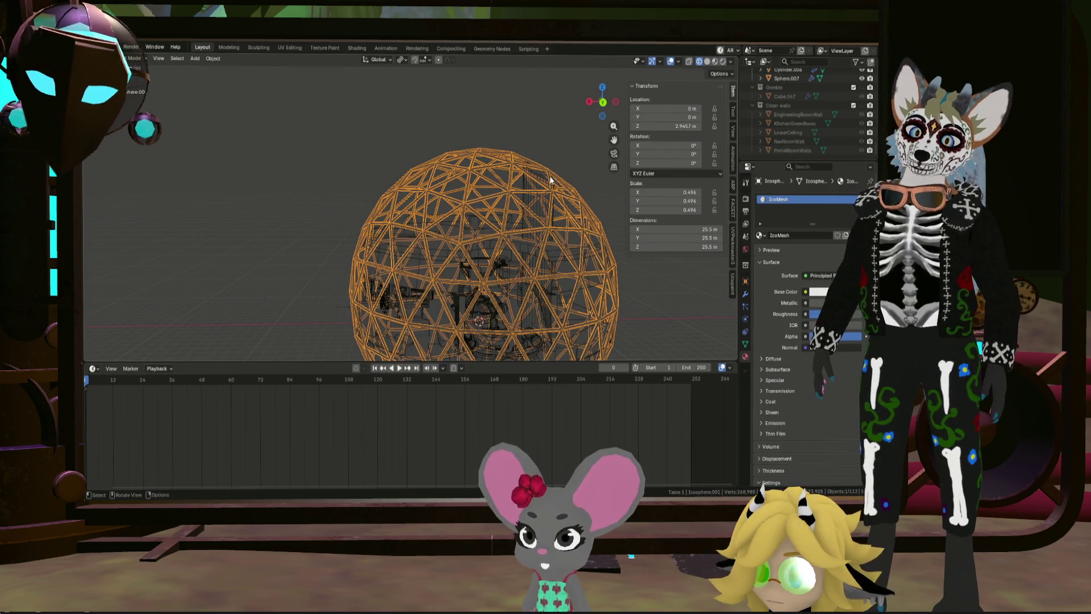
key("ctrl+a")
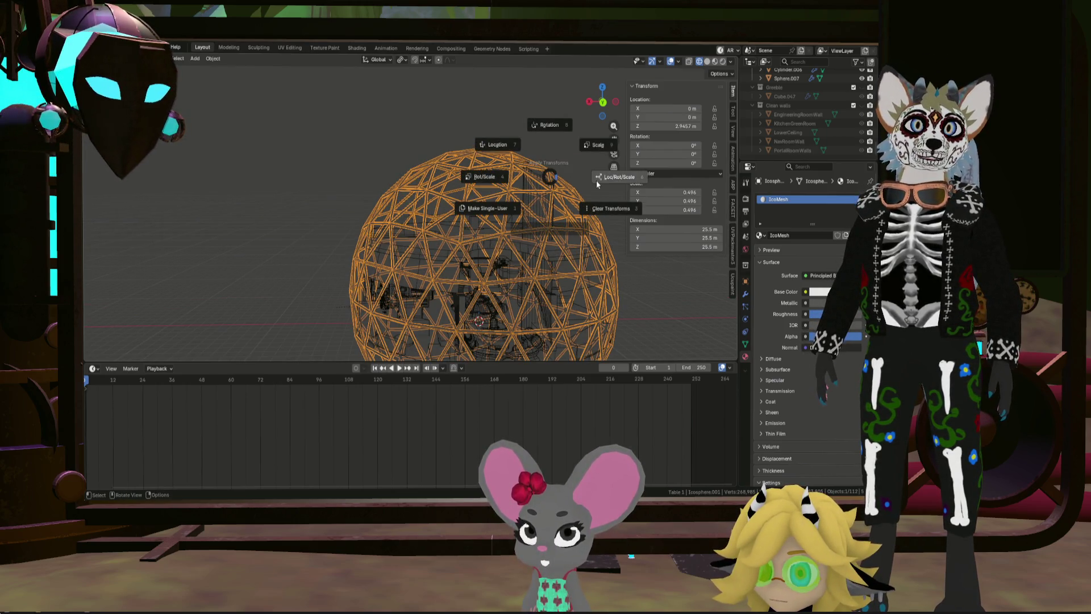
left_click(597, 183)
scroll(679, 271, "up", 3)
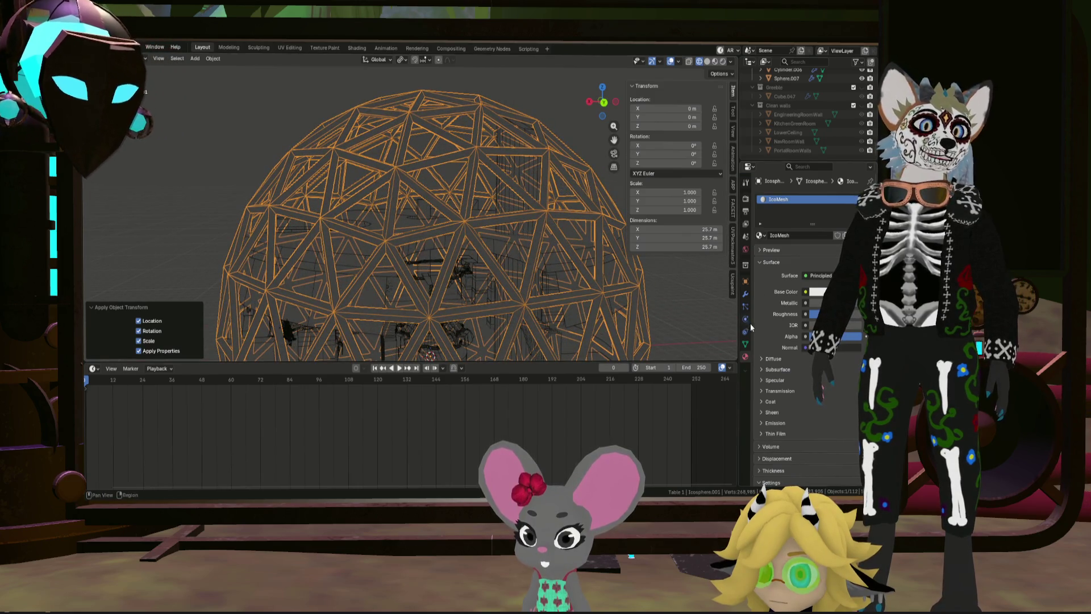
left_click(746, 294)
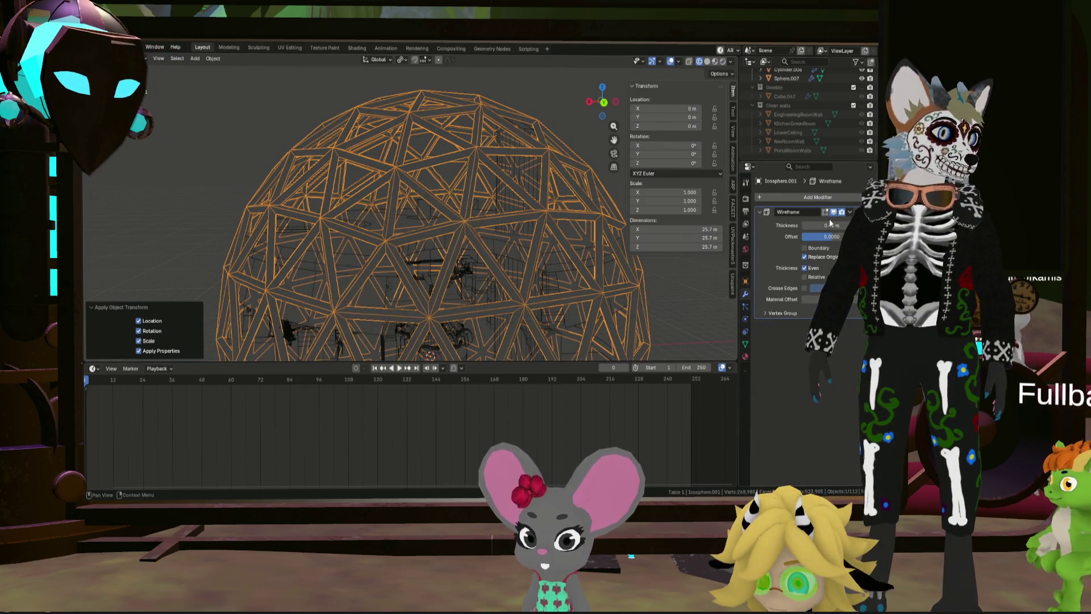
Step: Set the Wireframe modifier thickness to 0.25 m; try a Subdivision Surface and undo it
left_click_drag(829, 226, 797, 226)
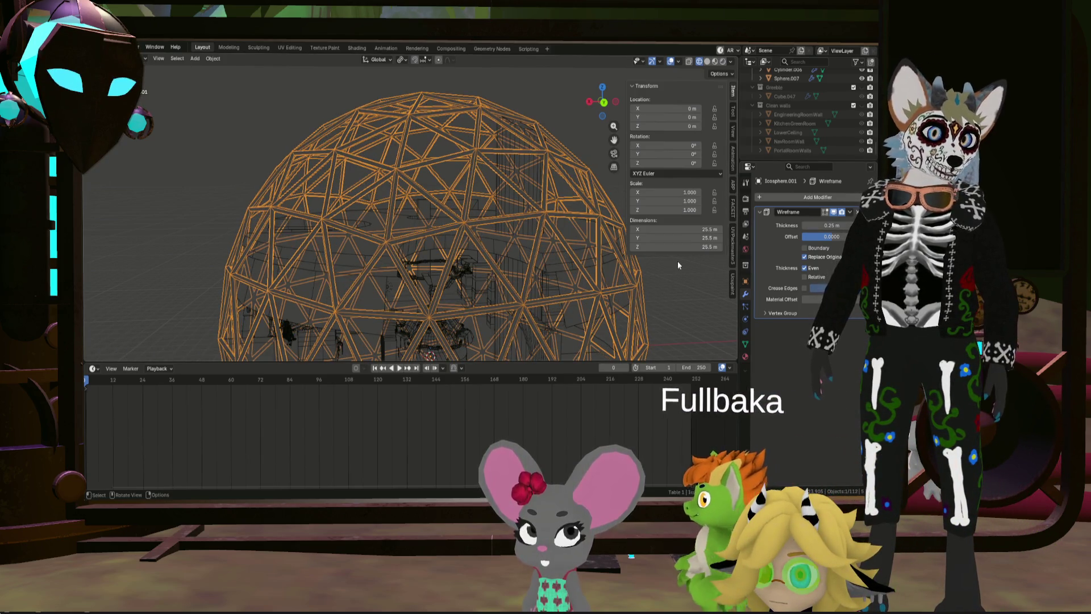
left_click(800, 198)
mouse_move(768, 199)
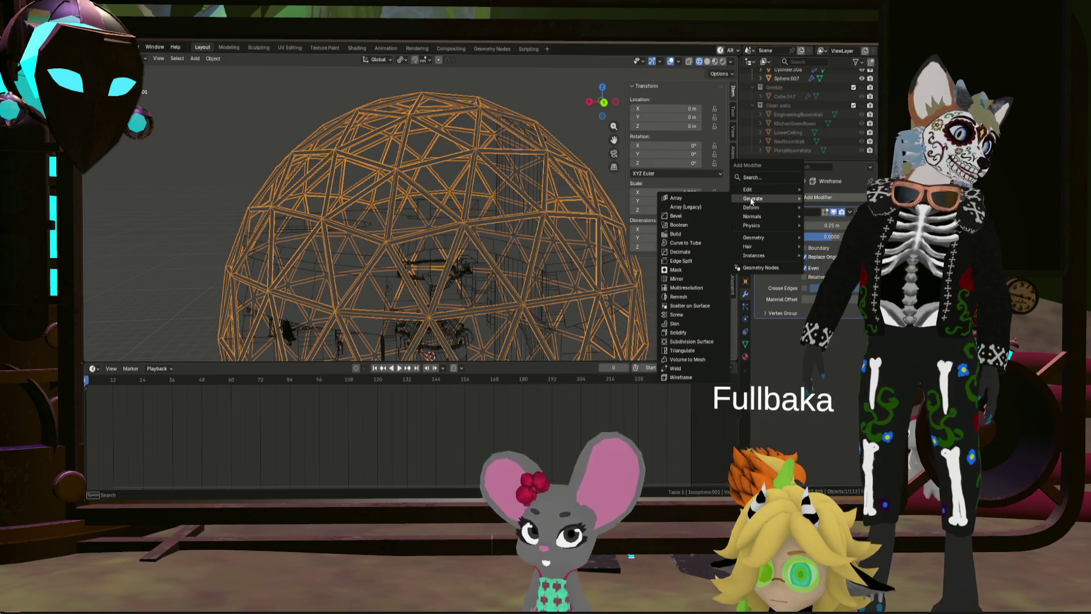
left_click(691, 342)
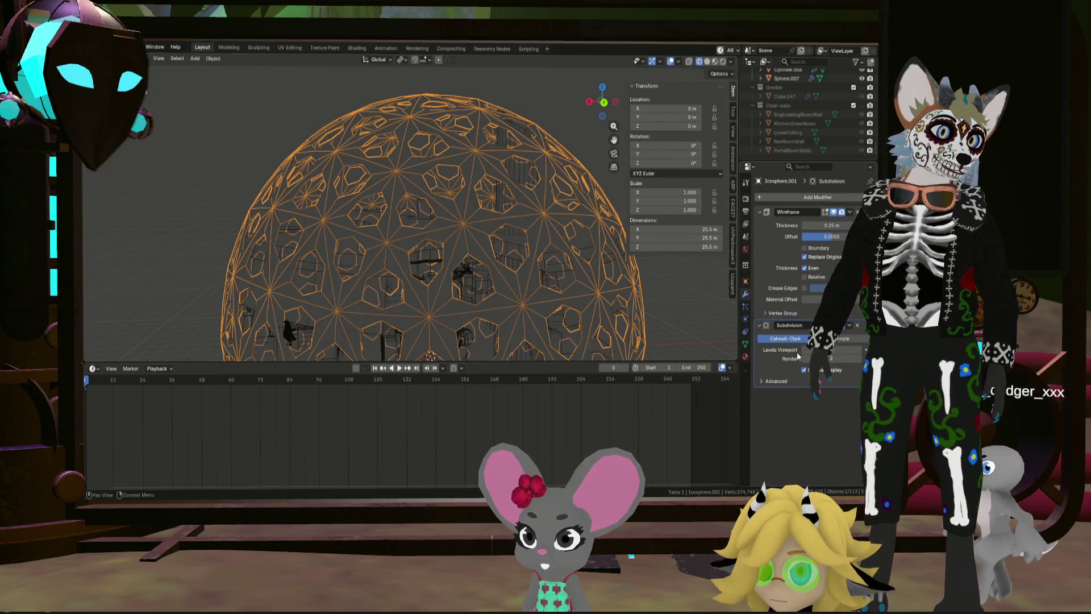
mouse_move(511, 324)
middle_mouse_down()
mouse_move(555, 288)
mouse_move(603, 279)
mouse_move(692, 294)
middle_mouse_up()
key("ctrl+z")
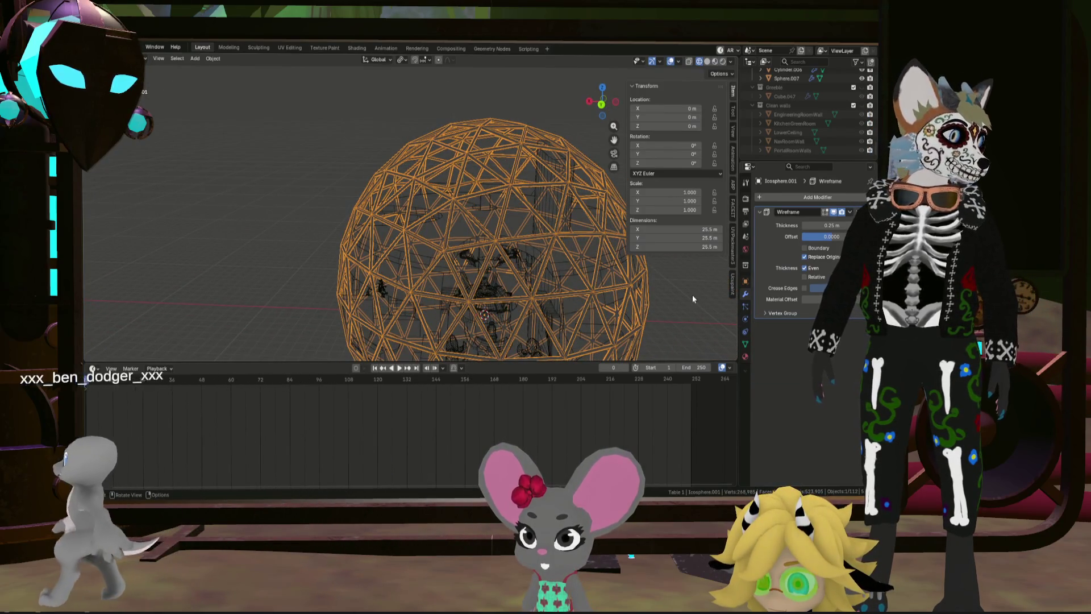
Step: Reselect only the dome and head to the File menu for export
left_click(693, 294)
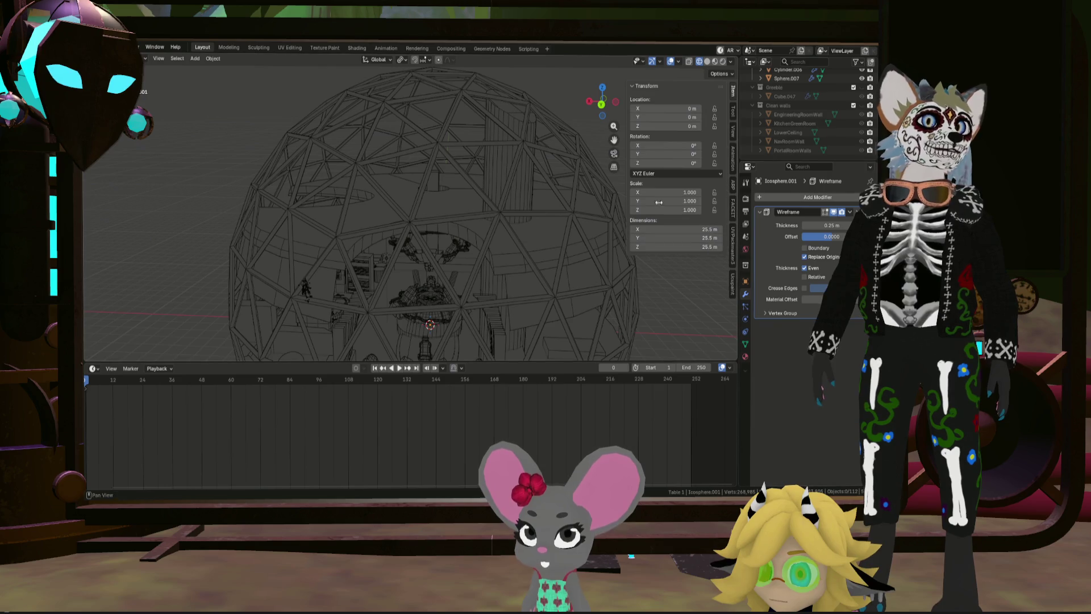
left_click(443, 133)
left_click(395, 116)
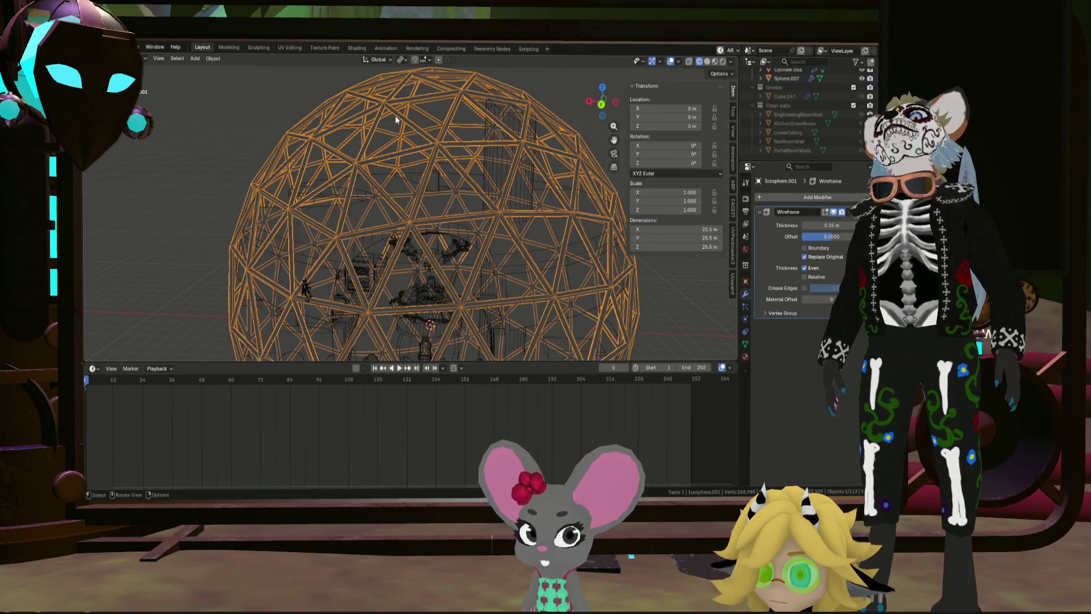
left_click(102, 48)
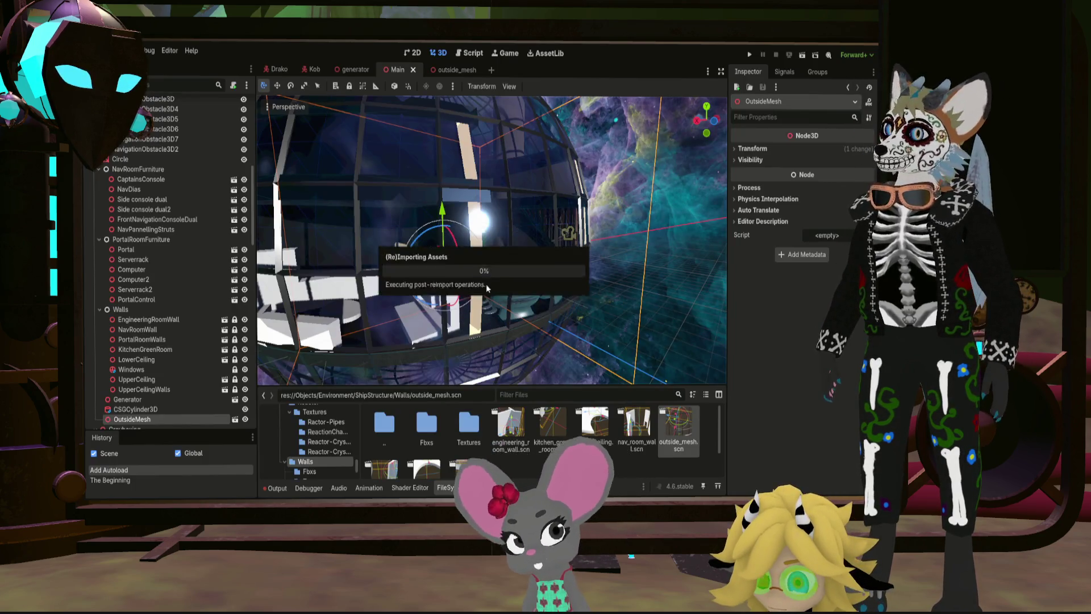
Step: Browse into the Fbxs folder and load OutsideICOMesh.fbx as a scene in Godot
middle_click_drag(491, 239, 530, 240)
scroll(492, 239, "down", 3)
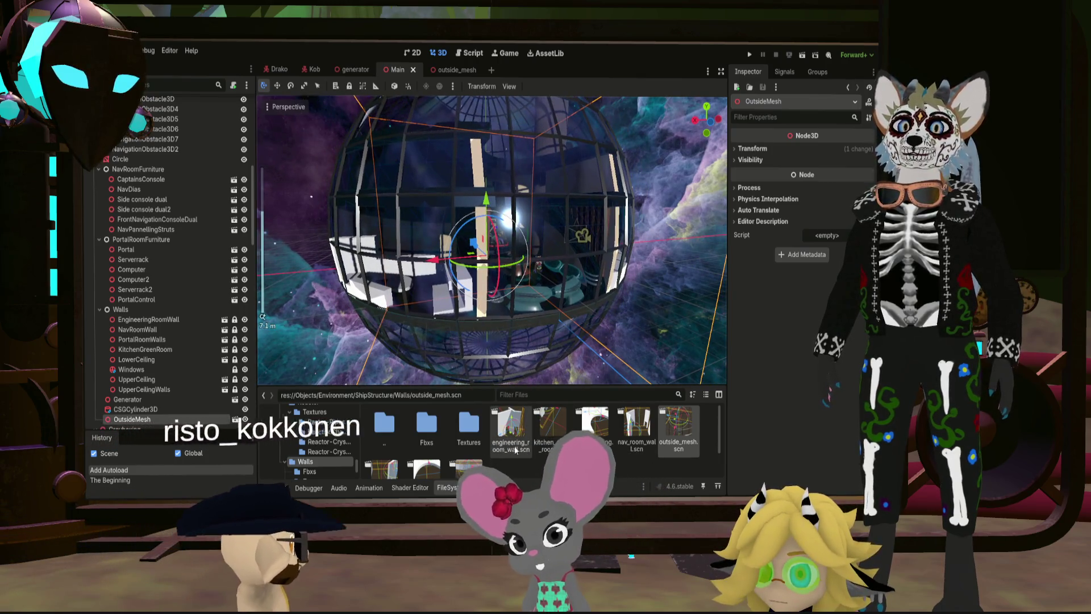
double_click(426, 422)
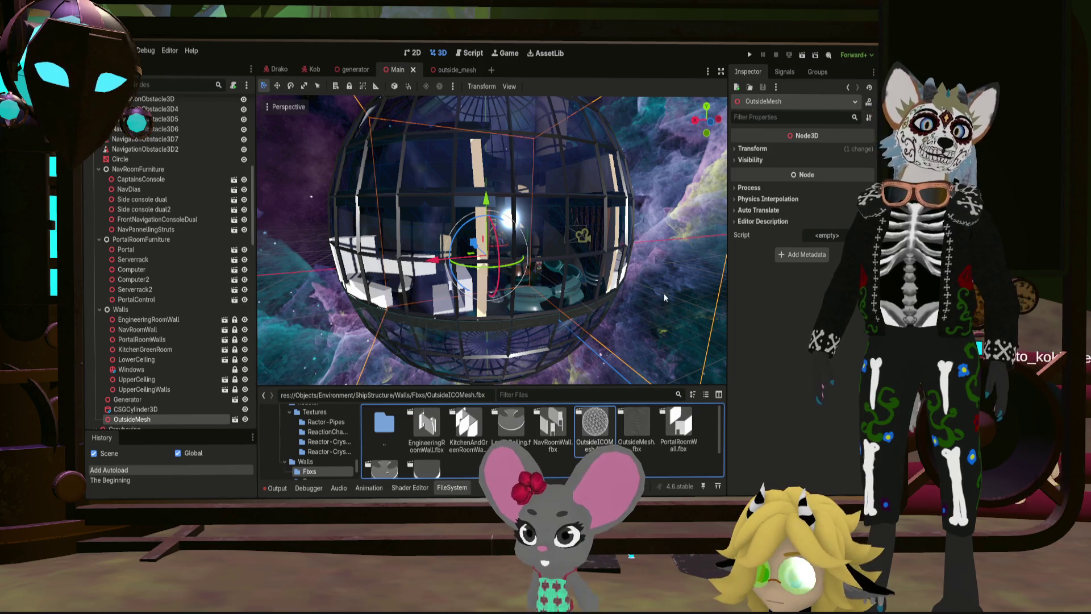
double_click(594, 426)
scroll(482, 175, "down", 5)
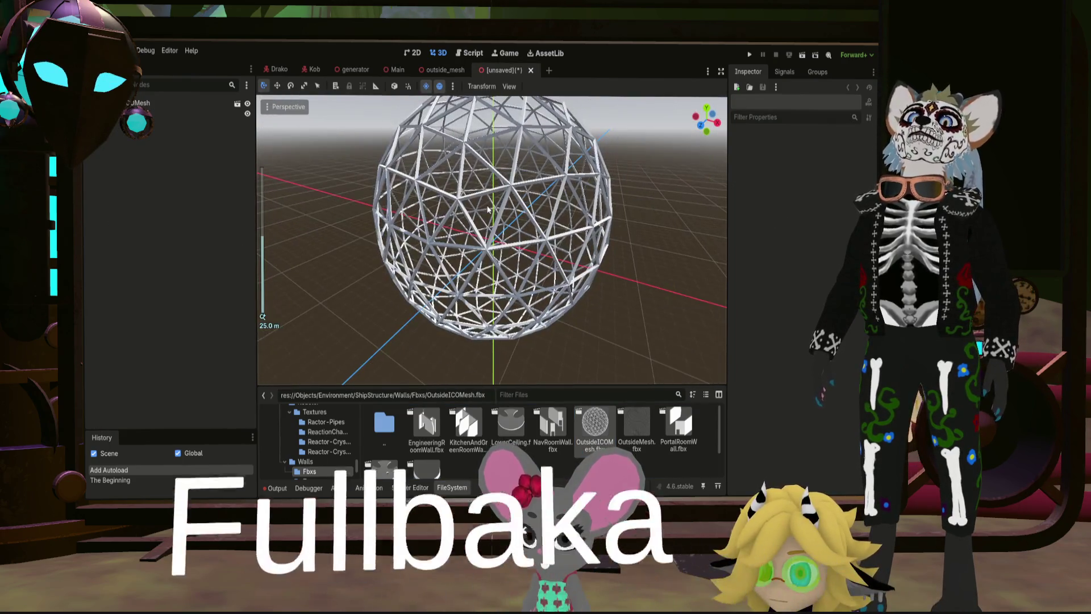
scroll(410, 221, "up", 2)
scroll(410, 221, "down", 5)
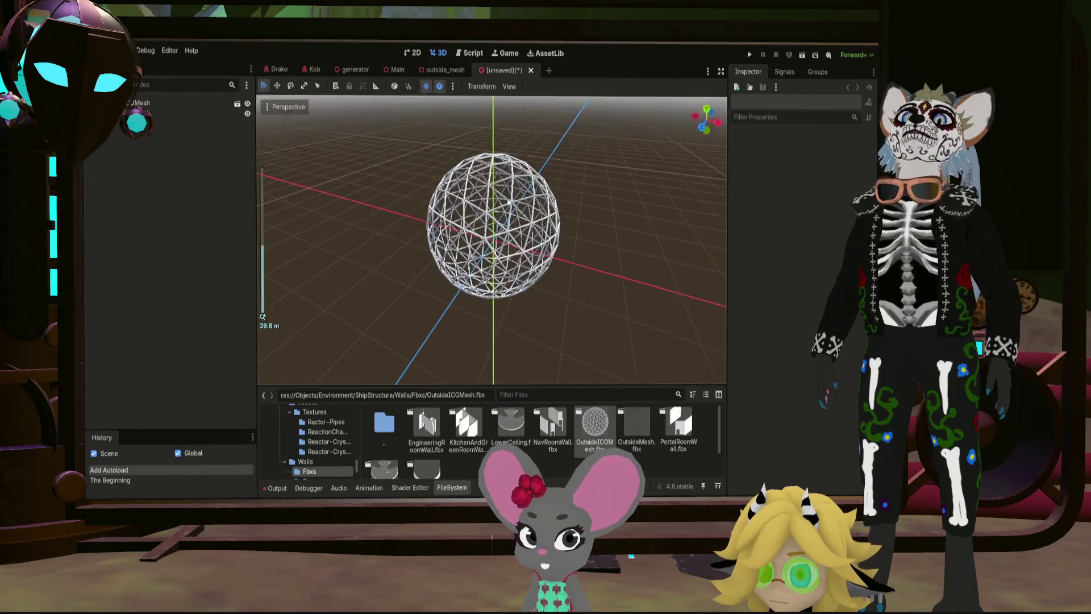
Step: Copy Icosphere_001 into a new scene under a fresh 3D root node
middle_click_drag(409, 221, 512, 108)
scroll(513, 108, "up", 4)
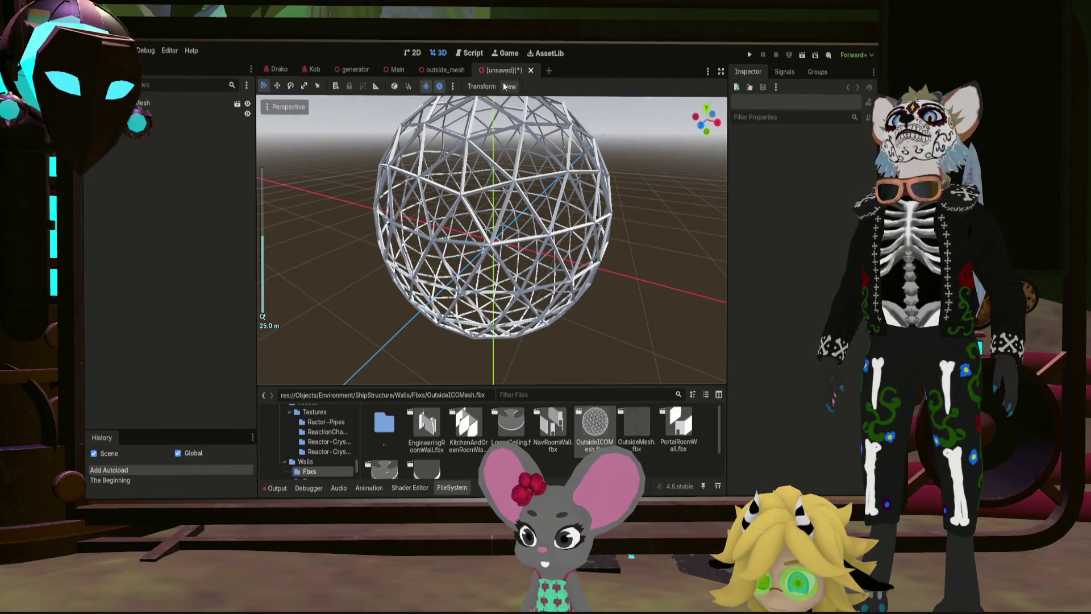
left_click(170, 116)
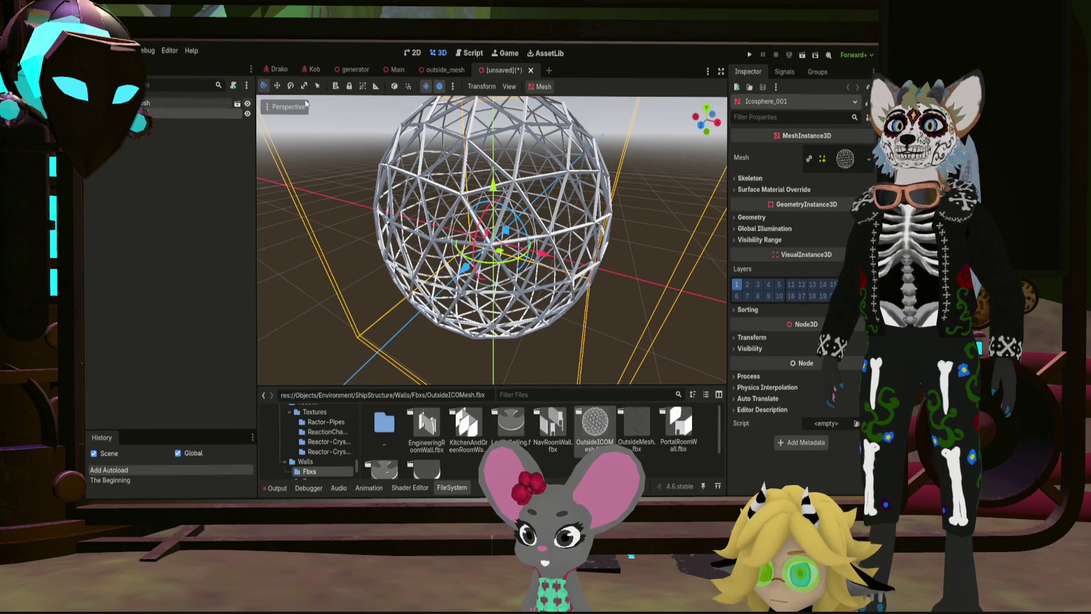
left_click(547, 72)
left_click(171, 133)
key("ctrl+v")
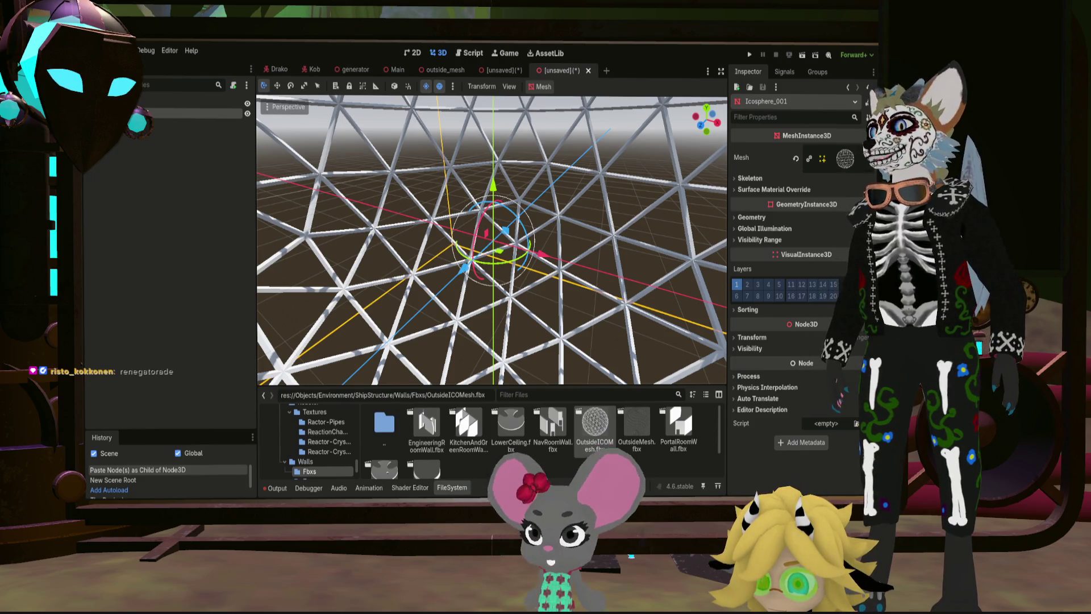
Step: Rename the mesh OutsideICOMesh and save the scene as outside_ICO_mesh
key("Return")
key("Up")
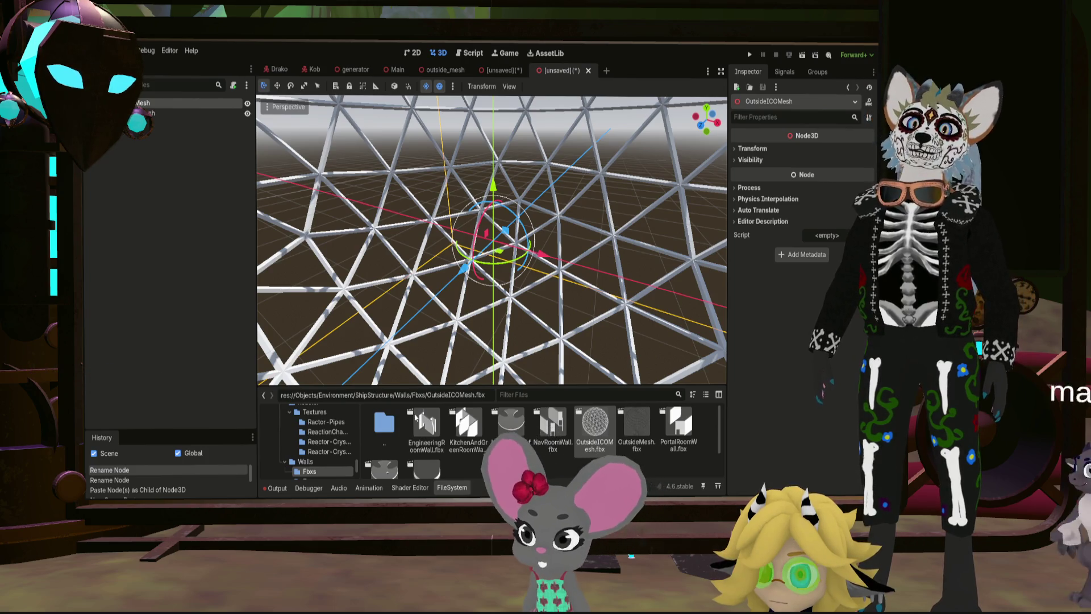
key("Return")
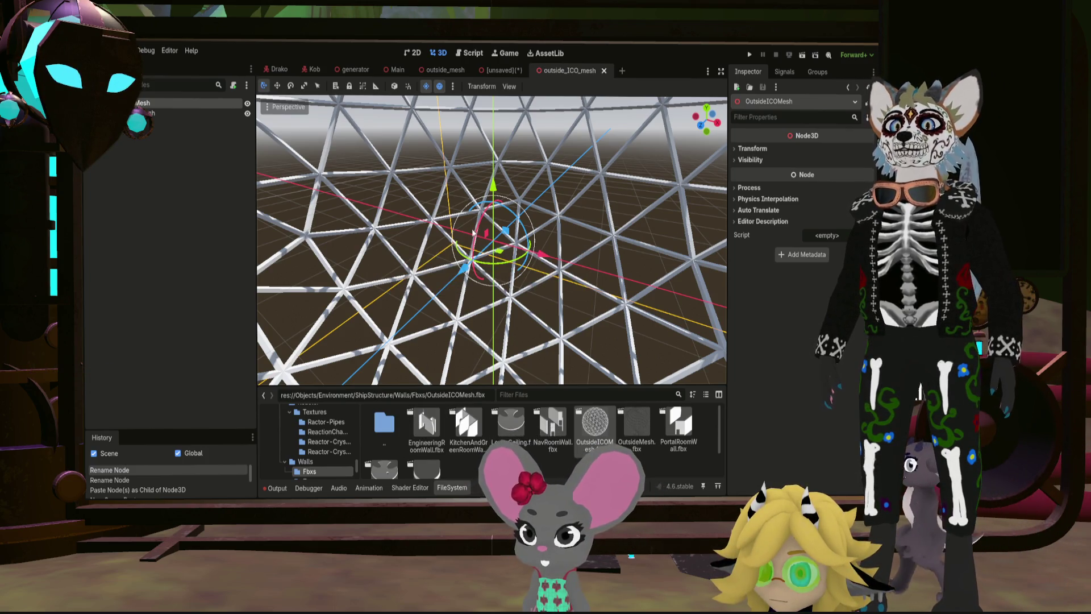
left_click(507, 70)
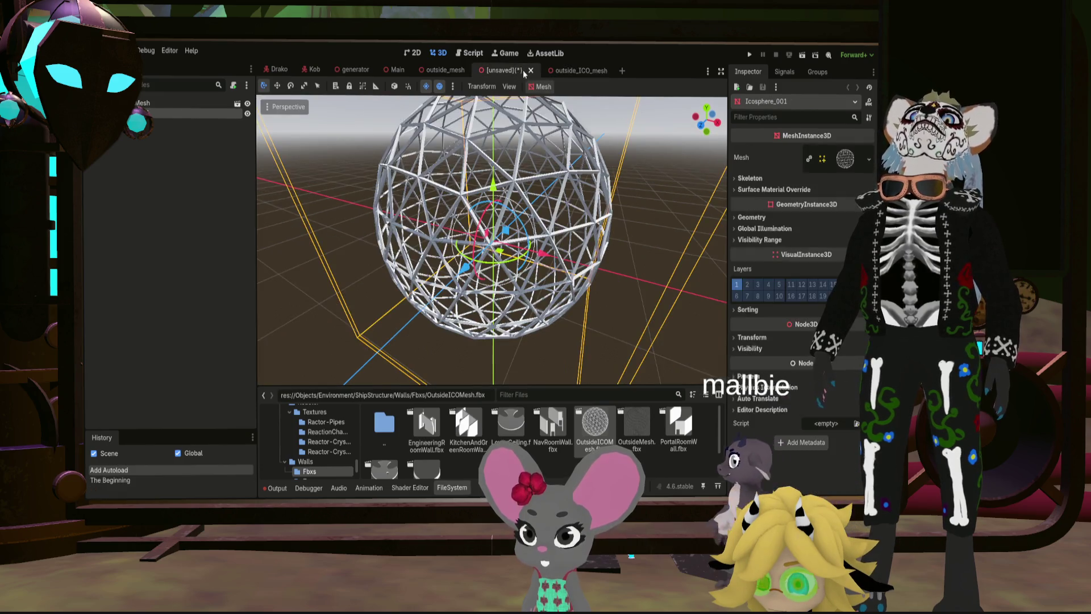
Step: Close the imported fbx scene and return to the Main scene
left_click(531, 70)
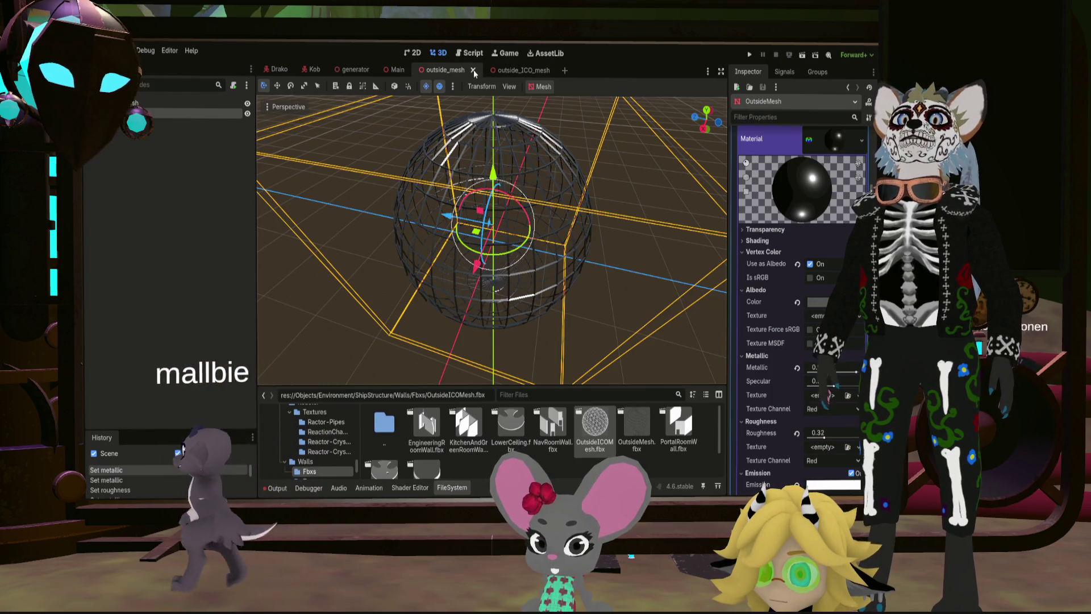
left_click(516, 70)
left_click(395, 70)
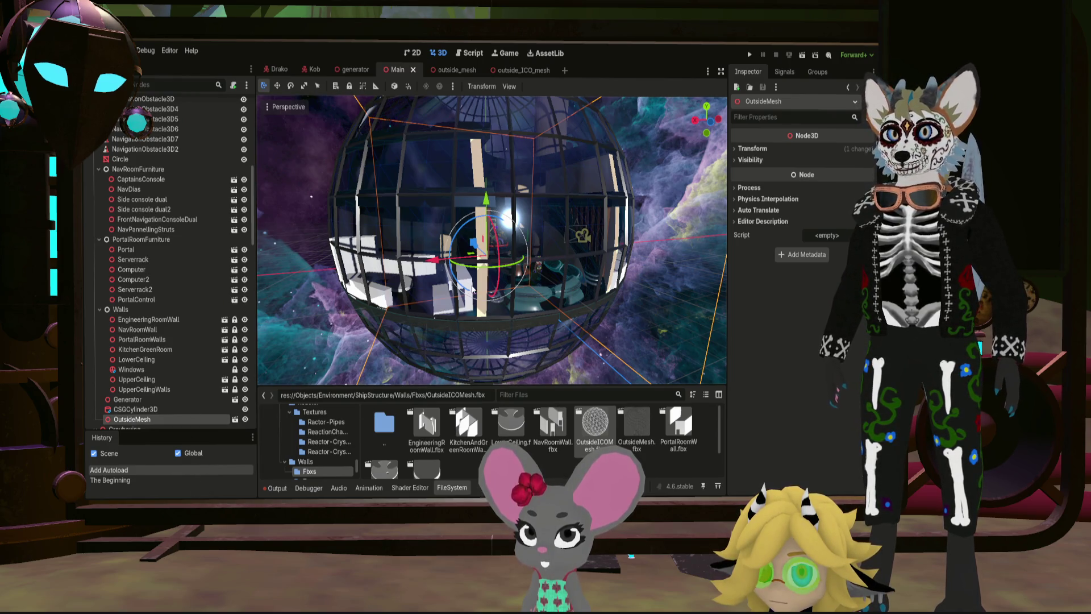
Step: Delete Main's old OutsideMesh and instance outside_ICO_mesh.scn from the Walls folder in its place
key("Delete")
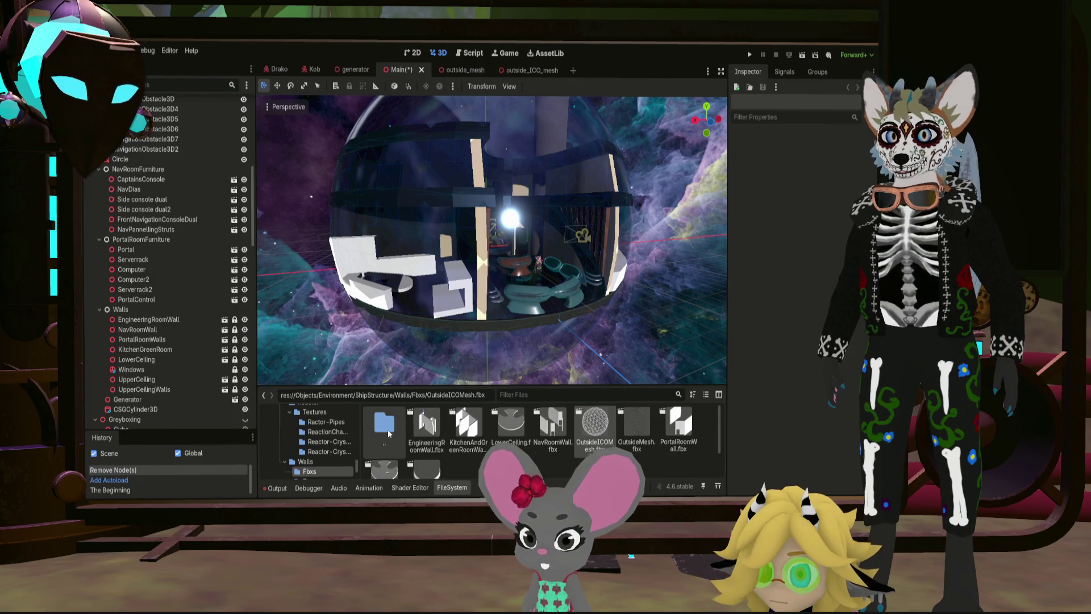
double_click(389, 433)
mouse_move(680, 423)
left_mouse_down()
mouse_move(196, 85)
mouse_move(150, 85)
left_mouse_up()
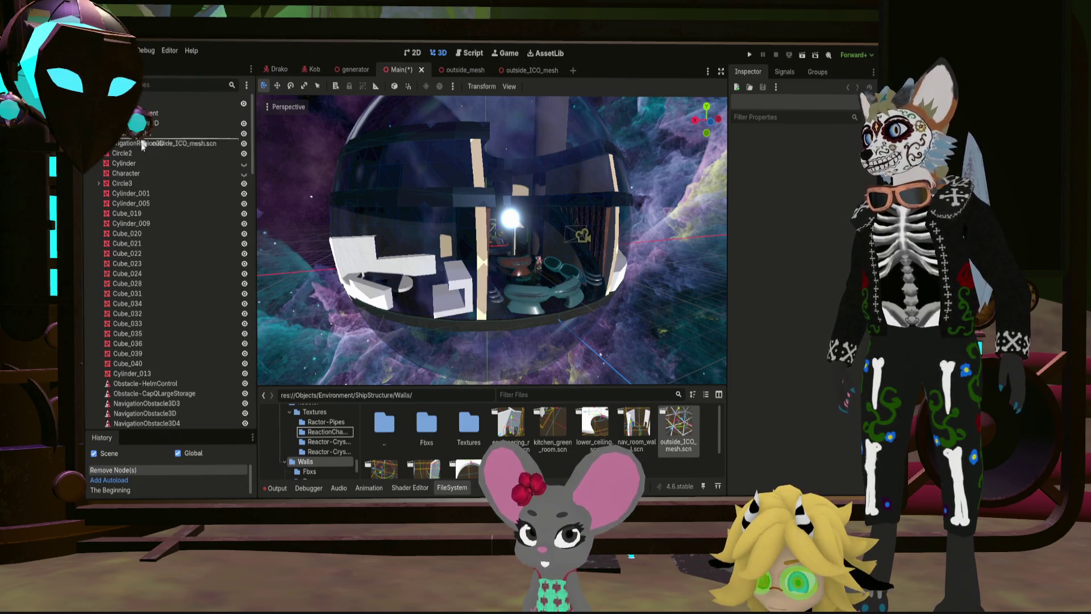
left_click_drag(142, 145, 143, 147)
mouse_move(435, 183)
middle_mouse_down()
mouse_move(518, 227)
mouse_move(545, 227)
middle_mouse_up()
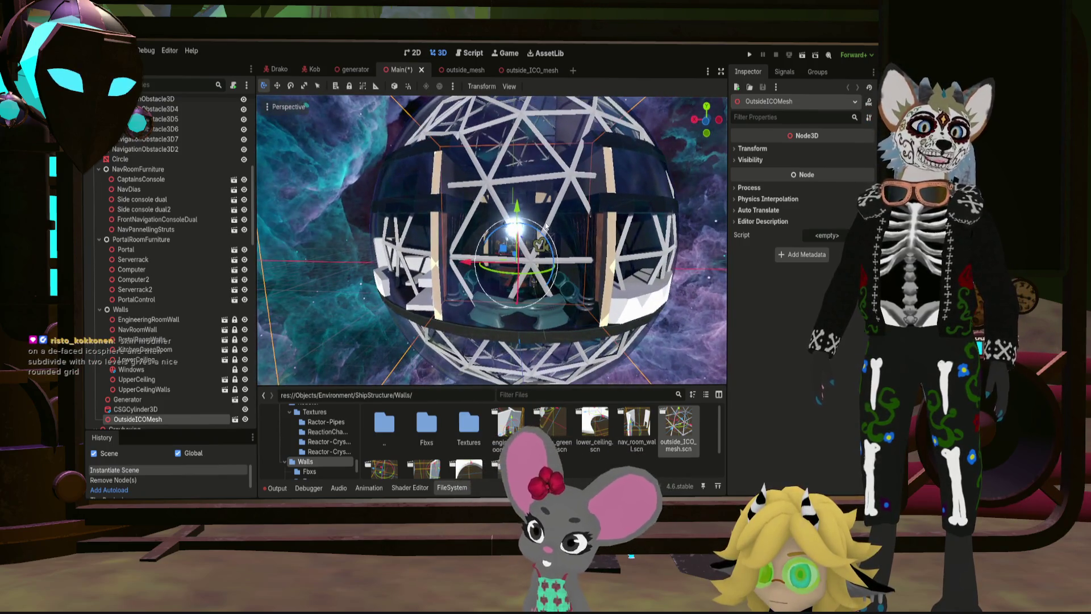
middle_click_drag(610, 219, 555, 240)
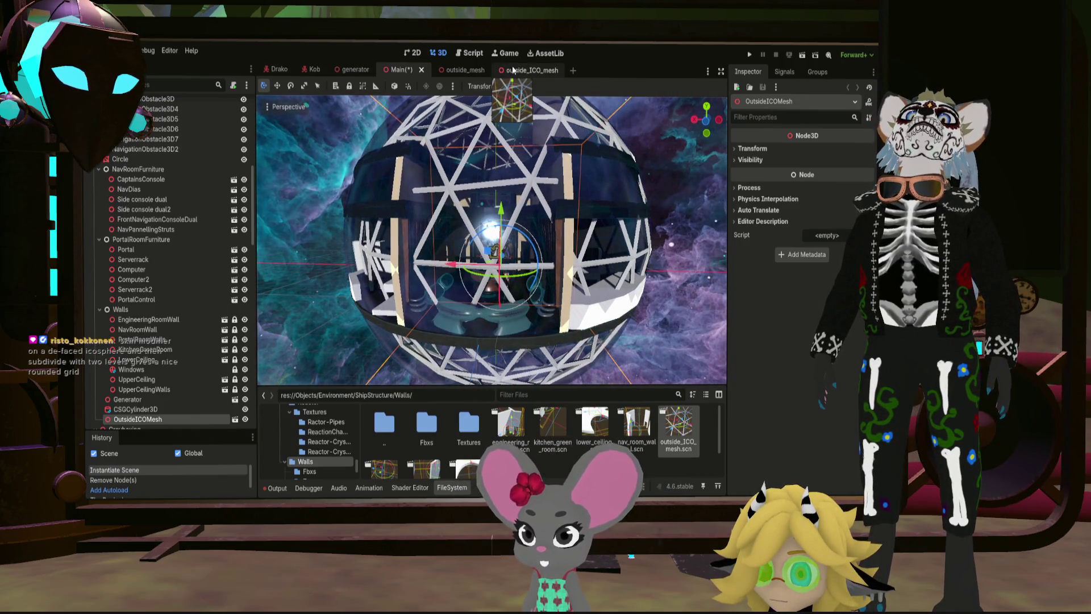
left_click(514, 70)
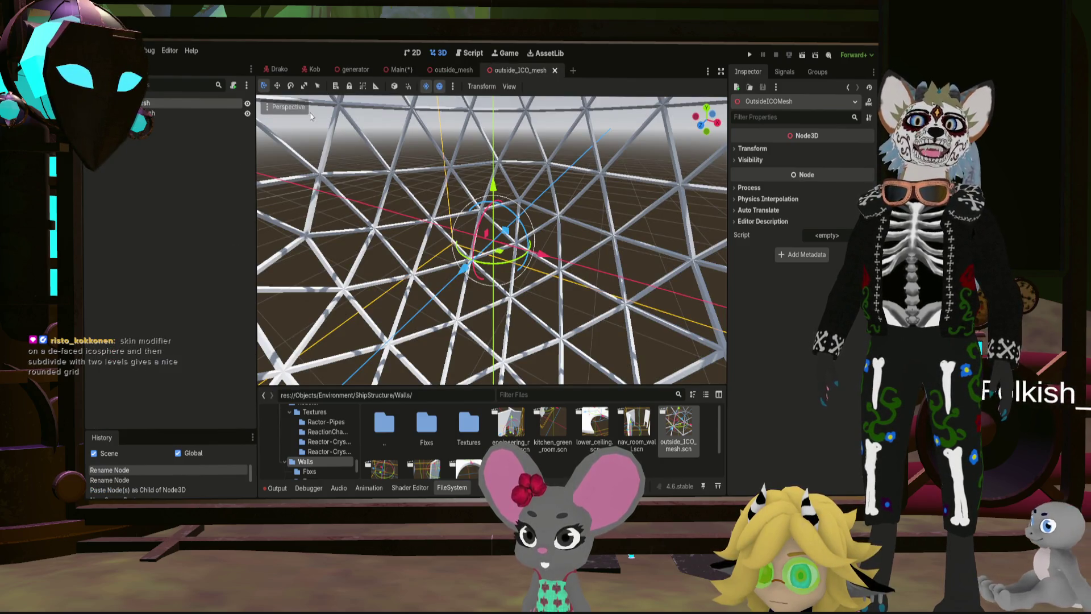
Step: Scale OutsideICOMesh to 120 on every axis, save, and check it in Main
left_click(174, 113)
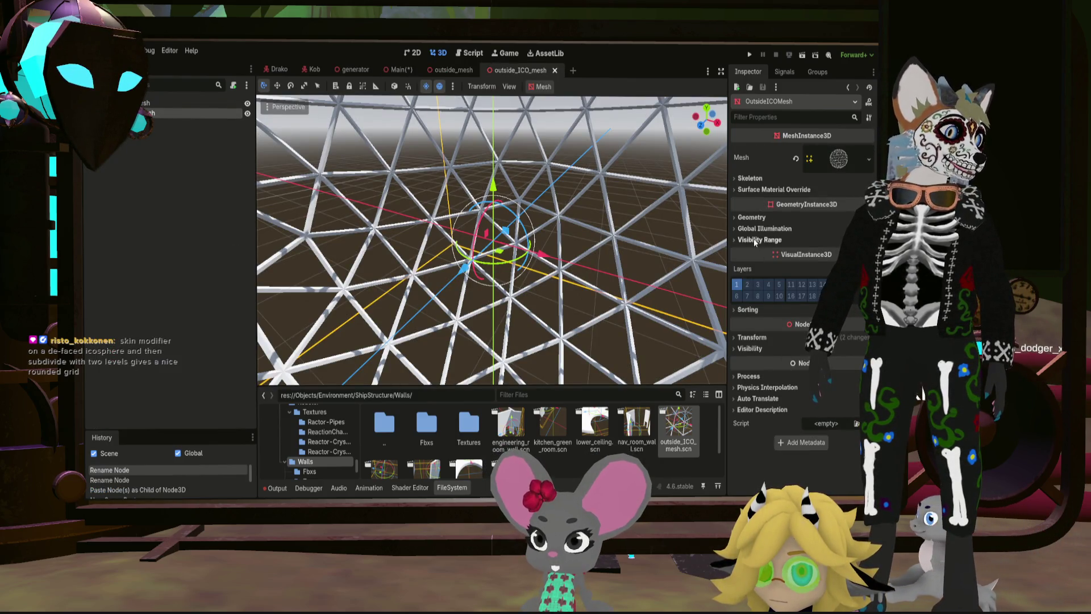
left_click(748, 337)
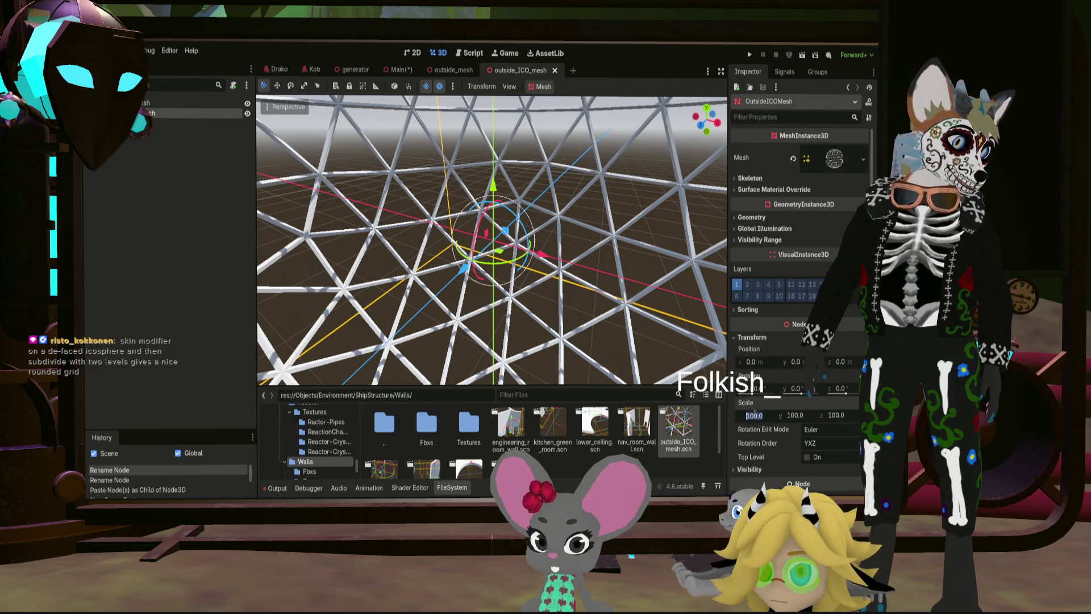
key("Right")
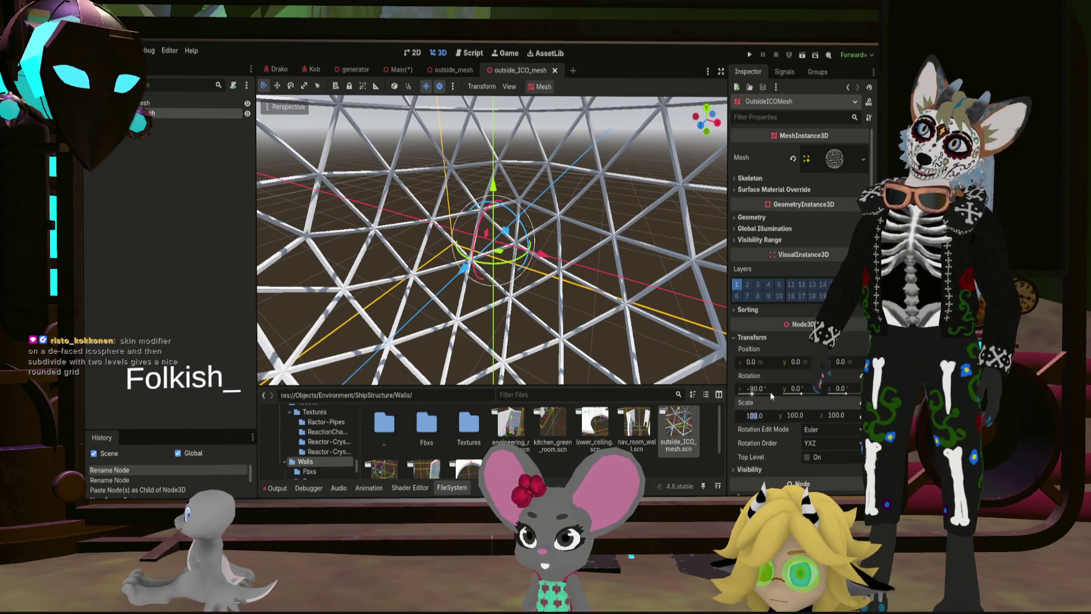
type("120")
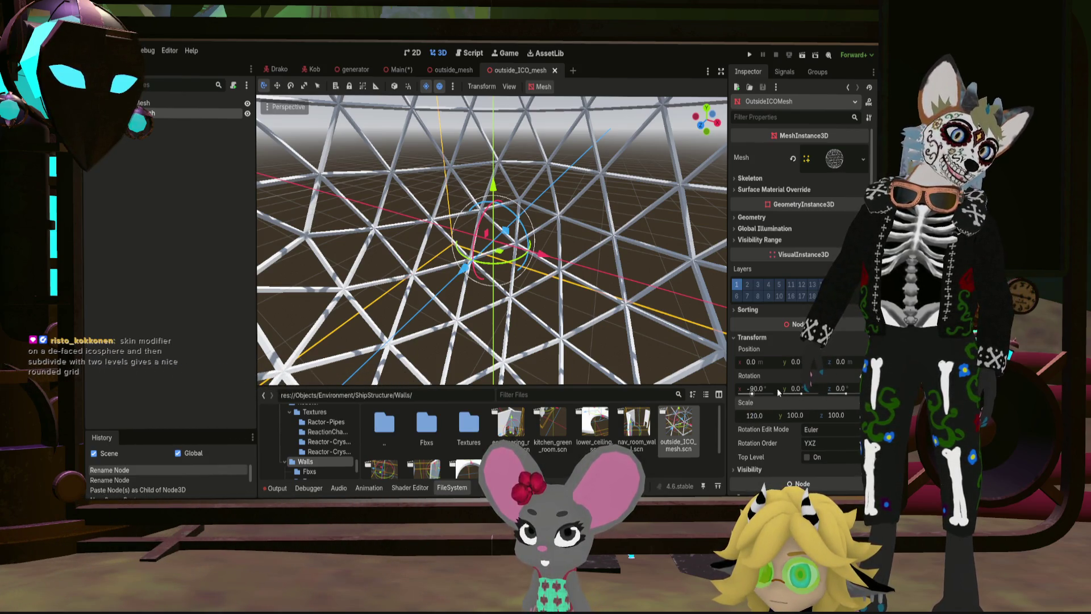
key("Return")
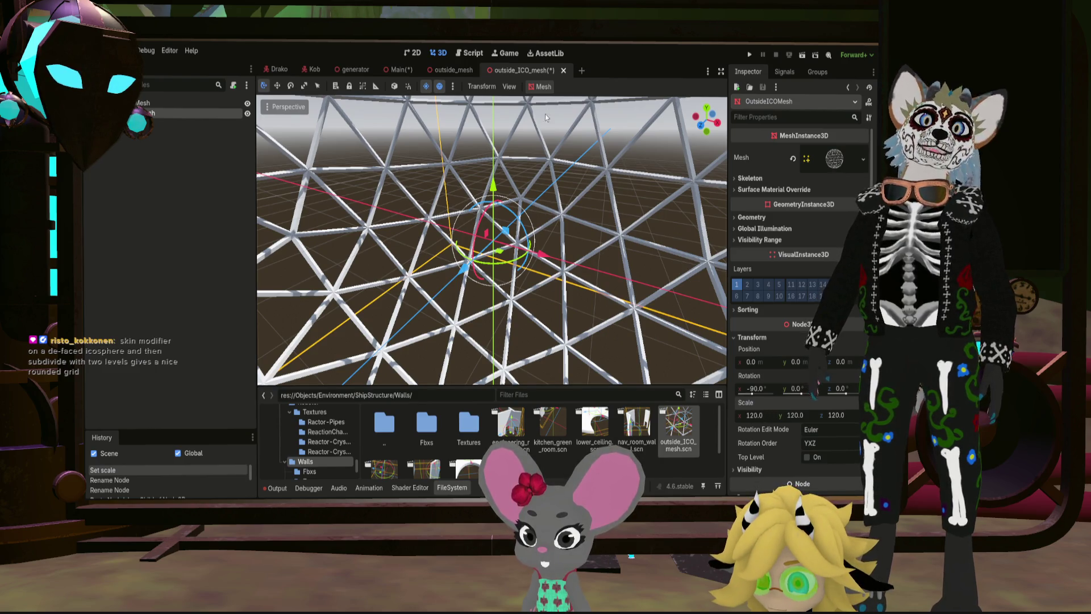
key("ctrl+s")
key("ctrl+shift+Tab")
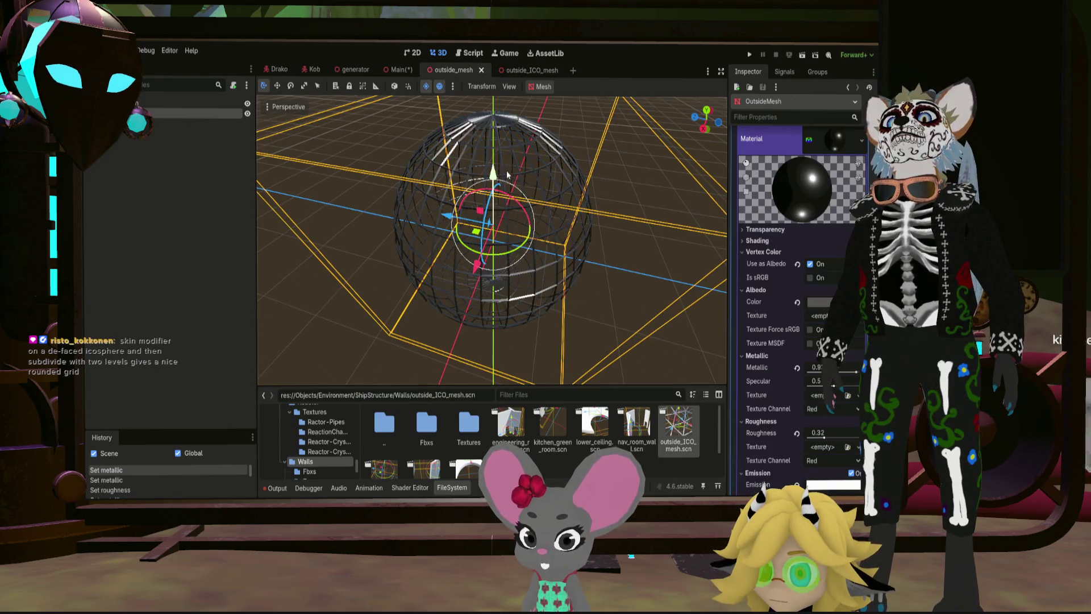
left_click(401, 70)
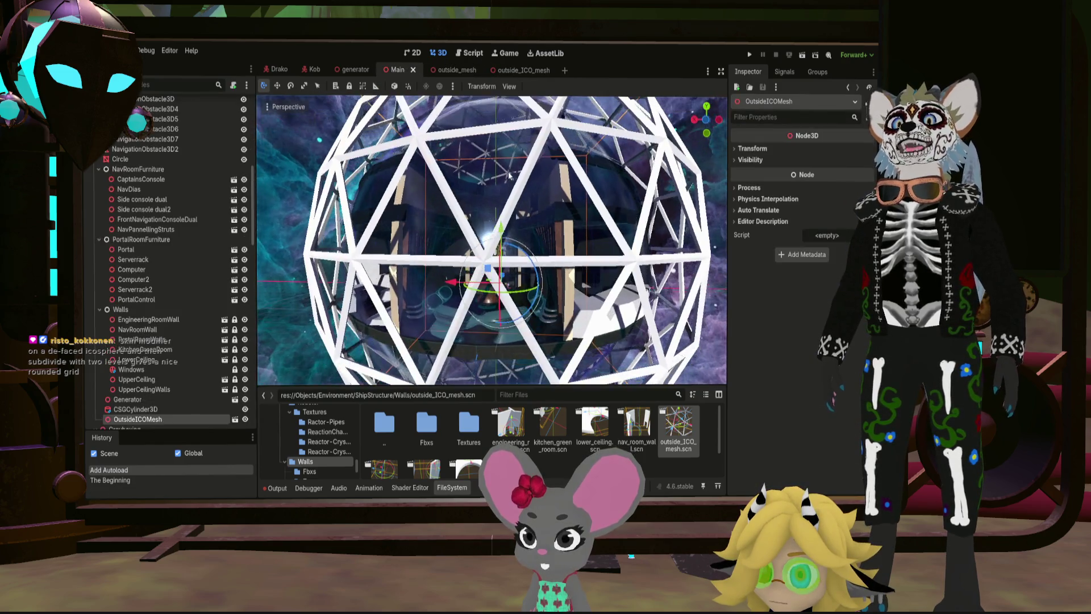
middle_click_drag(529, 167, 512, 175)
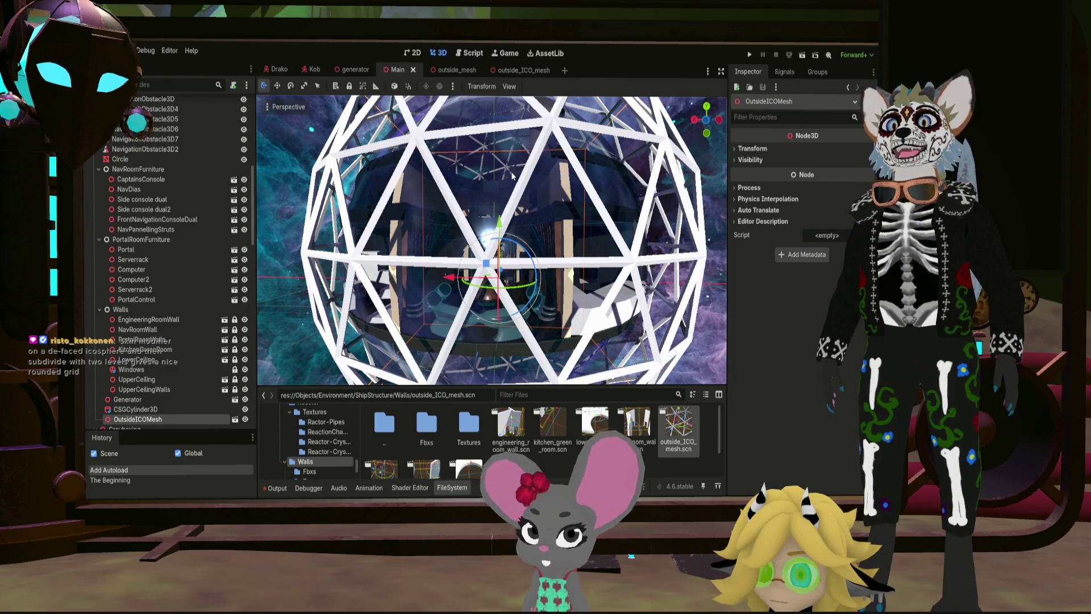
Step: Reduce the hull scale to 105 on all axes and compare it in Main
left_click(512, 70)
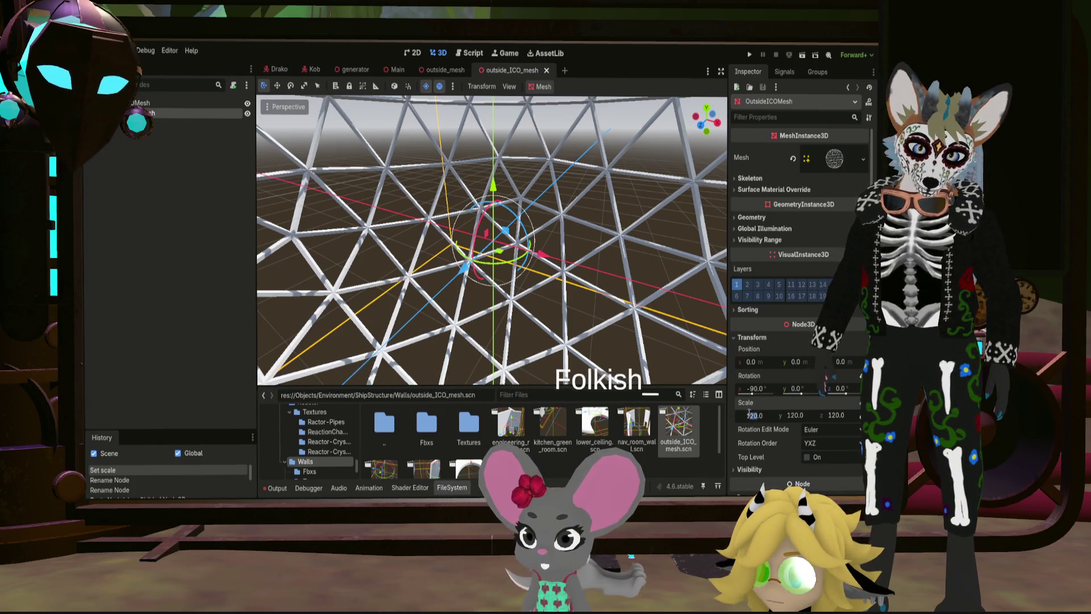
key("BackSpace")
key("BackSpace")
type("05")
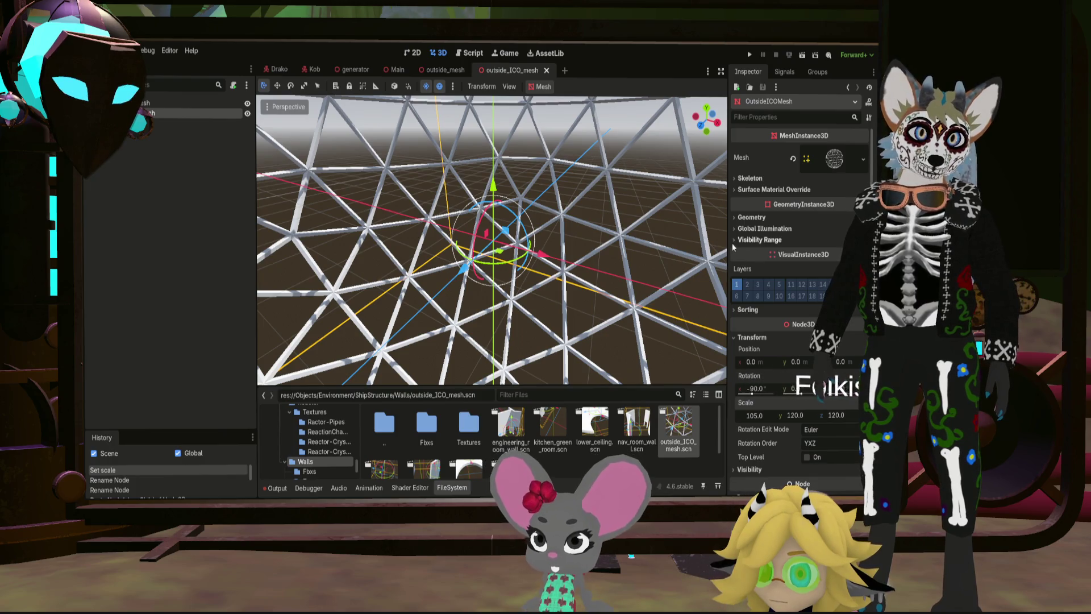
left_click(733, 245)
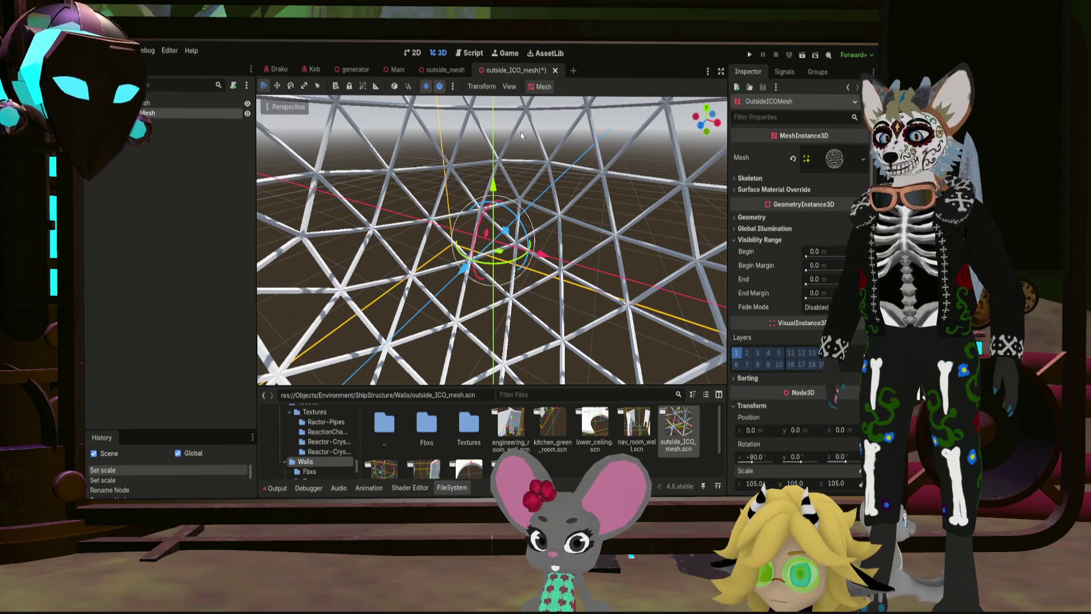
left_click(397, 69)
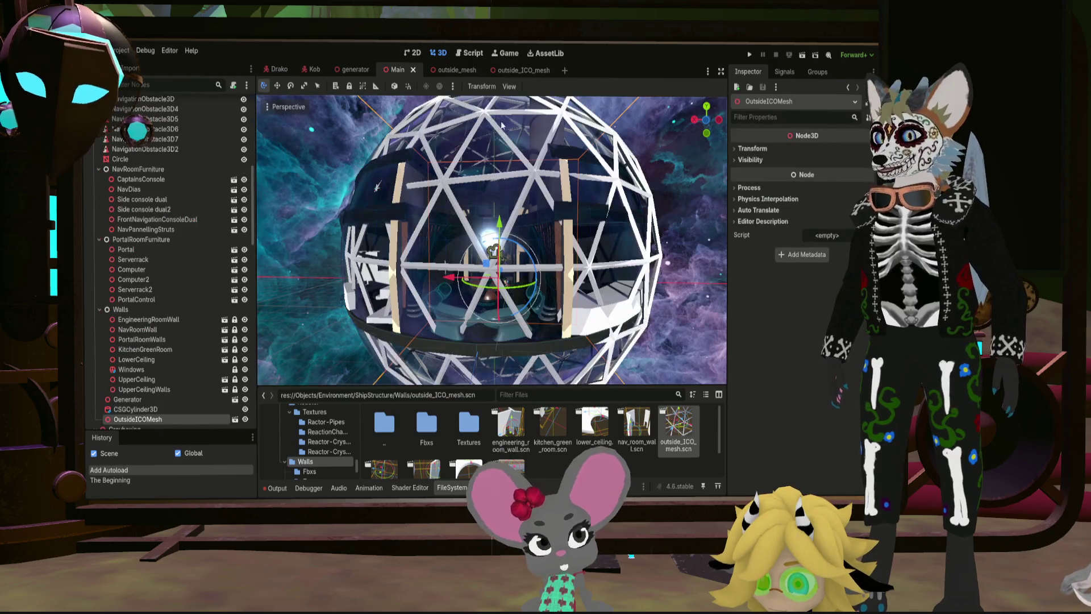
Step: Apply the hull's scale change and run the game to test the cage around the ship
middle_click_drag(511, 198, 478, 179)
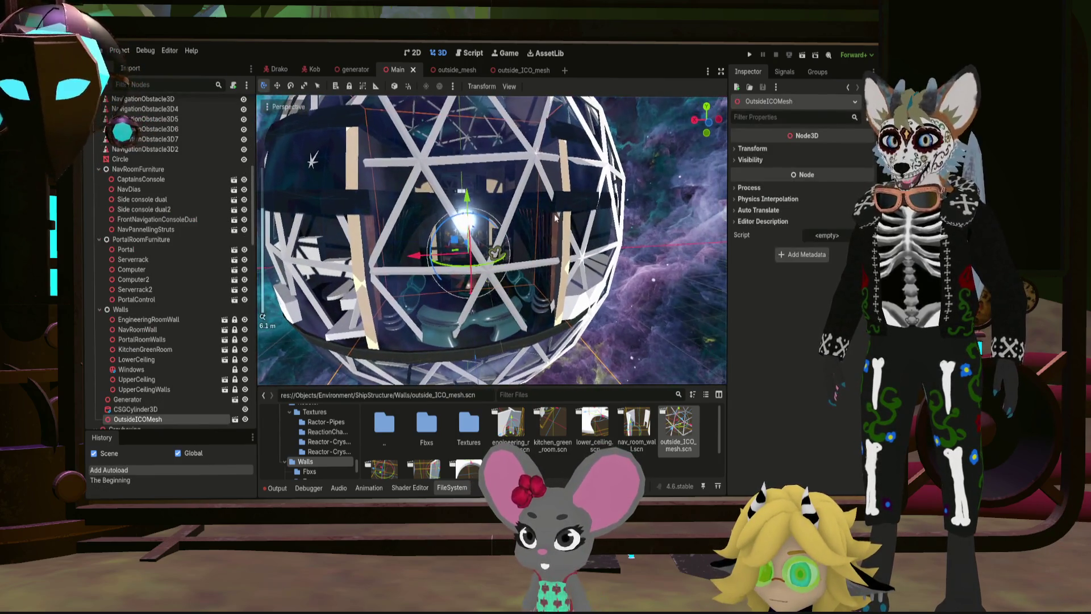
left_click(515, 71)
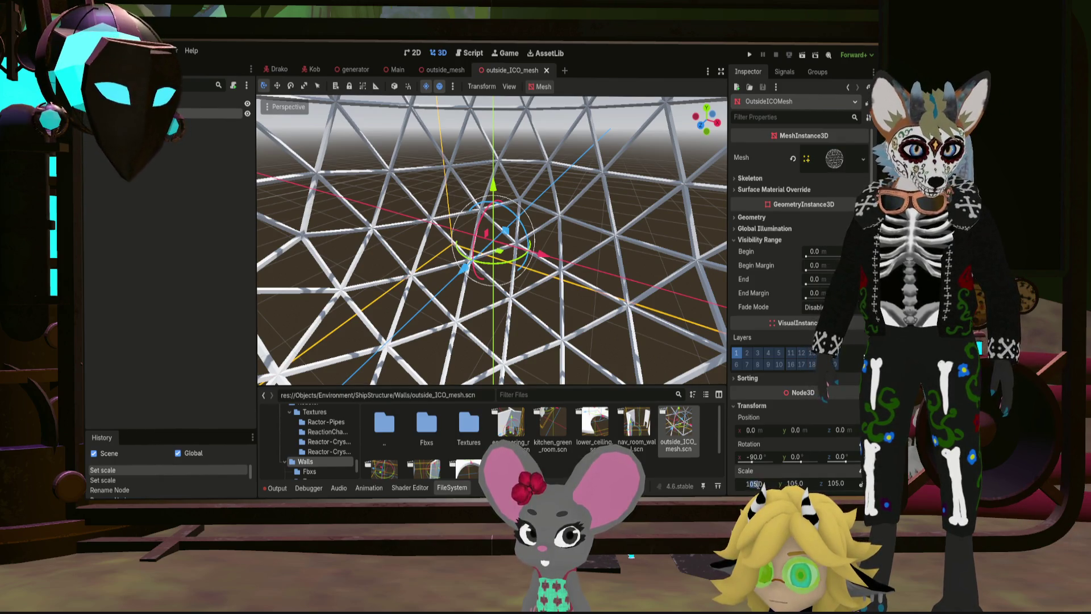
left_click(849, 409)
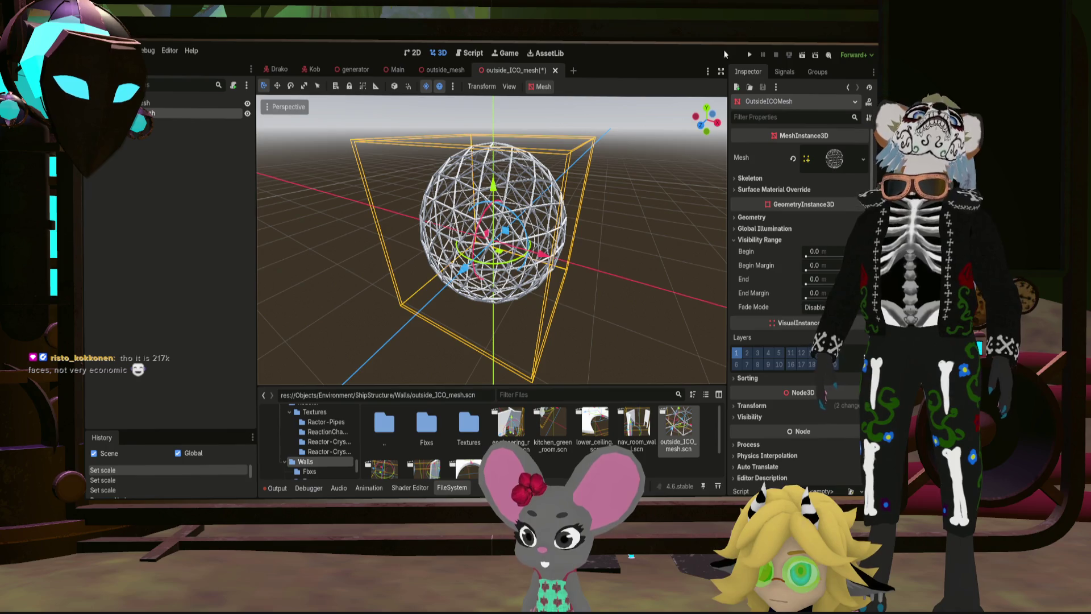
left_click(747, 54)
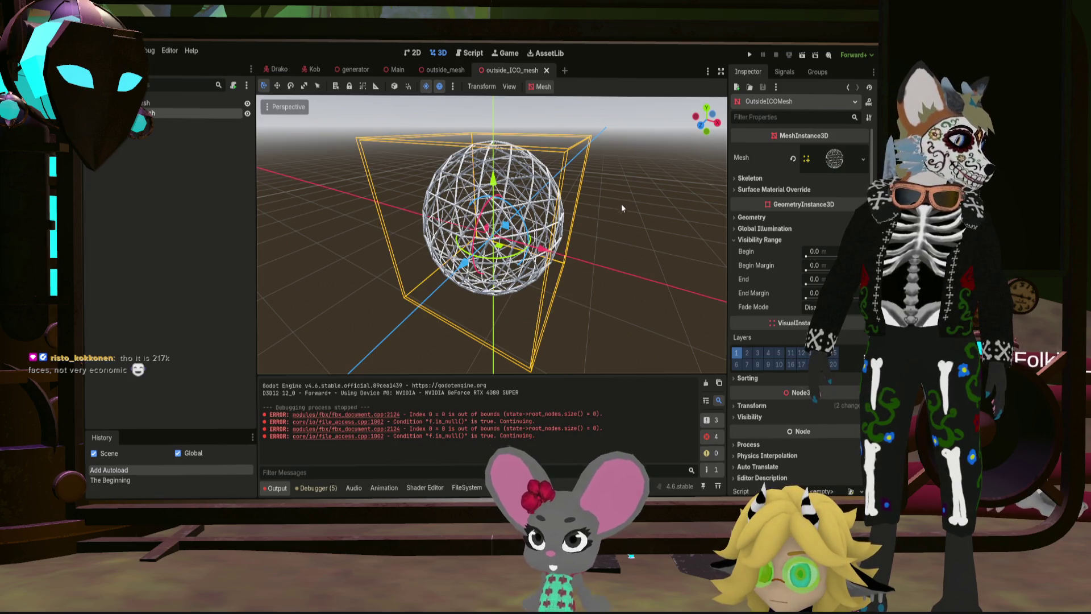
middle_click_drag(562, 220, 573, 223)
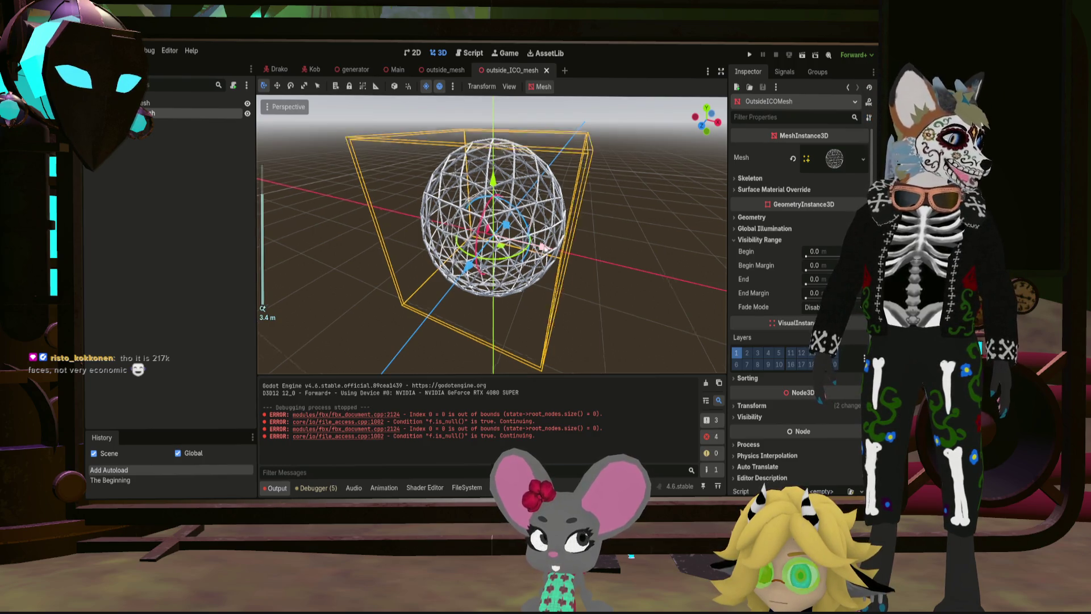
scroll(552, 244, "up", 3)
scroll(551, 244, "up", 3)
middle_click_drag(548, 243, 569, 235)
scroll(635, 195, "down", 3)
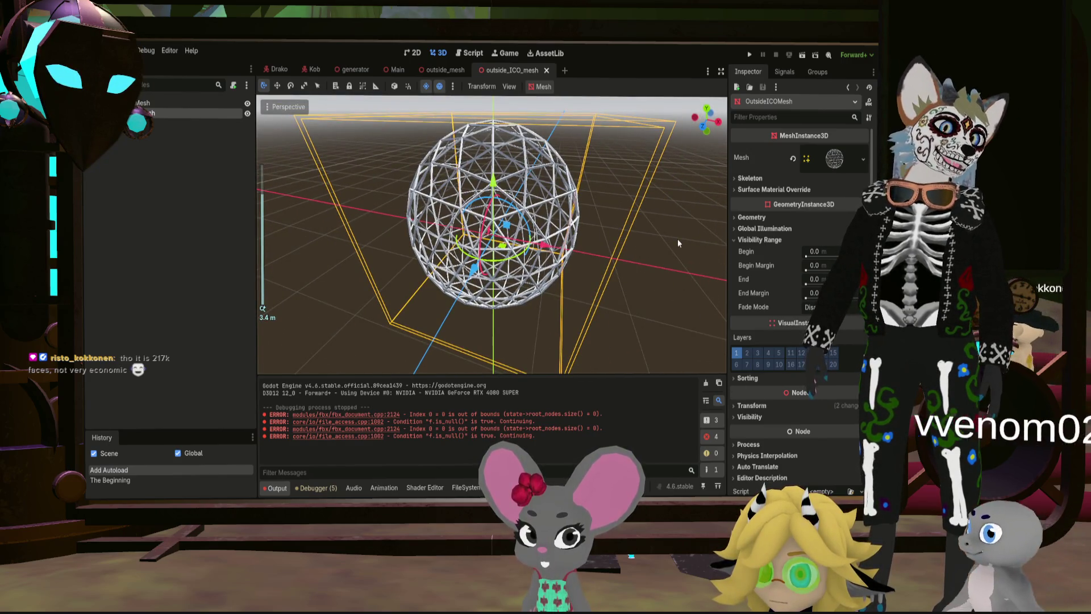
Step: Toggle OutsideICOMesh visibility in Main, then rescale the hull to 110 and save
left_click(396, 69)
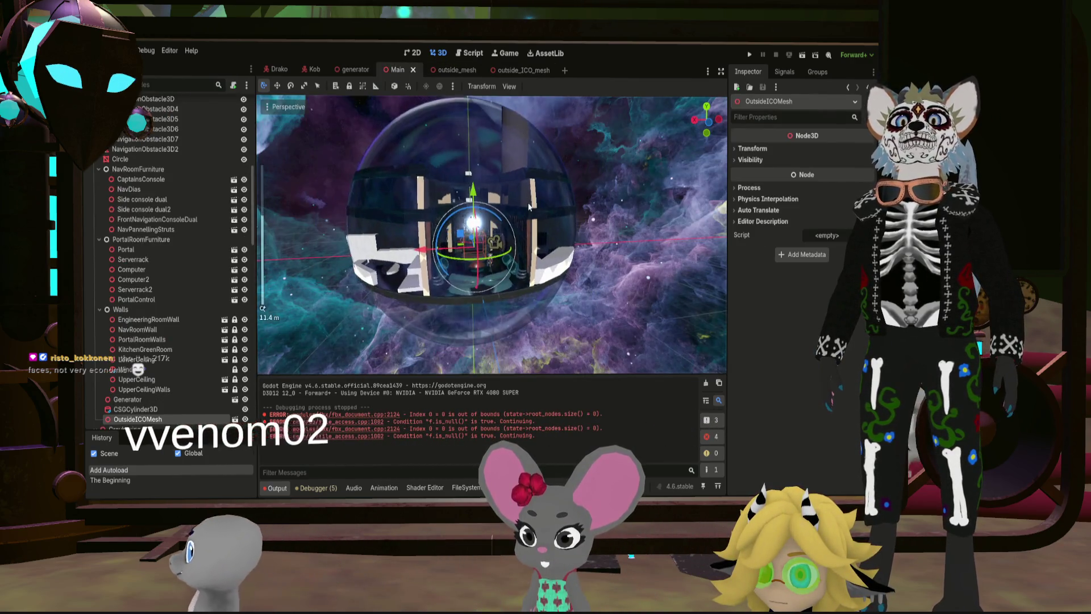
scroll(242, 256, "down", 5)
scroll(237, 253, "down", 5)
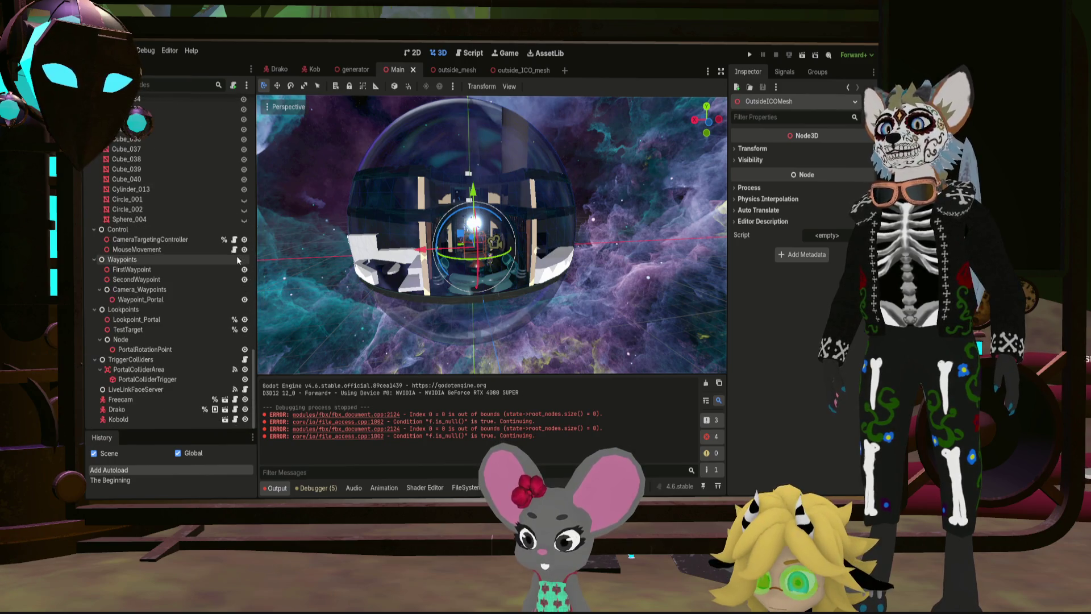
scroll(237, 260, "up", 5)
scroll(234, 254, "up", 5)
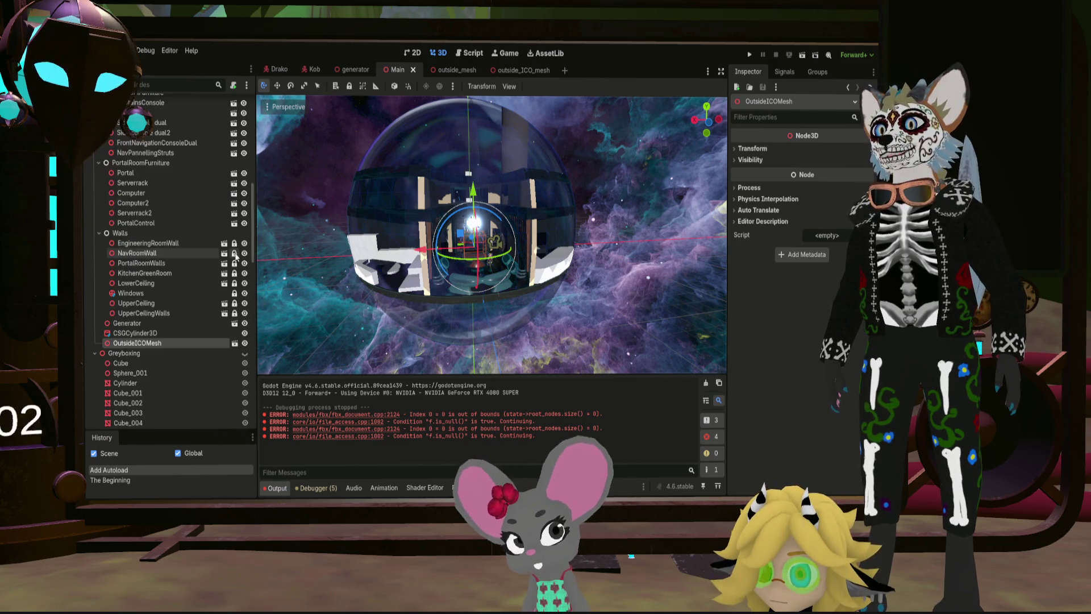
double_click(244, 343)
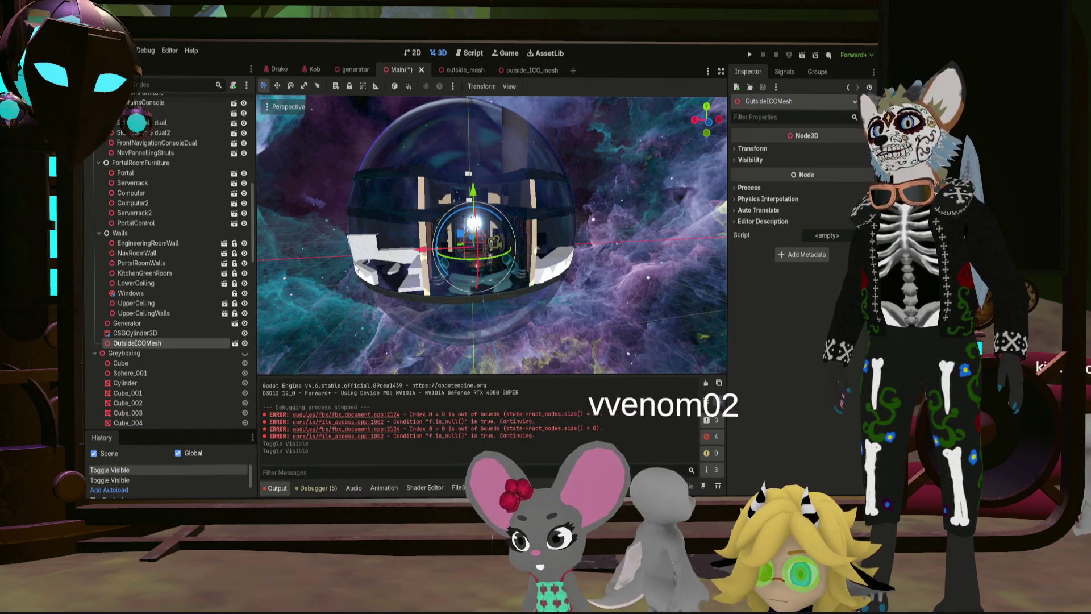
left_click(523, 69)
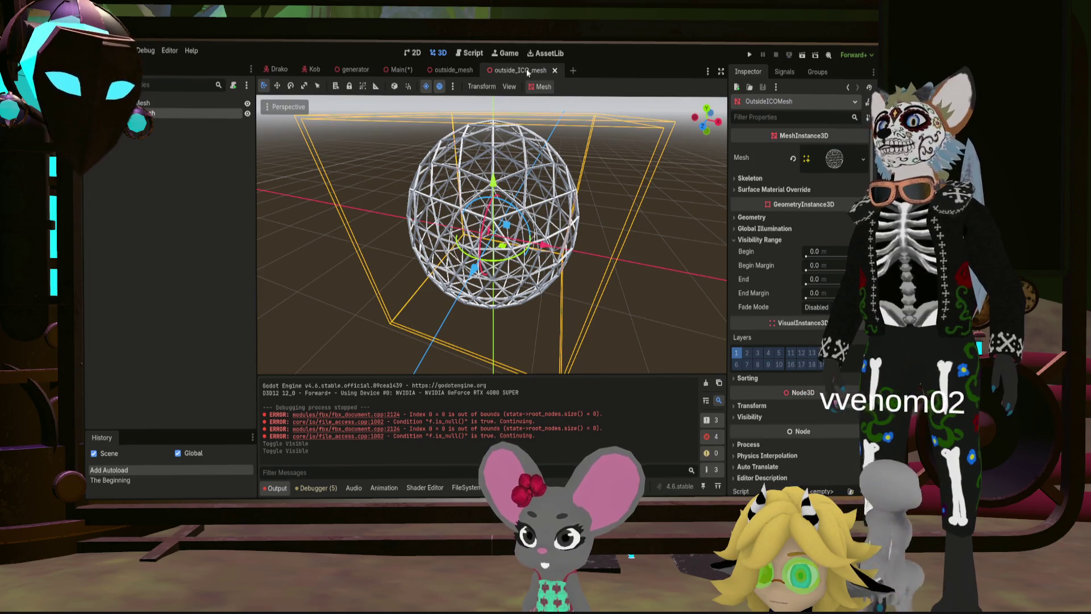
left_click(751, 406)
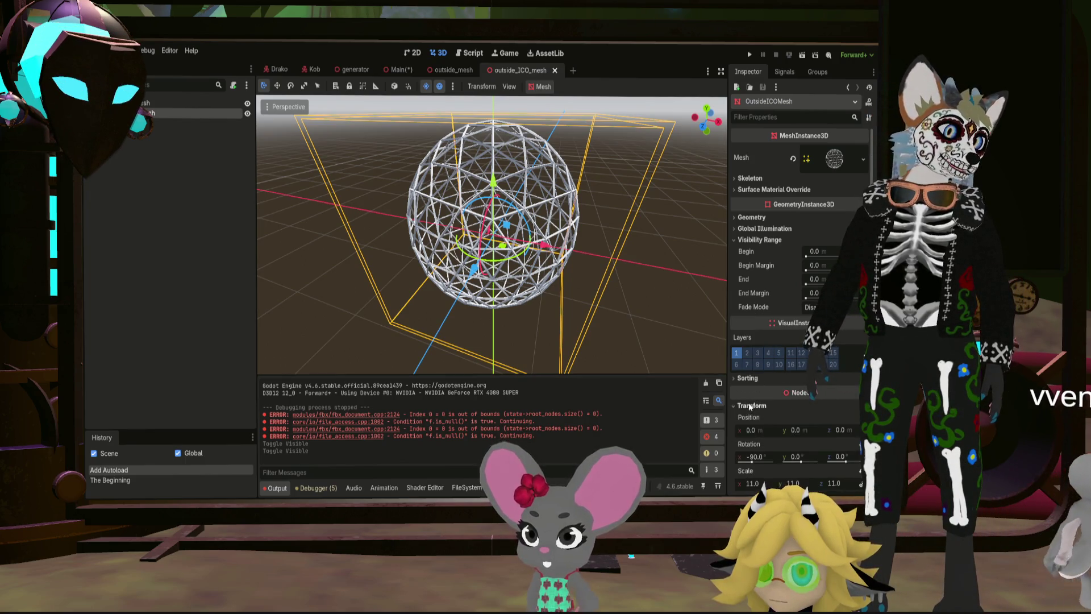
scroll(754, 411, "down", 3)
left_click(749, 393)
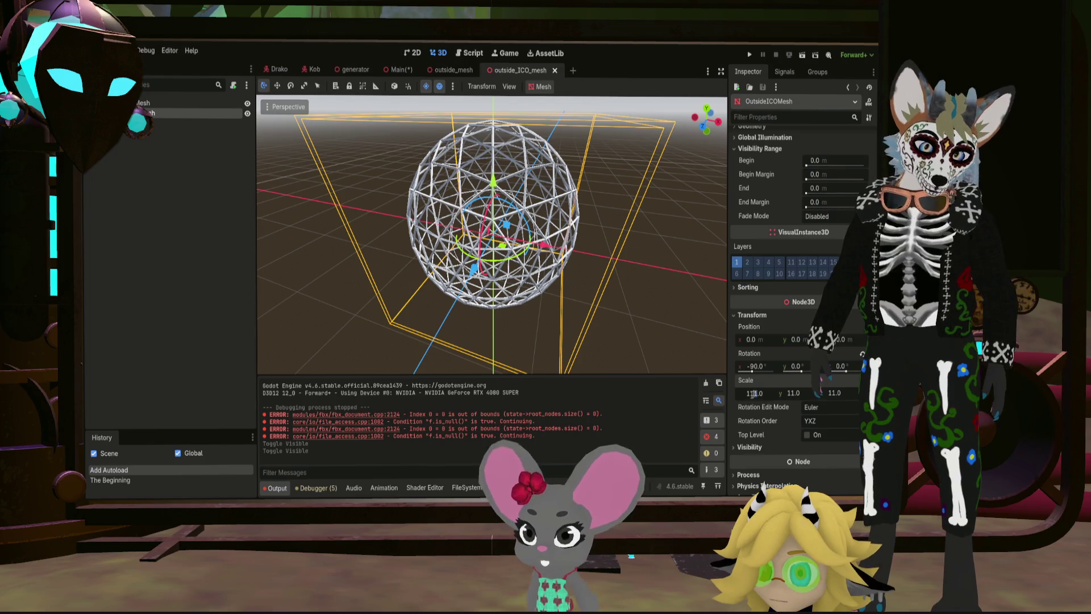
type("110")
left_click(631, 305)
scroll(632, 306, "down", 5)
scroll(604, 297, "down", 3)
scroll(603, 297, "down", 1)
key("ctrl+s")
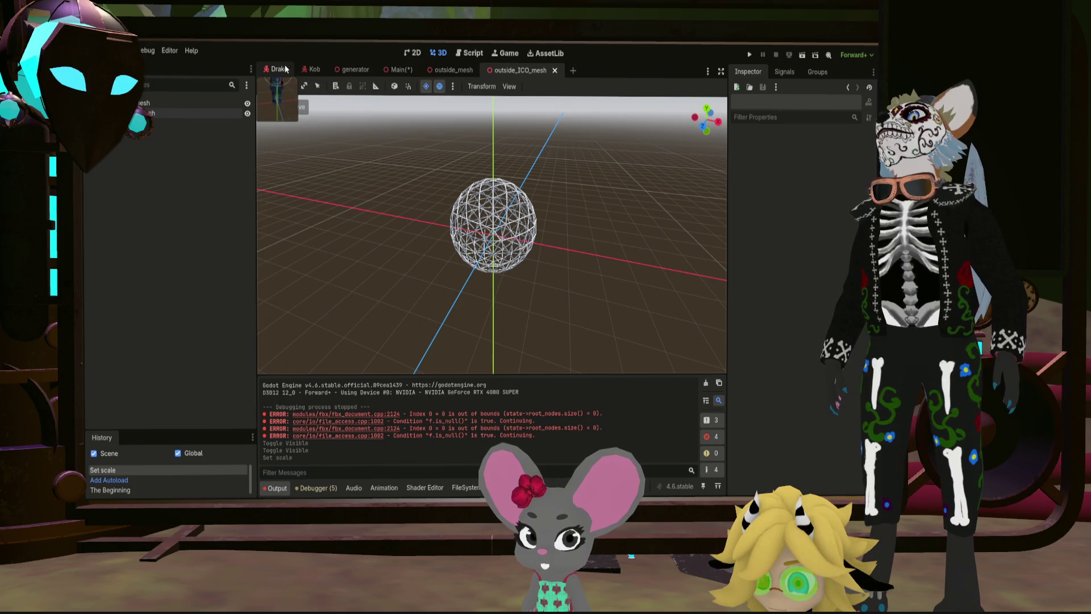
left_click(398, 69)
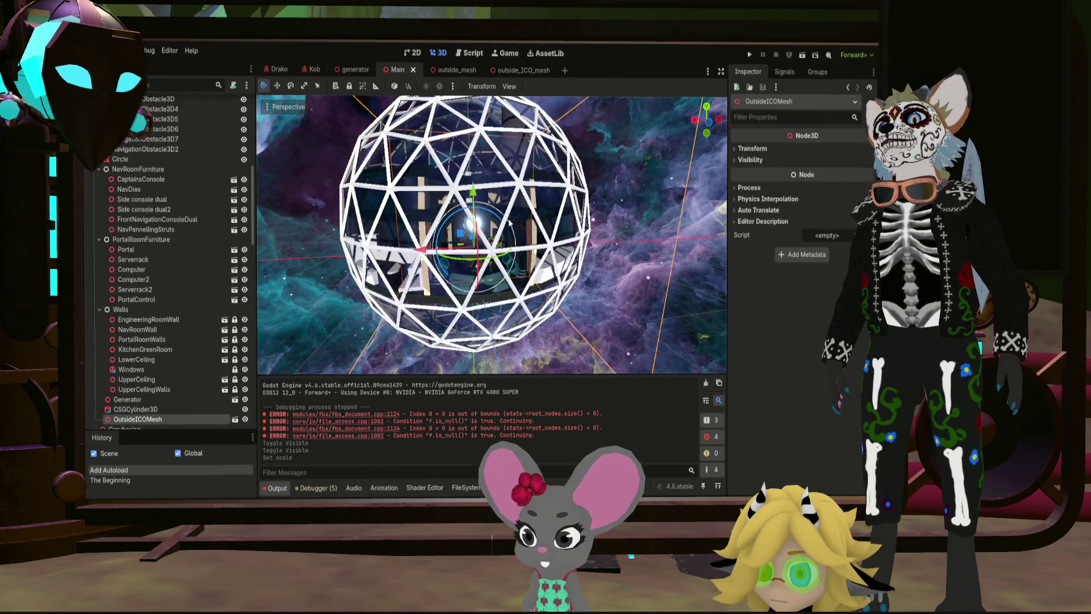
scroll(554, 214, "up", 4)
scroll(613, 198, "up", 4)
scroll(650, 203, "up", 3)
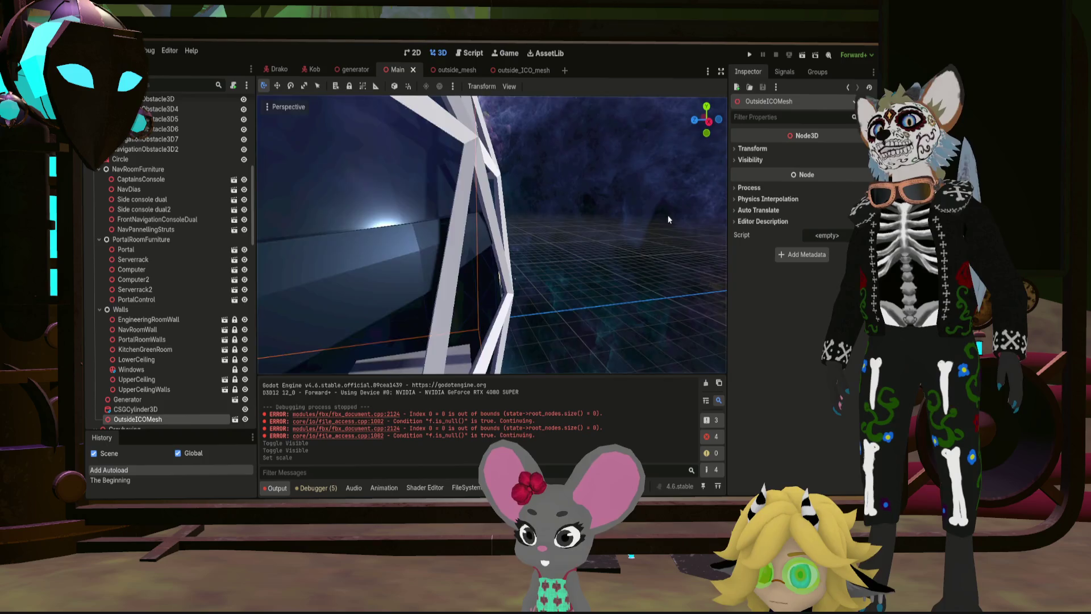
scroll(667, 218, "up", 3)
scroll(669, 228, "up", 2)
scroll(464, 190, "up", 2)
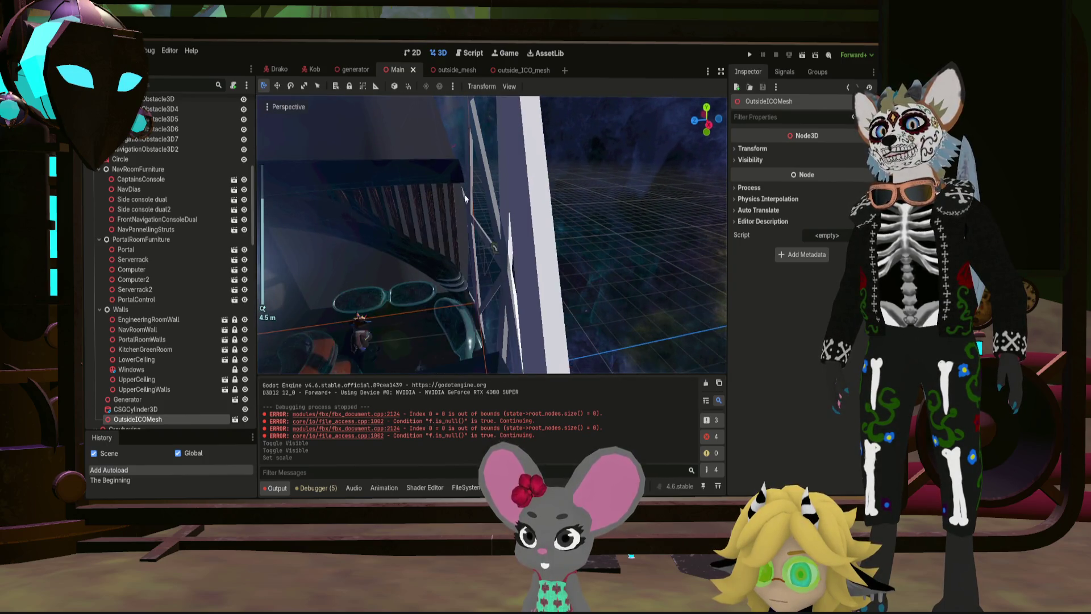
scroll(434, 192, "down", 3)
scroll(388, 180, "down", 3)
scroll(383, 166, "down", 3)
scroll(398, 148, "down", 2)
scroll(427, 141, "down", 2)
scroll(475, 135, "down", 1)
scroll(537, 149, "down", 1)
scroll(605, 162, "down", 3)
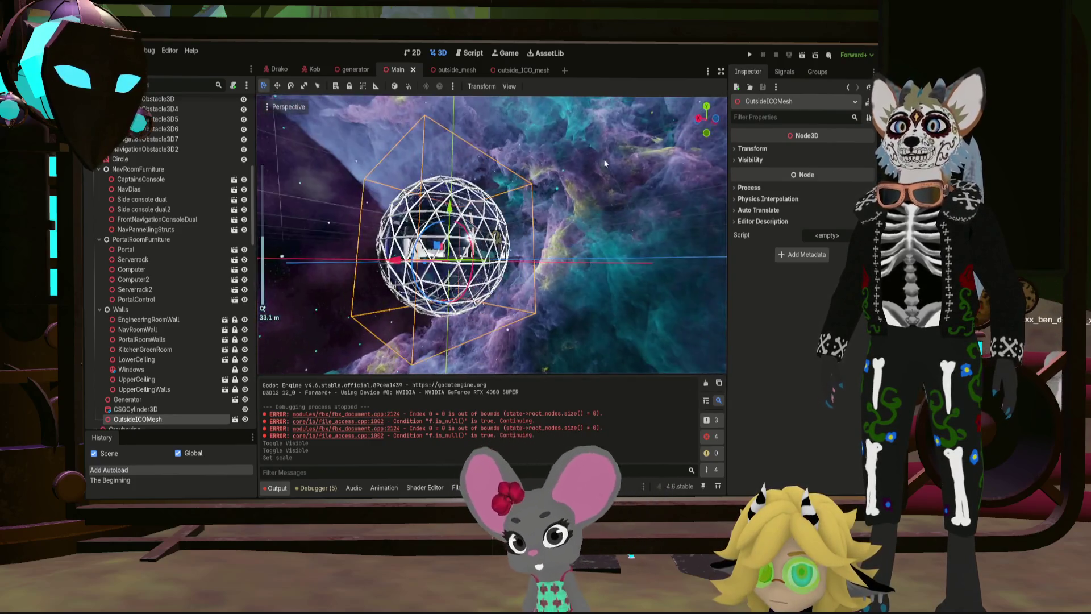
middle_click_drag(606, 163, 580, 170)
scroll(580, 170, "up", 3)
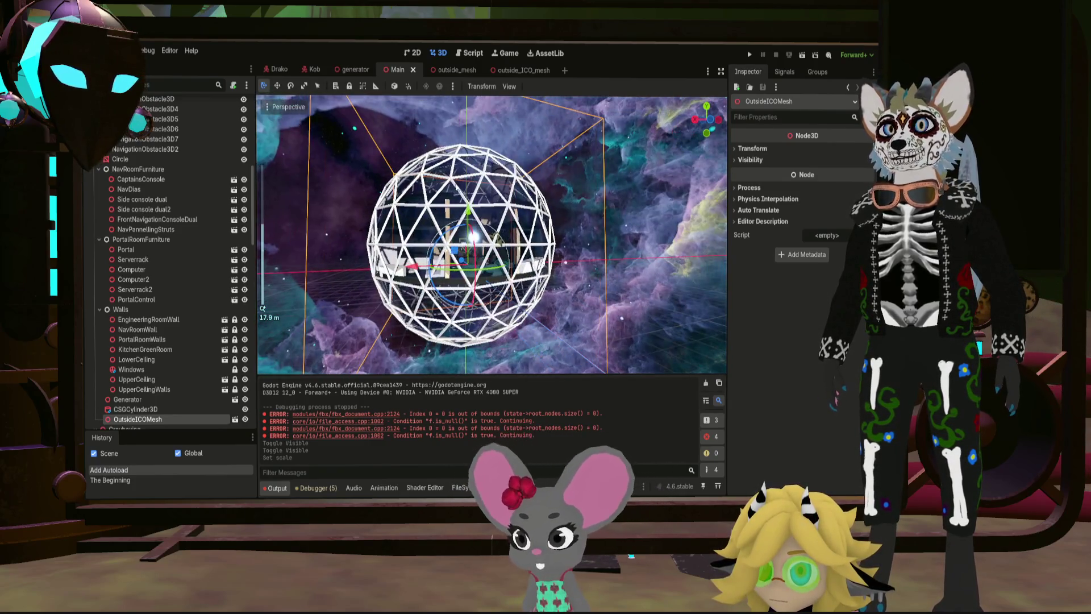
left_click(522, 69)
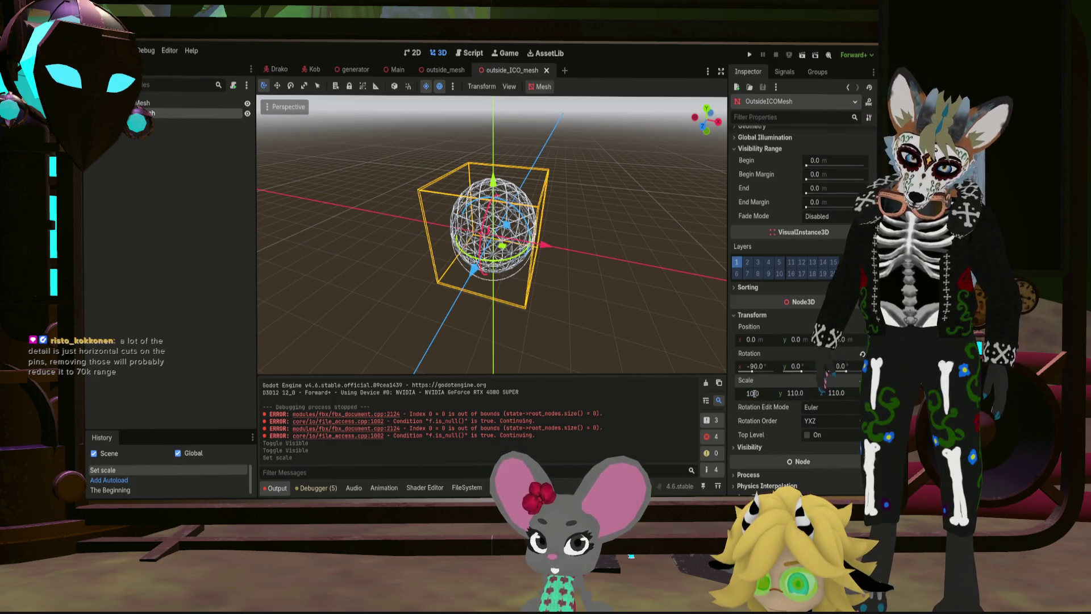
type(".0")
Step: Commit a 107 scale on the hull, save, and inspect its struts around the rooms in Main
key("Return")
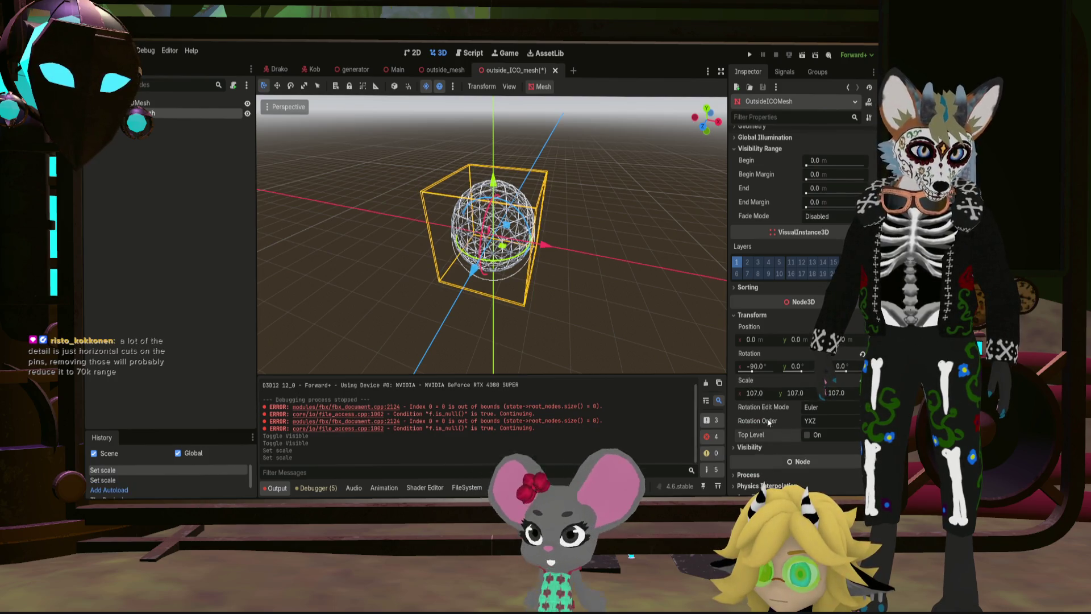
key("ctrl+s")
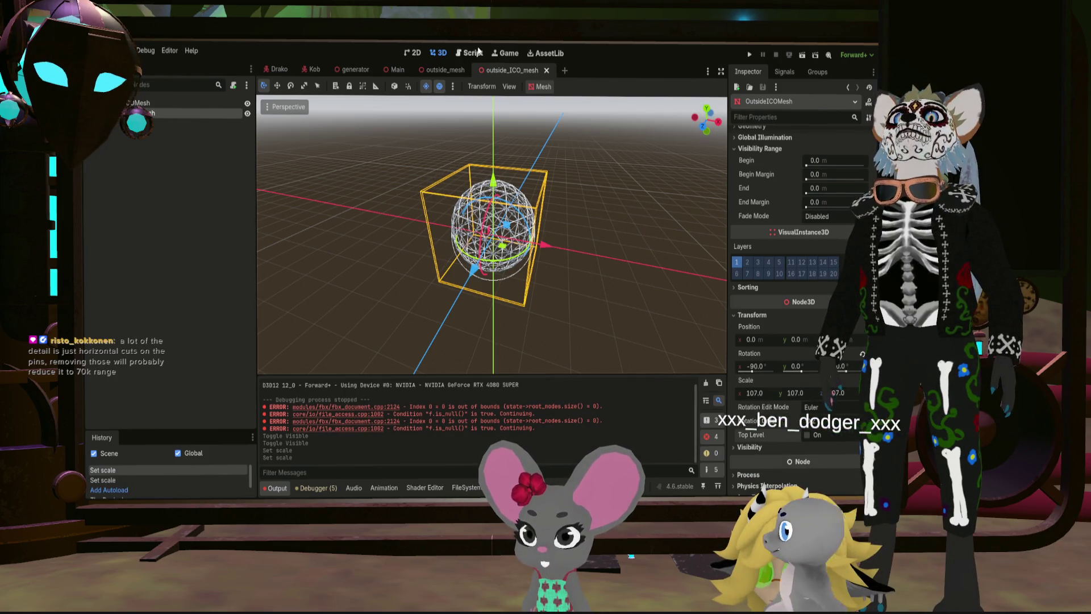
left_click(390, 70)
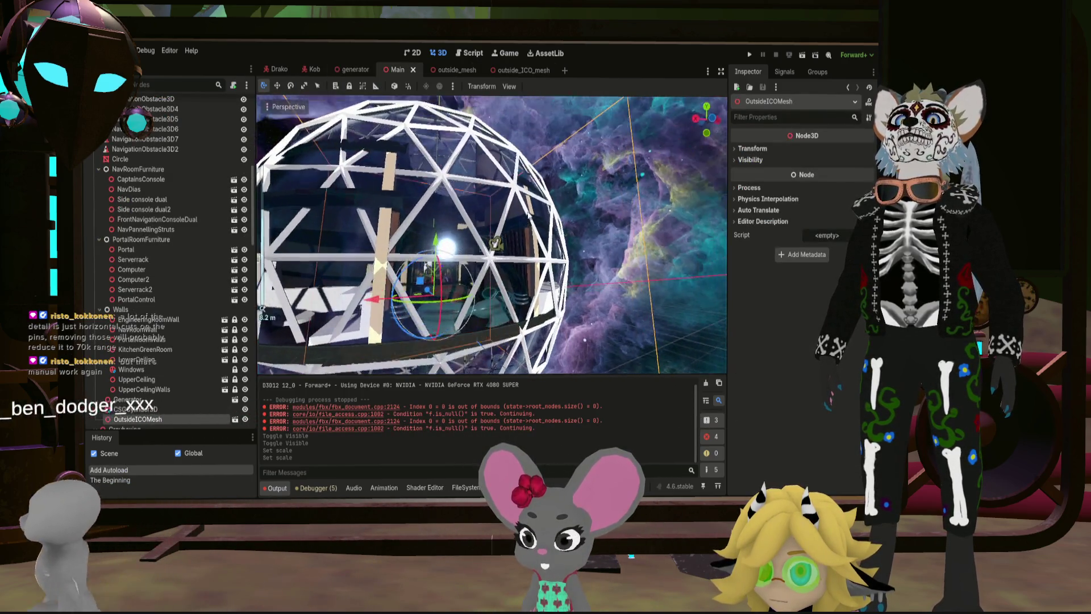
middle_click_drag(510, 229, 611, 208)
scroll(624, 226, "up", 5)
mouse_move(621, 262)
middle_mouse_down()
mouse_move(487, 233)
mouse_move(545, 230)
middle_mouse_up()
scroll(542, 230, "up", 3)
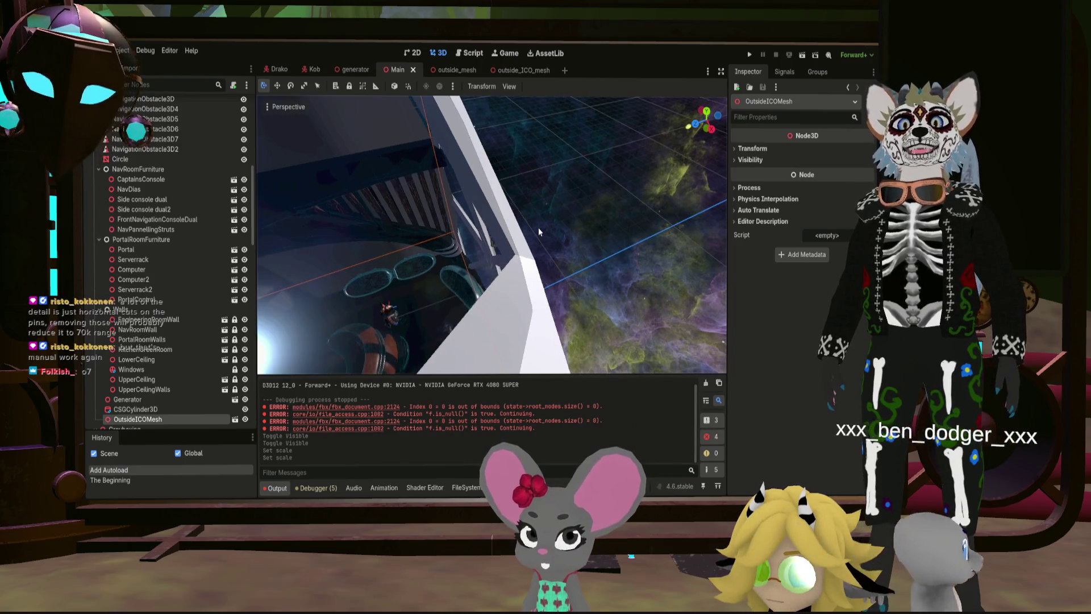
scroll(538, 227, "down", 5)
middle_click_drag(518, 235, 512, 240)
scroll(512, 239, "down", 4)
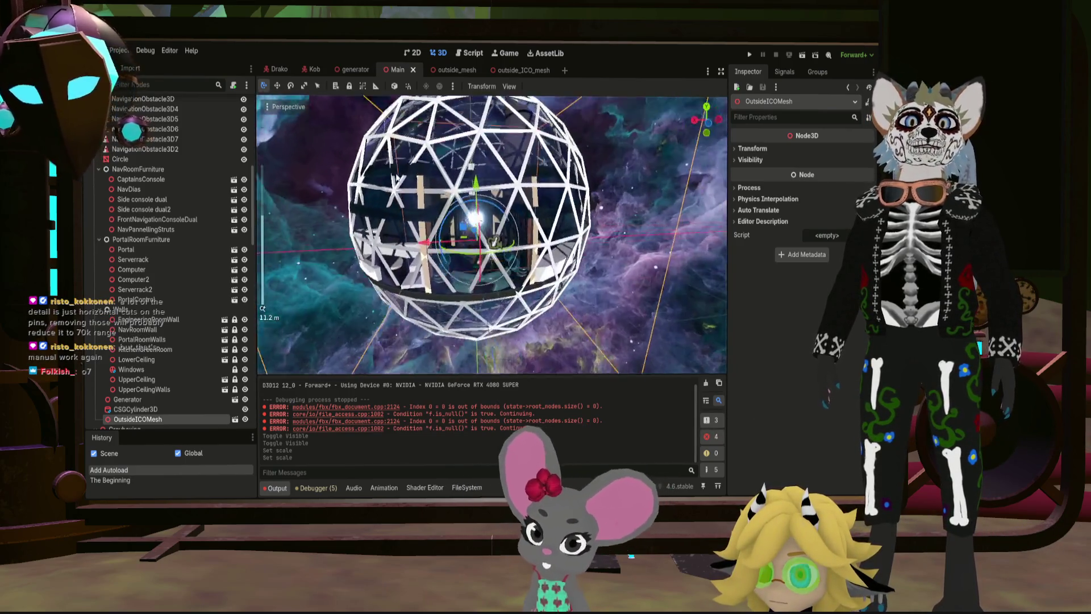
Step: Raise the hull scale to 108 on all axes and run the project
left_click(520, 70)
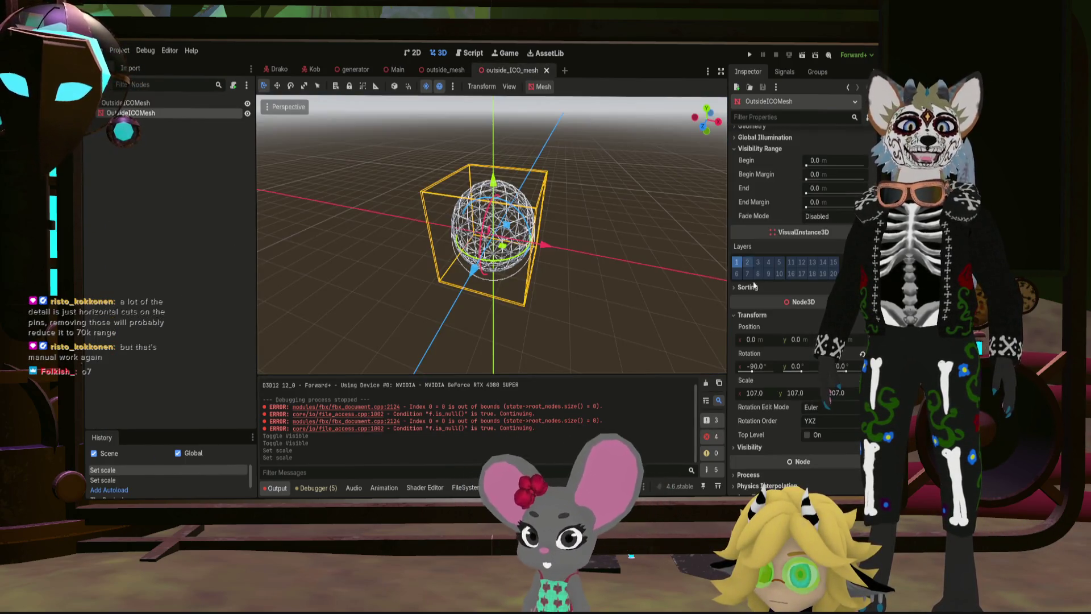
left_click(760, 393)
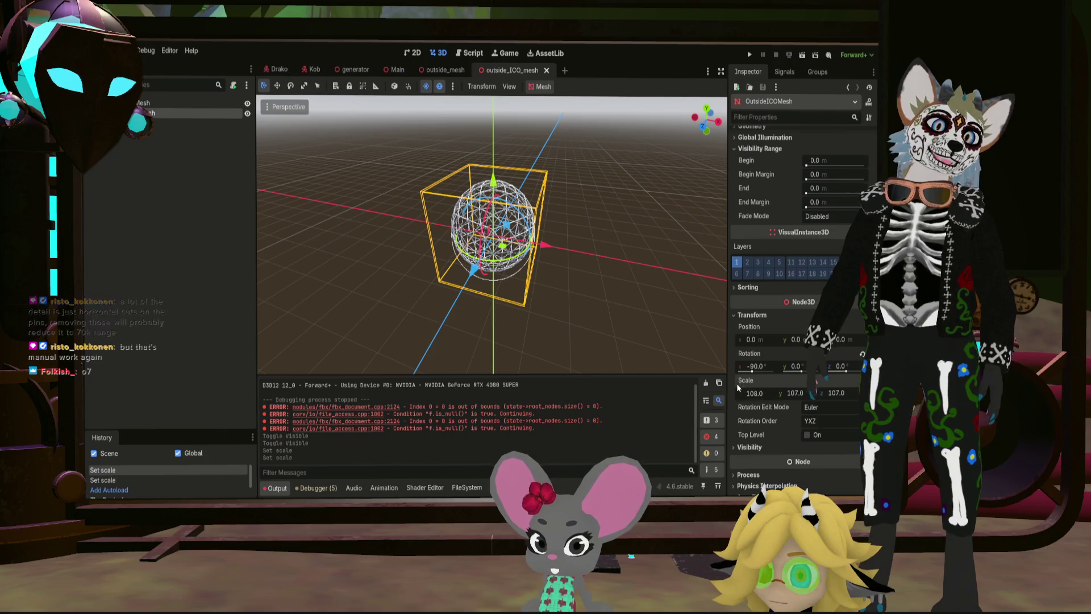
key("F5")
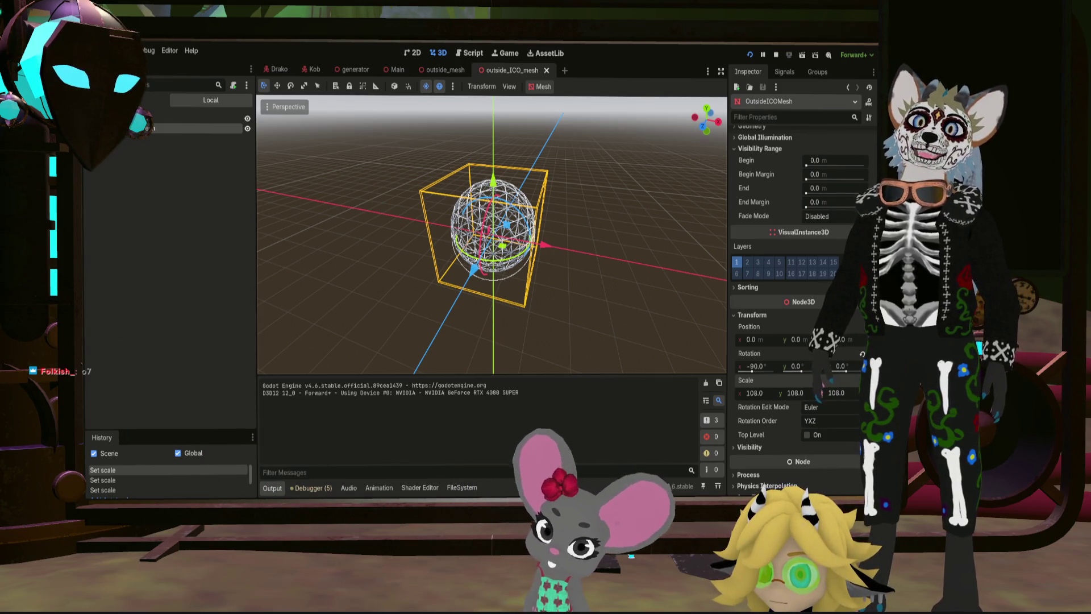
left_click(263, 69)
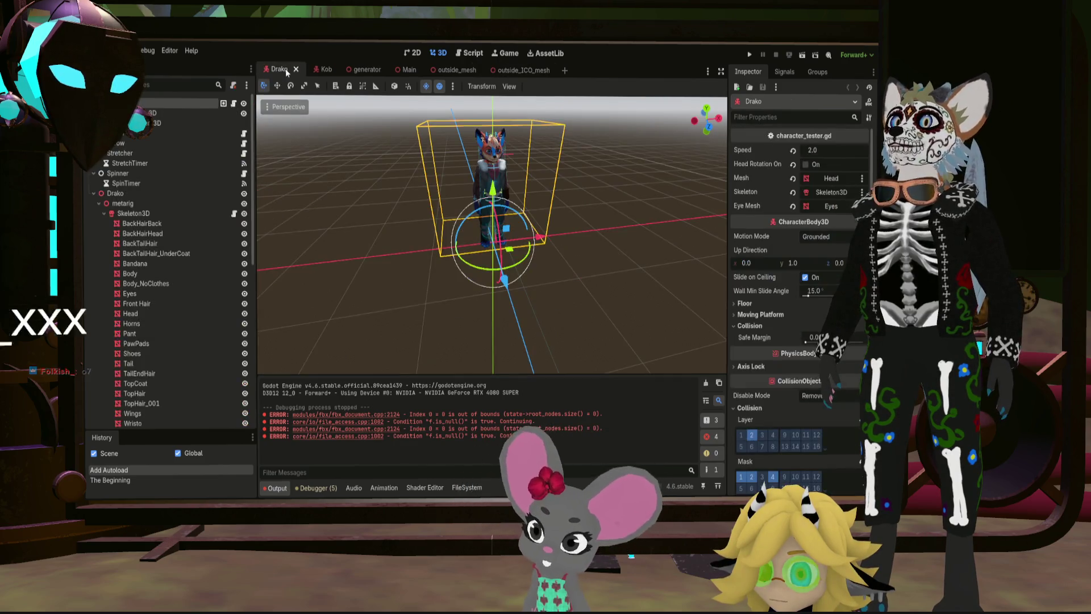
Step: Switch to the Main scene and inspect the hull struts from outside and inside the sphere
left_click(398, 72)
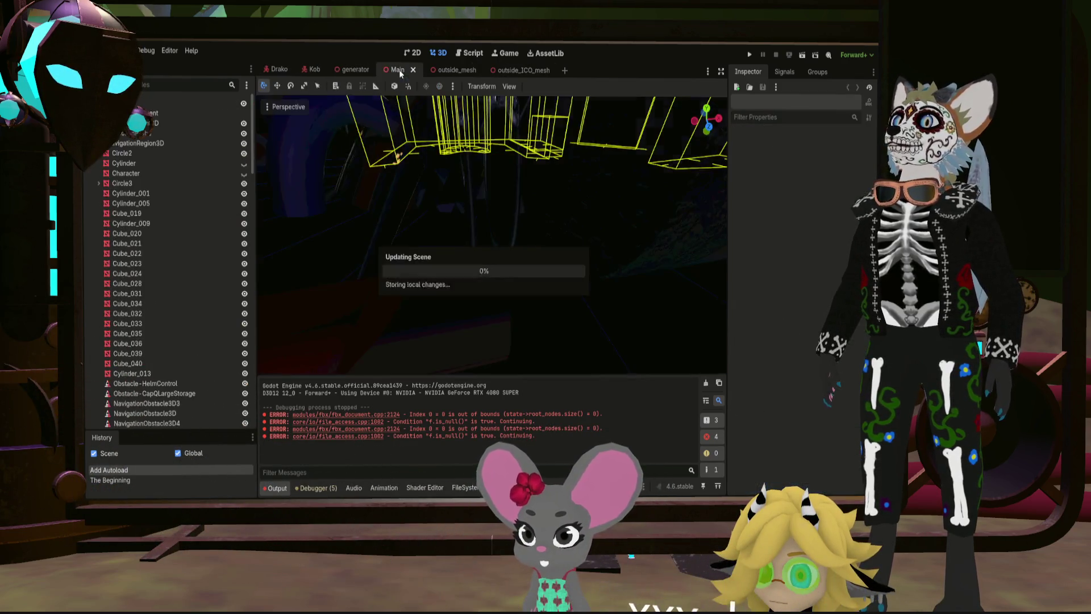
scroll(473, 347, "up", 5)
scroll(473, 347, "up", 2)
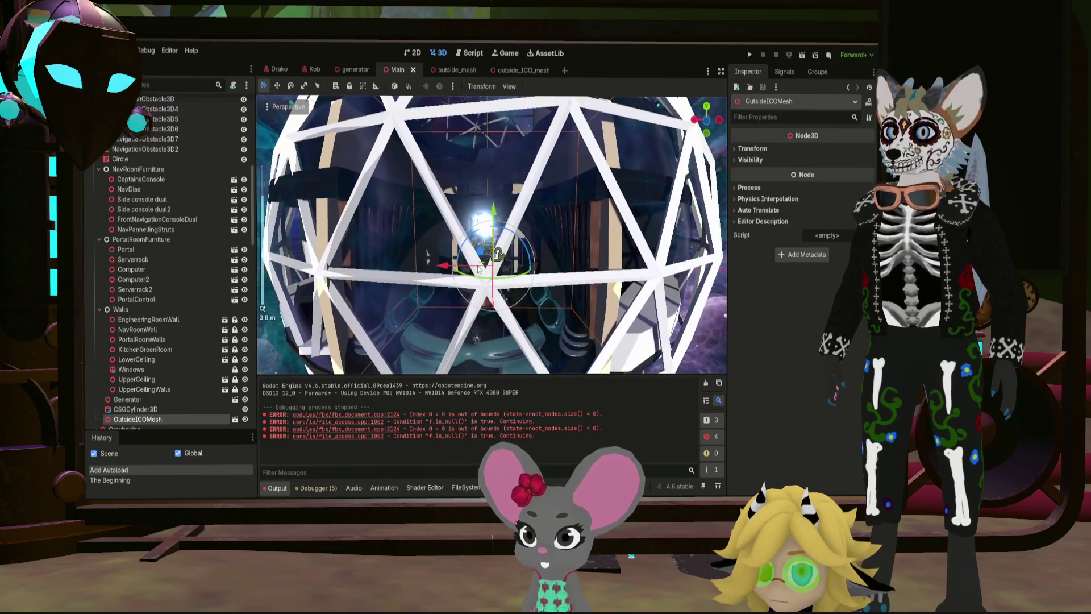
mouse_move(473, 348)
middle_mouse_down()
mouse_move(476, 290)
mouse_move(513, 257)
middle_mouse_up()
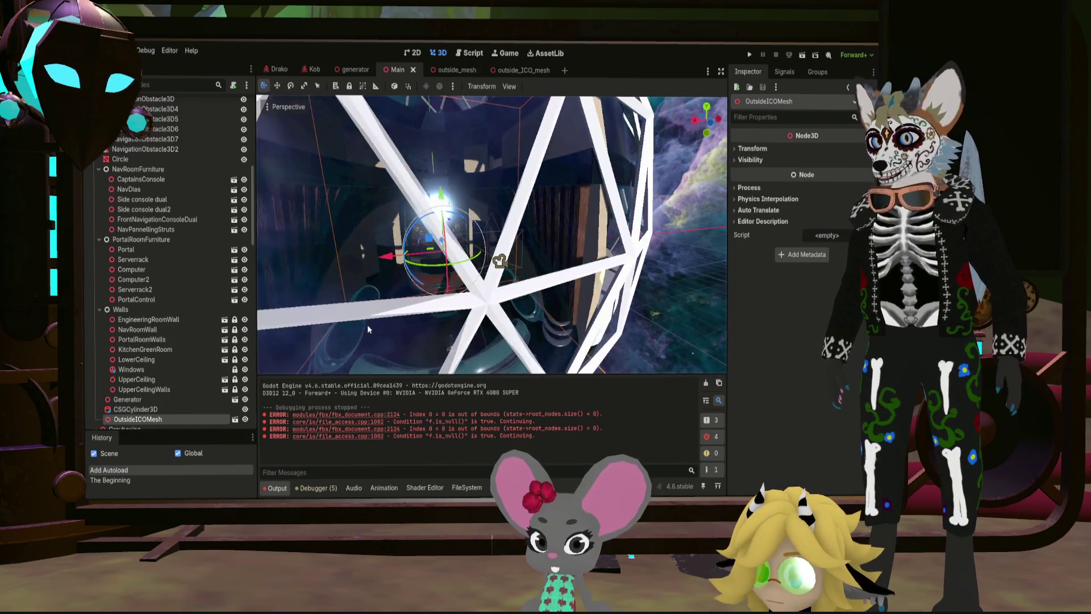
scroll(514, 248, "down", 4)
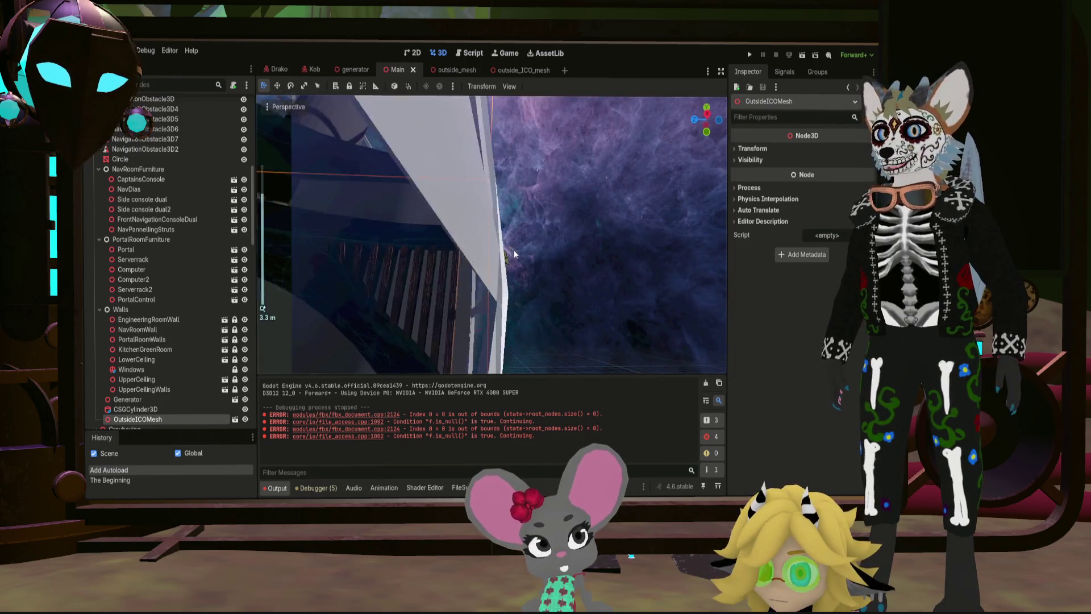
scroll(463, 284, "down", 3)
middle_click_drag(461, 283, 432, 301)
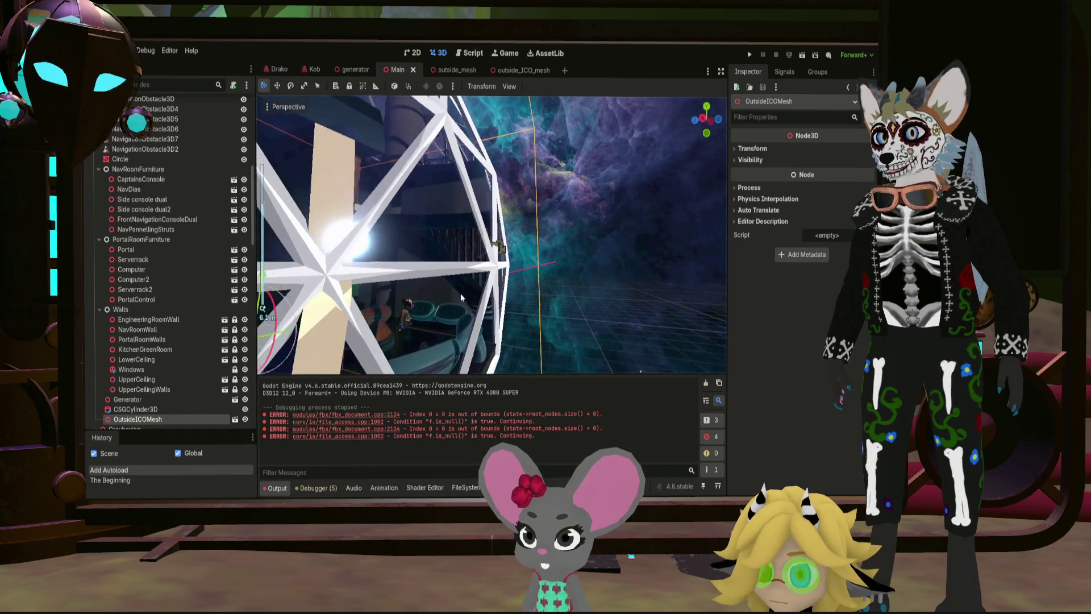
scroll(433, 300, "down", 5)
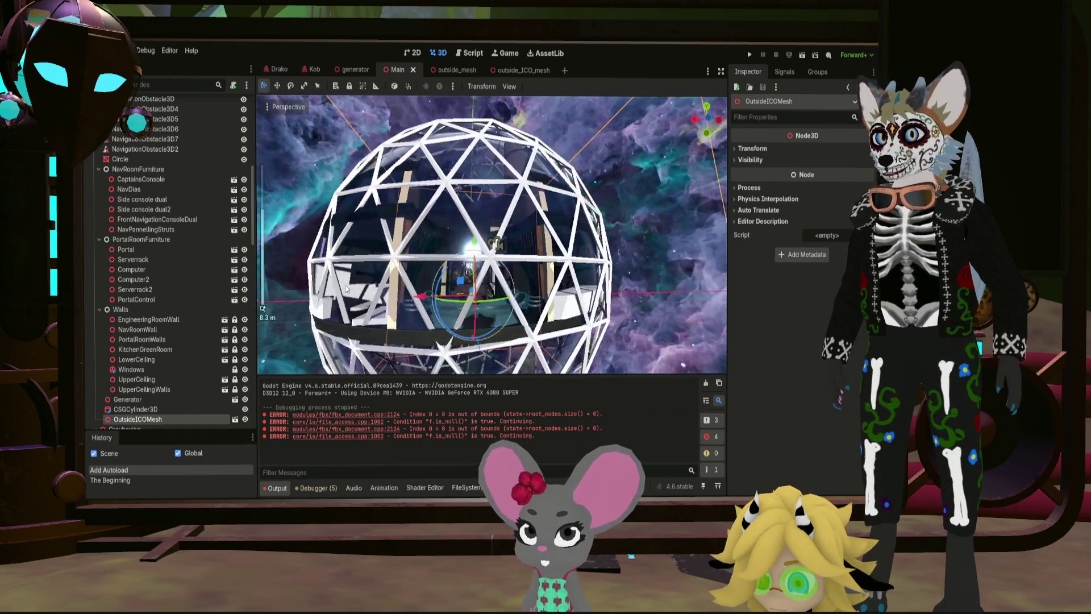
mouse_move(350, 261)
middle_mouse_down()
mouse_move(322, 298)
mouse_move(531, 286)
middle_mouse_up()
scroll(402, 282, "up", 4)
scroll(397, 296, "down", 4)
scroll(530, 284, "down", 2)
scroll(478, 272, "up", 6)
scroll(473, 266, "up", 5)
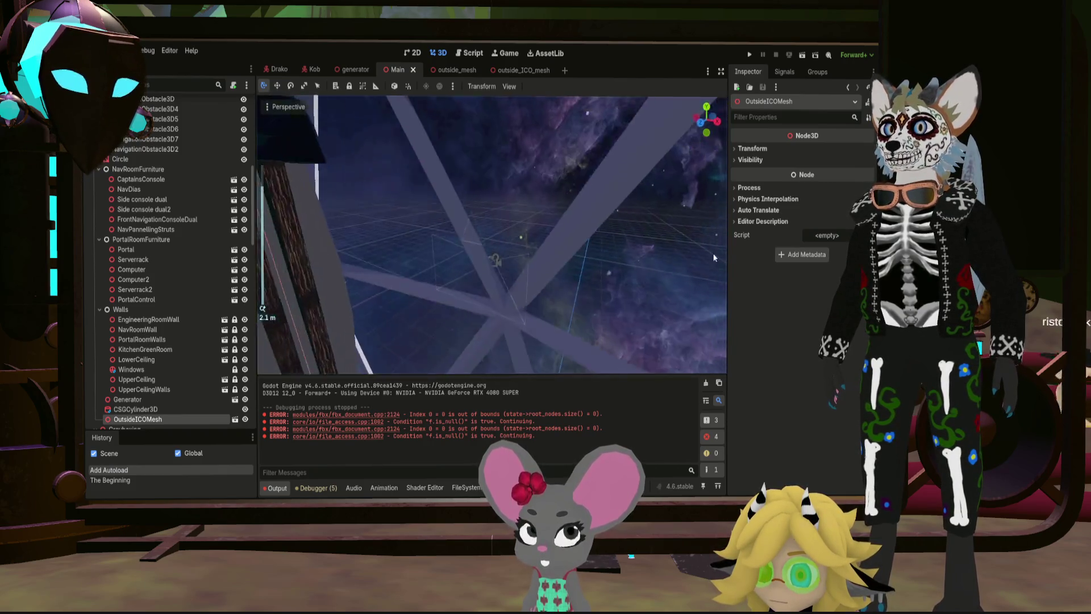
mouse_move(526, 265)
middle_mouse_down()
mouse_move(553, 259)
mouse_move(533, 284)
middle_mouse_up()
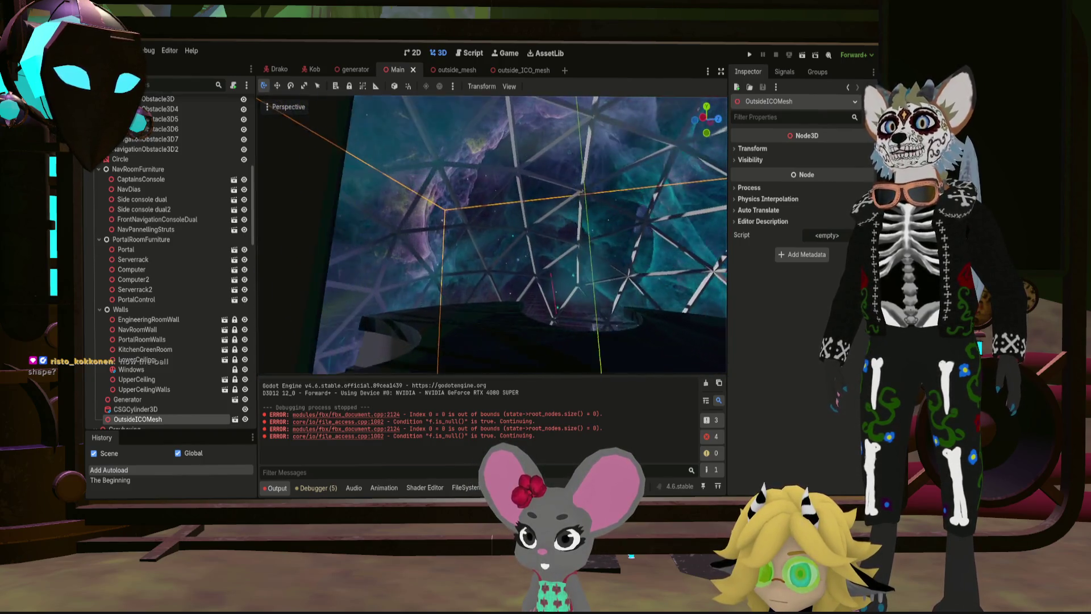
Step: Frame the selected hull, fly out to the lattice, and launch the project to test it
key("f")
middle_click_drag(493, 234, 493, 235)
right_click_drag(492, 234, 754, 71)
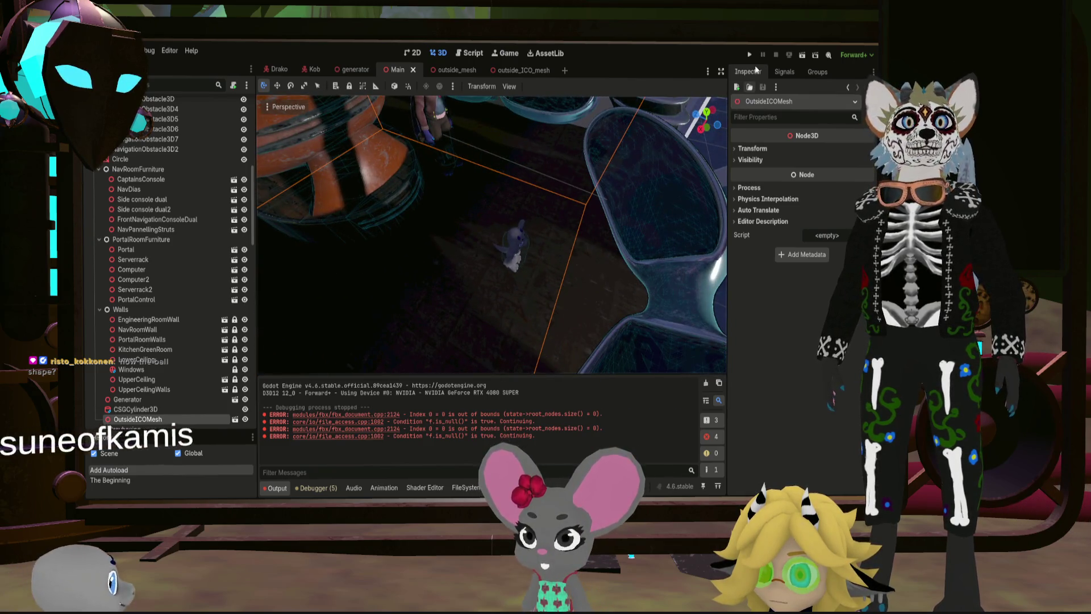
left_click(749, 55)
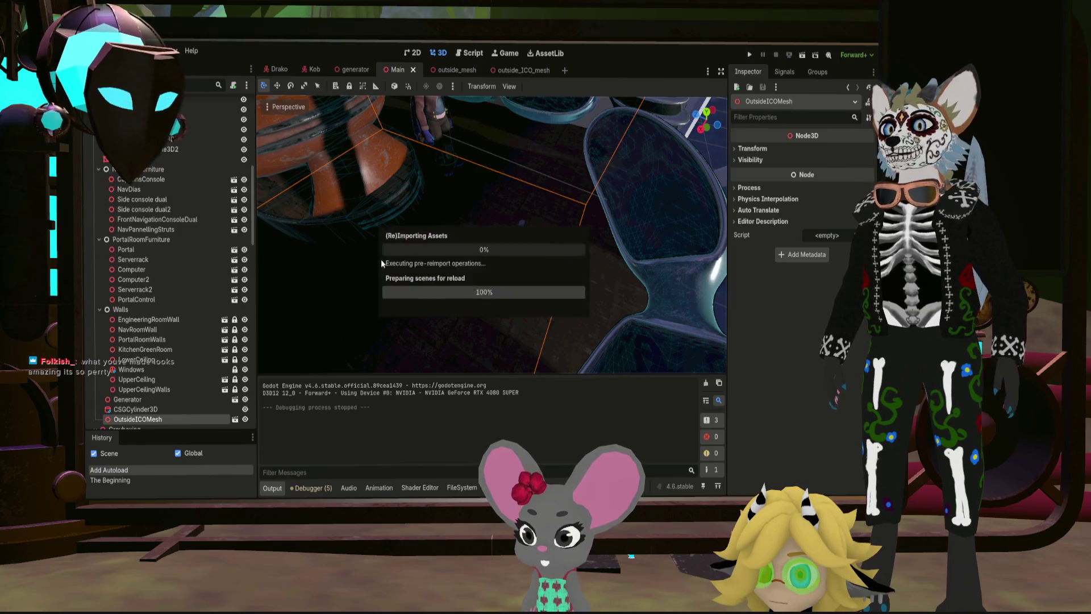
Step: Frame OutsideICOMesh and review its root and child mesh nodes in the outside_ICO_mesh scene
key("f")
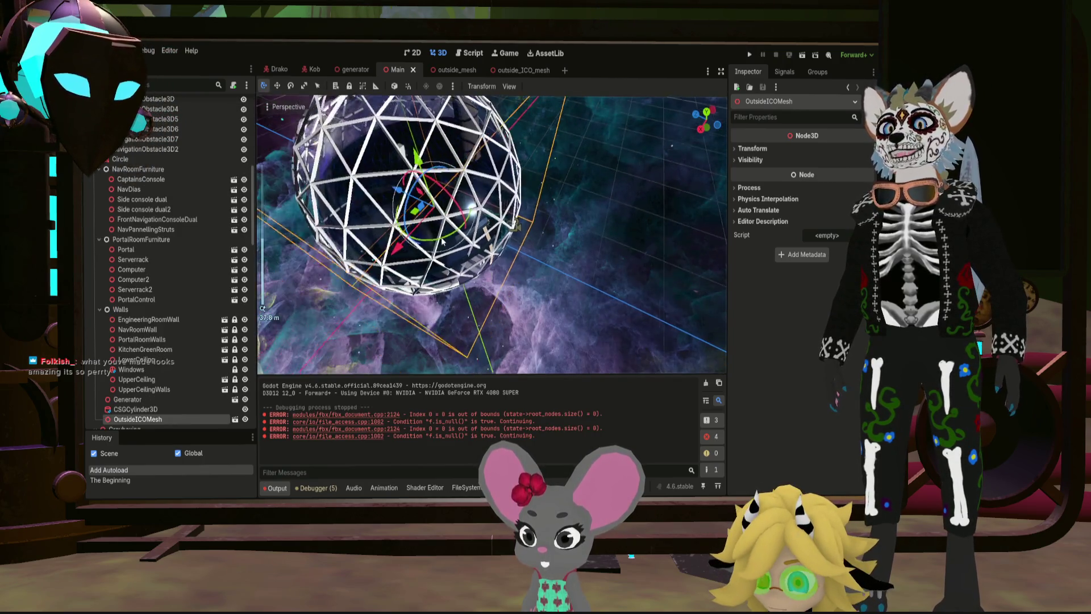
middle_click_drag(494, 253, 386, 391)
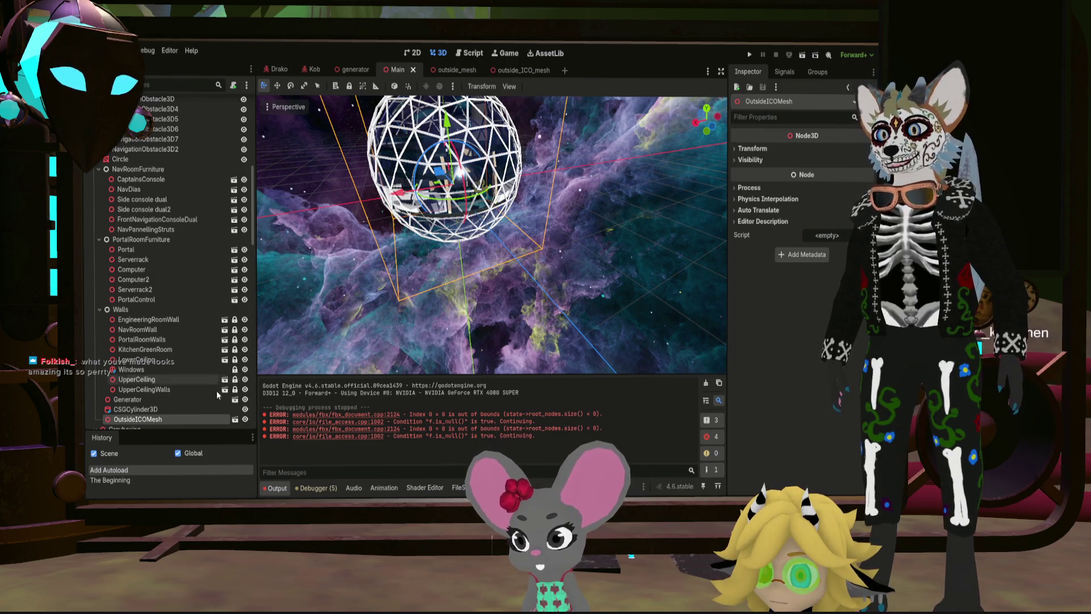
left_click(514, 72)
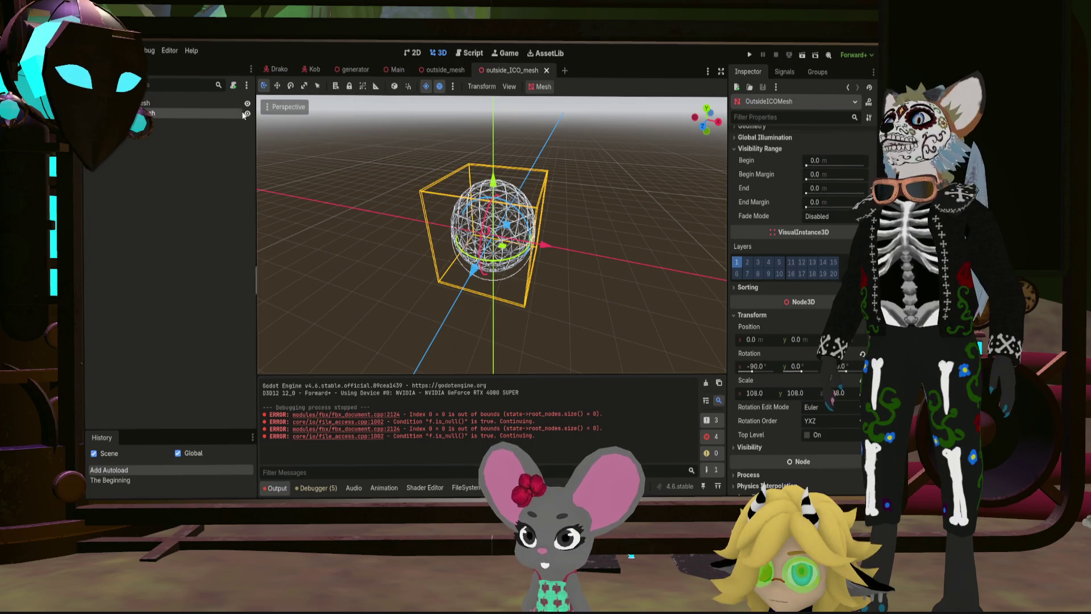
left_click(205, 103)
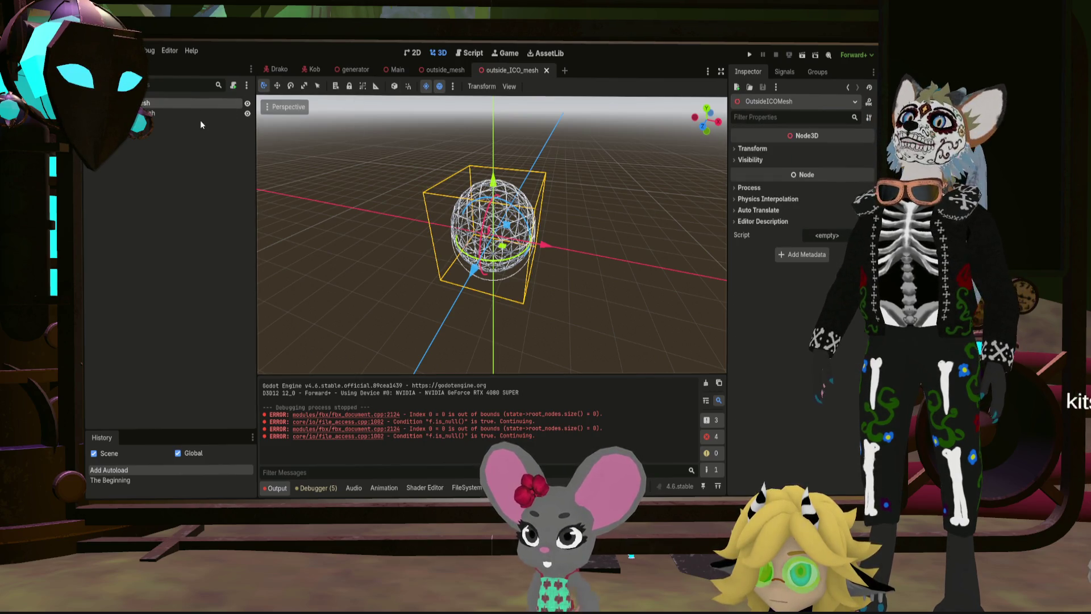
left_click(206, 114)
left_click(186, 101)
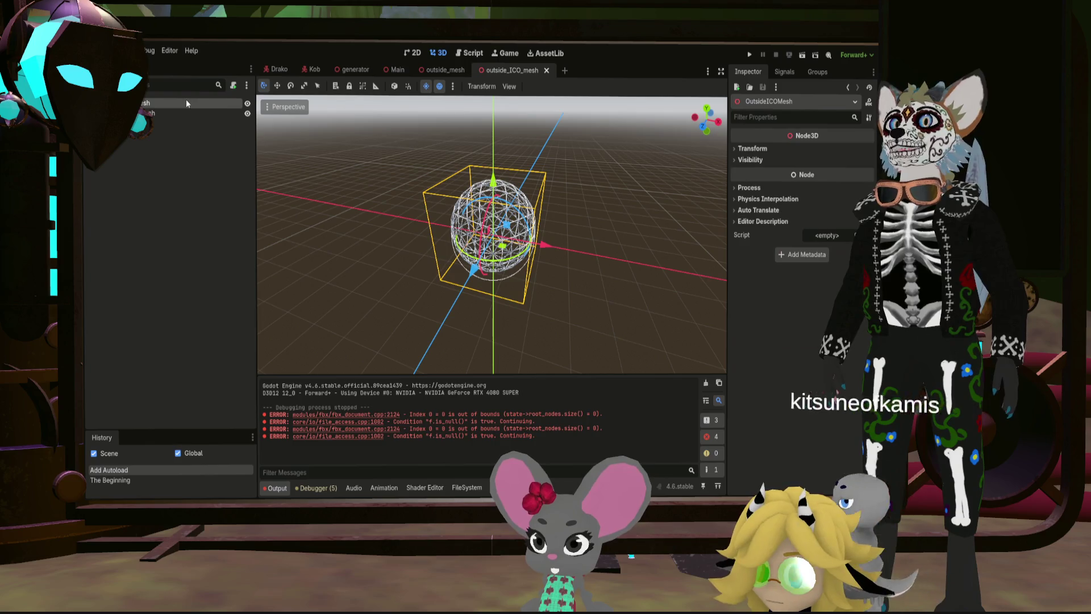
Step: Save the Main scene with the 108-scale hull enclosing the interior and run the project again
left_click(398, 69)
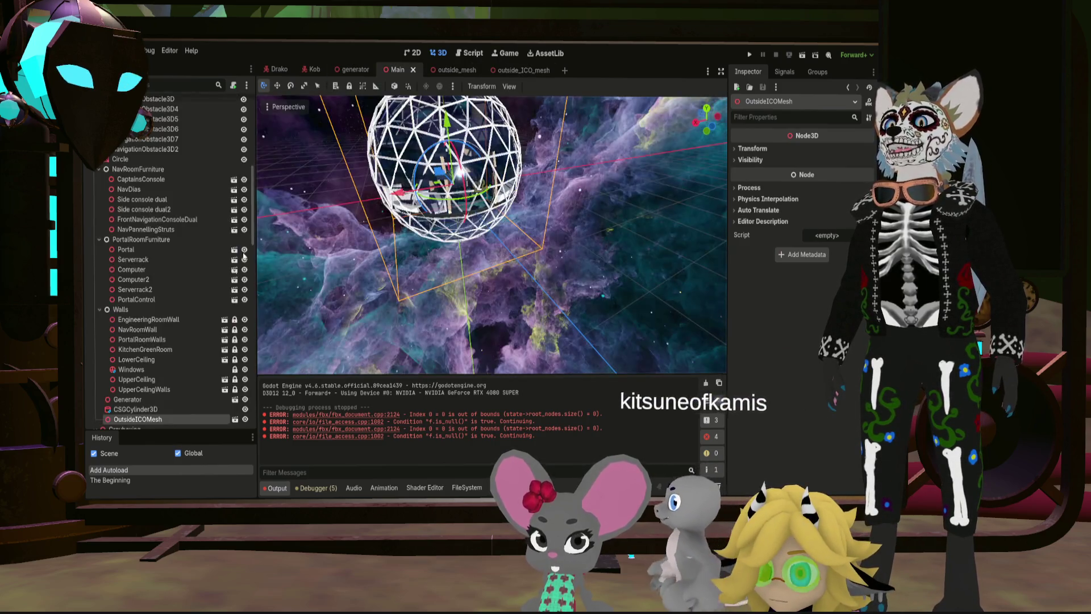
scroll(203, 339, "down", 2)
key("ctrl+s")
scroll(397, 276, "up", 3)
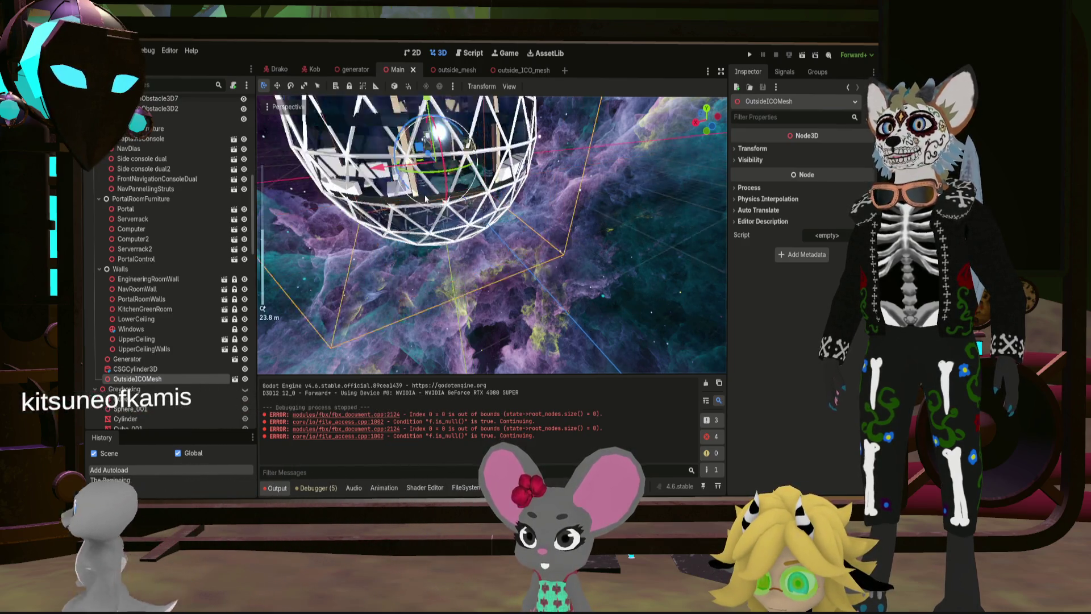
middle_click_drag(477, 256, 409, 91)
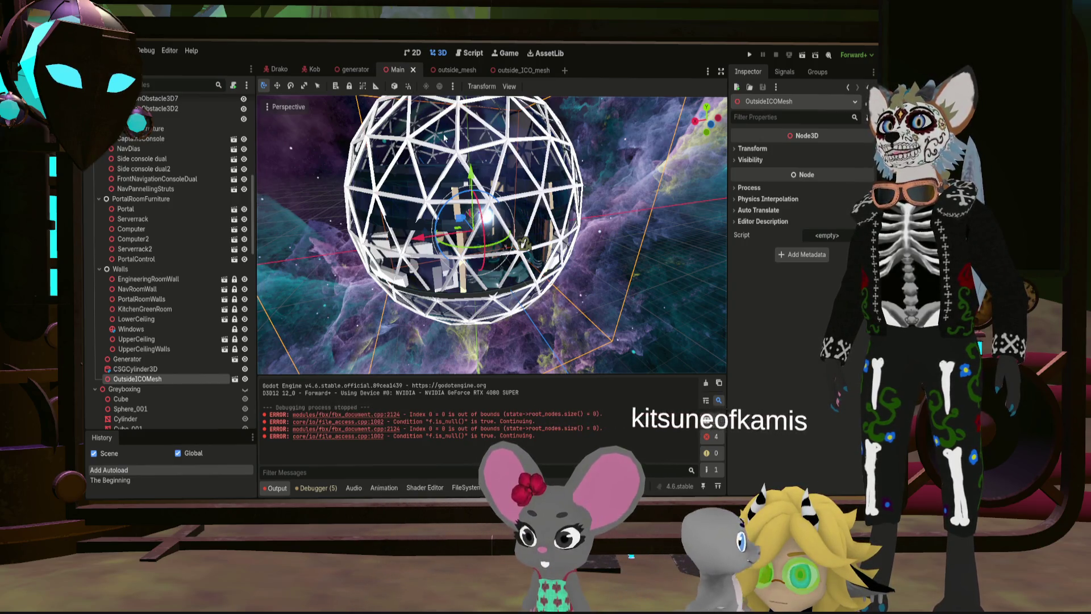
key("F5")
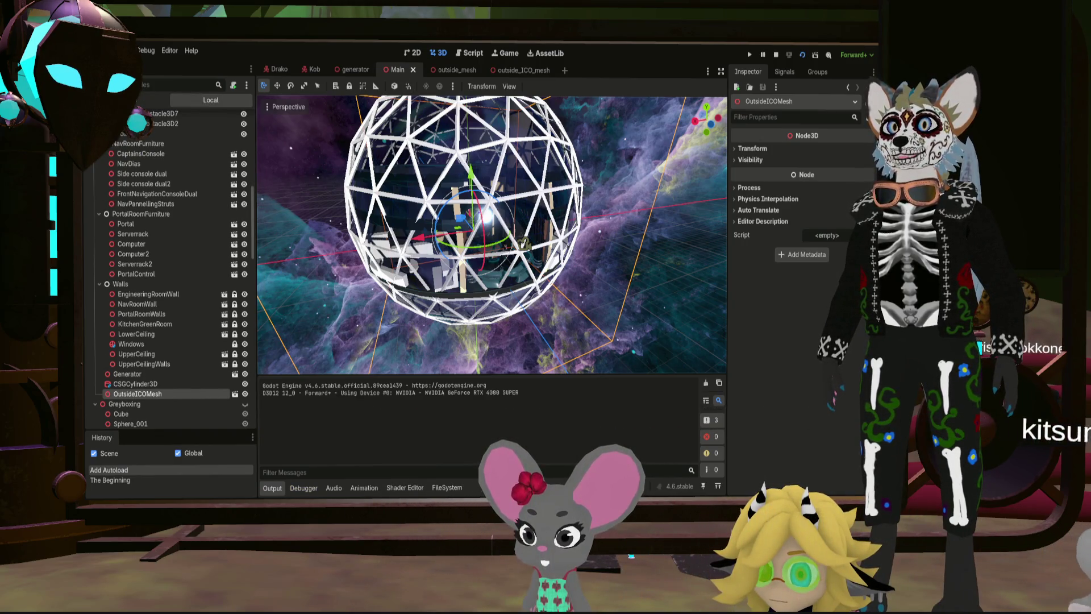
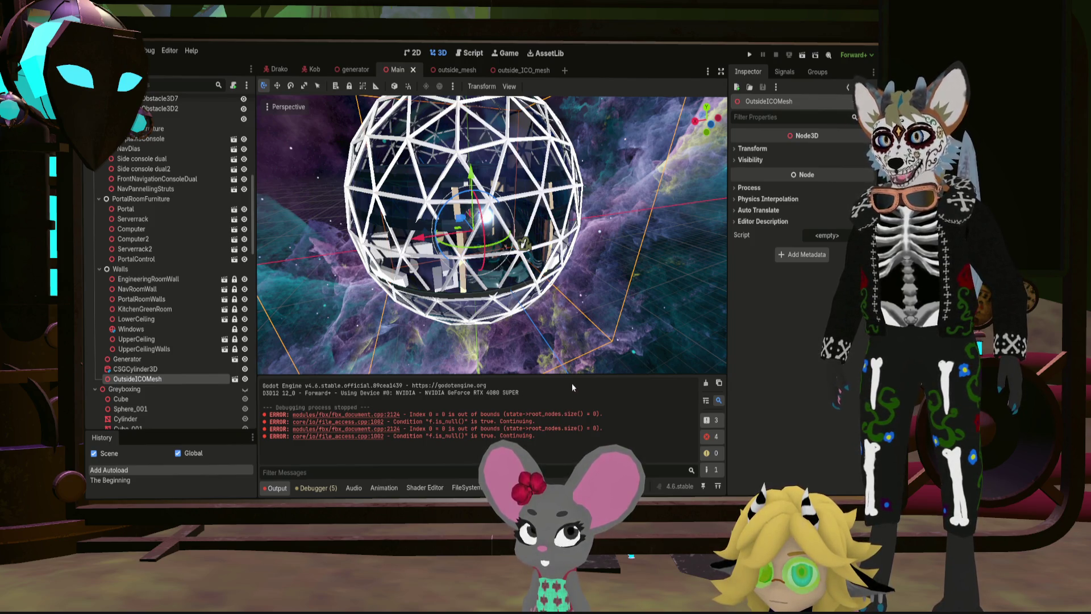
Step: In the Kob scene, select all 47 physical bones from root_x to foot_r
left_click(718, 422)
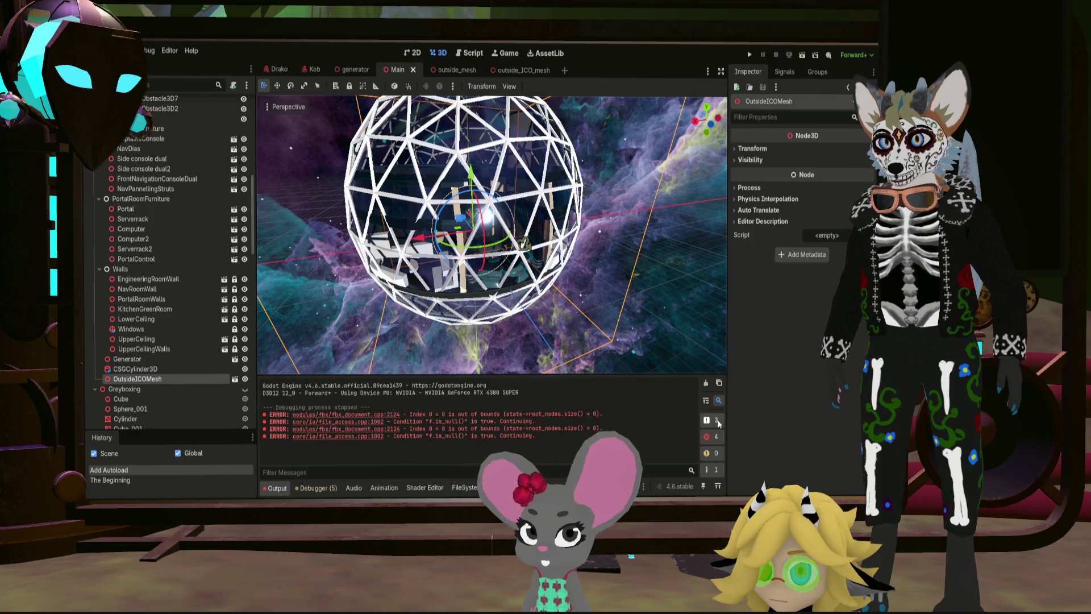
left_click(720, 435)
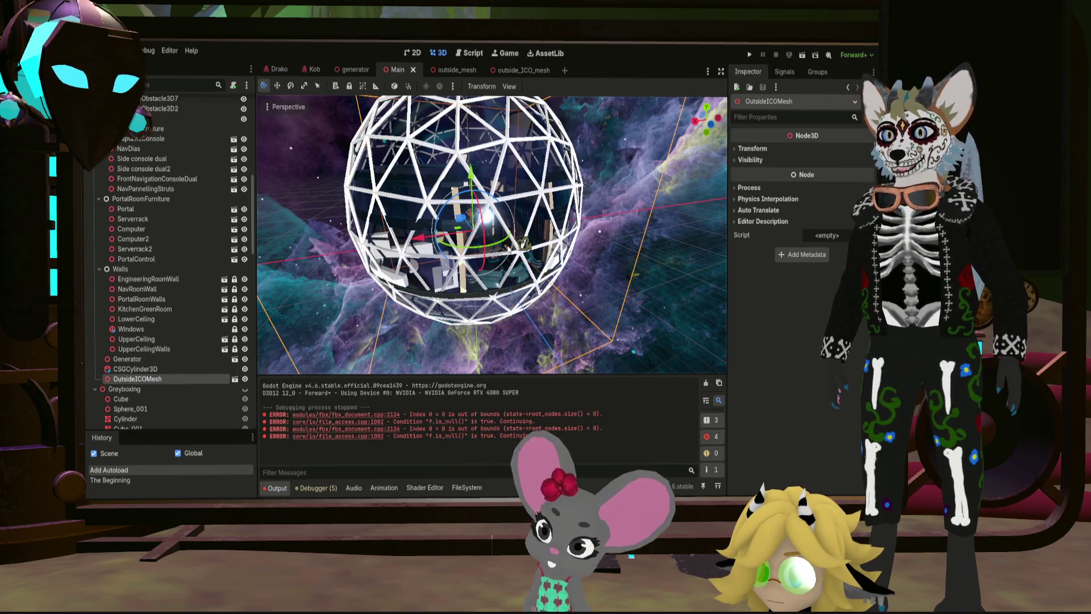
scroll(479, 256, "up", 2)
scroll(479, 256, "up", 4)
scroll(479, 256, "up", 3)
scroll(477, 269, "up", 2)
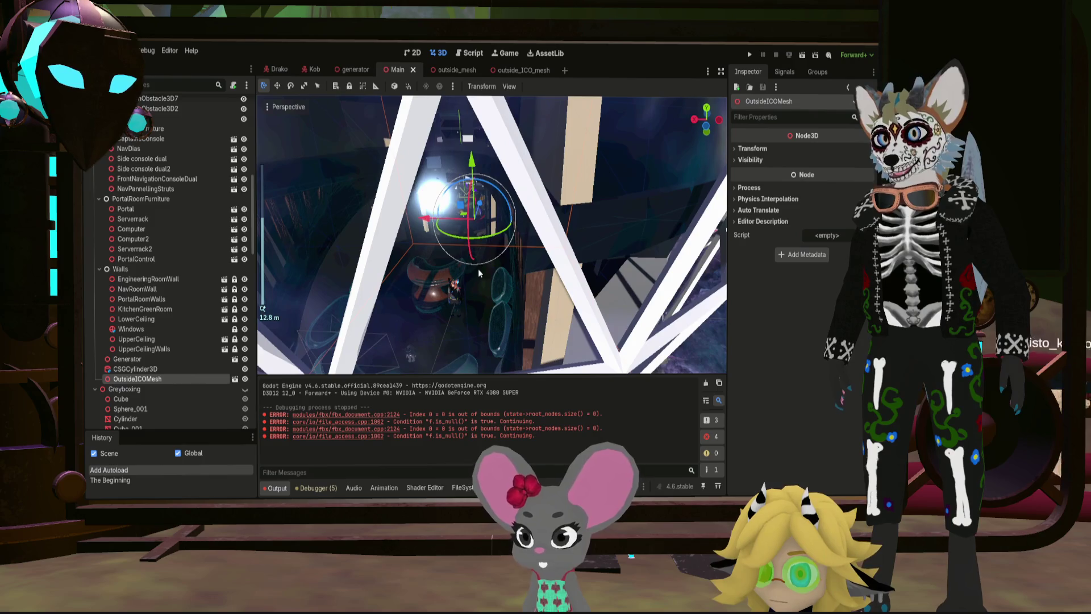
left_click(328, 76)
scroll(527, 228, "down", 2)
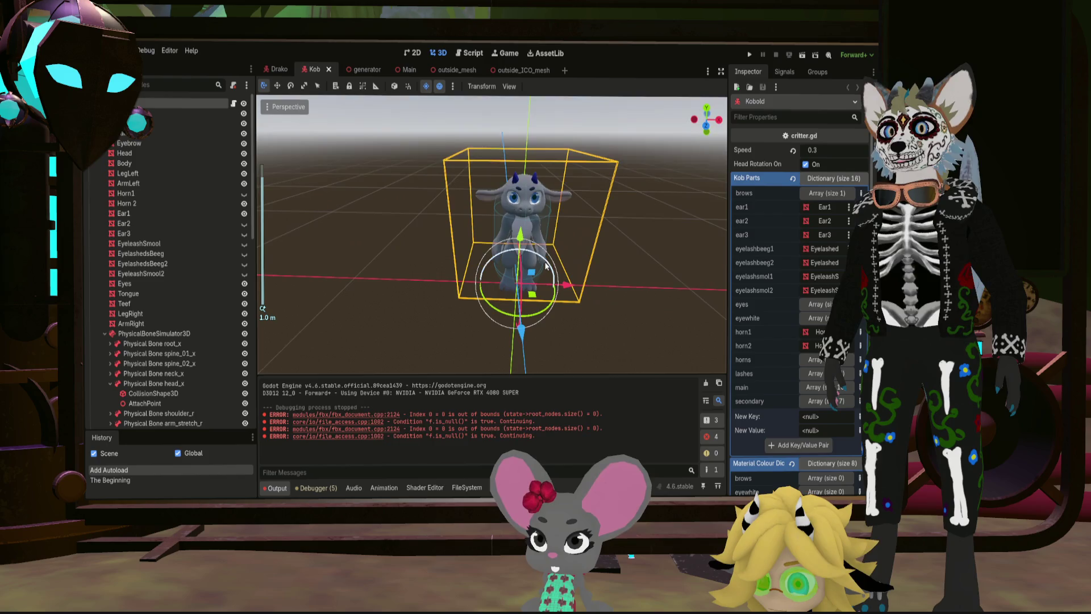
scroll(180, 303, "down", 5)
scroll(169, 300, "up", 1)
scroll(162, 292, "up", 1)
scroll(137, 247, "up", 1)
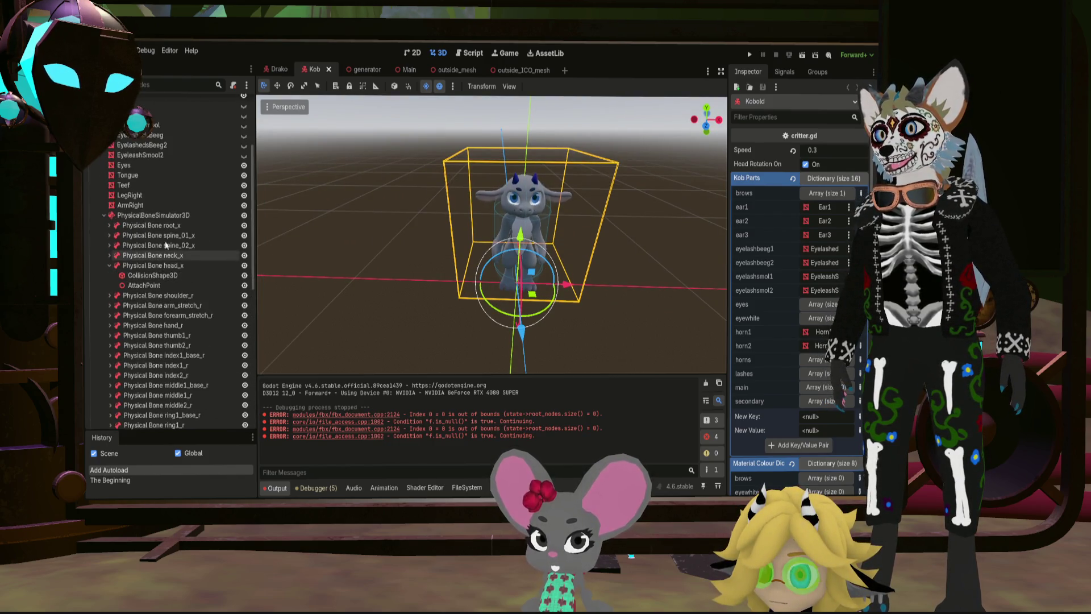
left_click(109, 225)
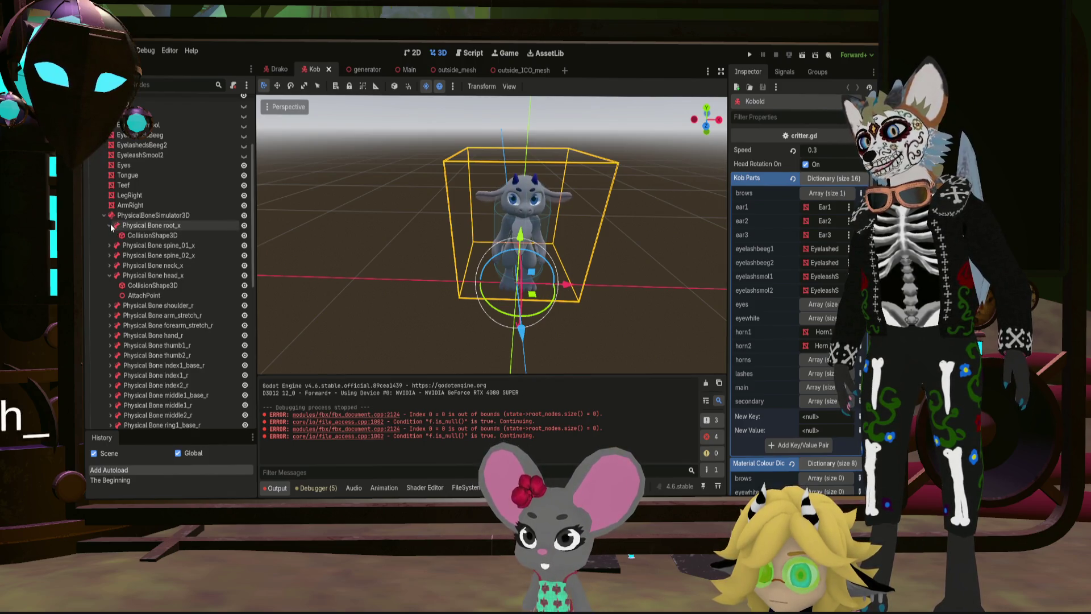
left_click(109, 225)
left_click(107, 265)
left_click(140, 225)
scroll(156, 258, "down", 4)
left_click(157, 380, "shift")
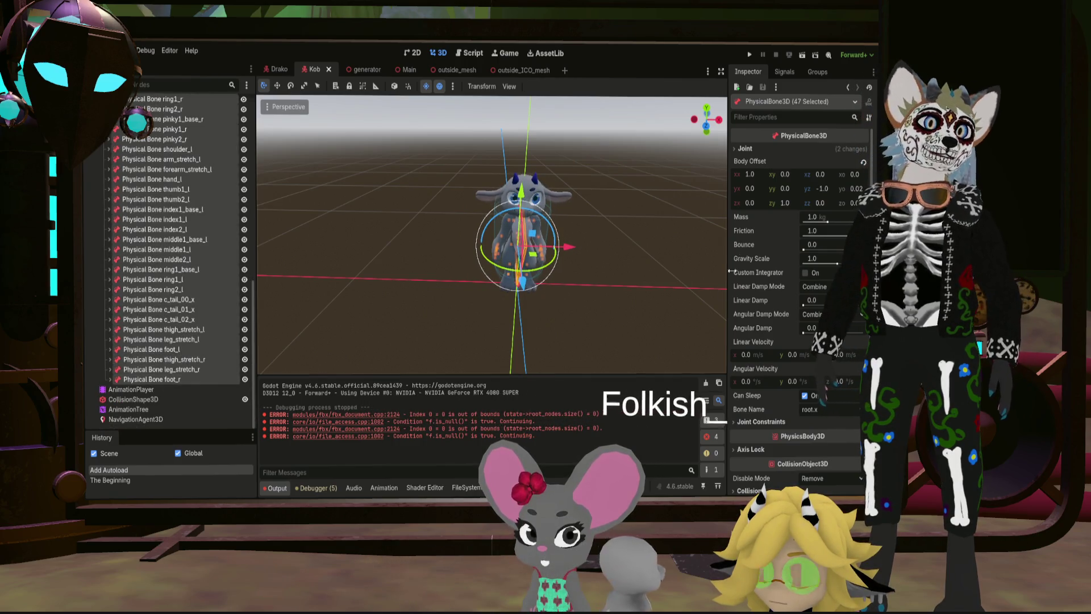
scroll(781, 303, "down", 4)
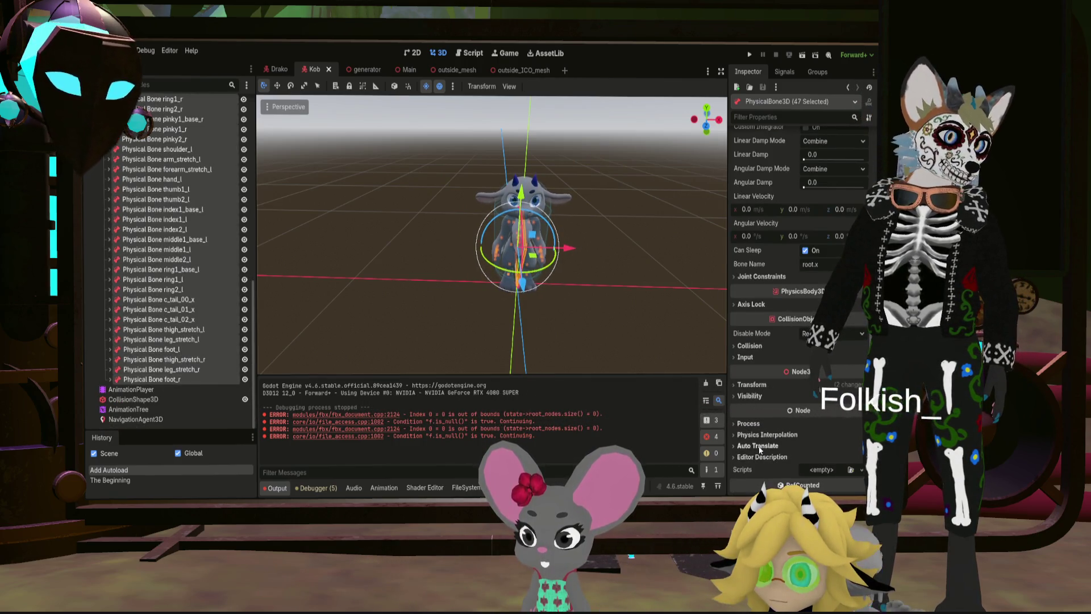
Step: Move the bones' collision from layer 1 to layer 3, enable mask 3, and save the scene
left_click(754, 346)
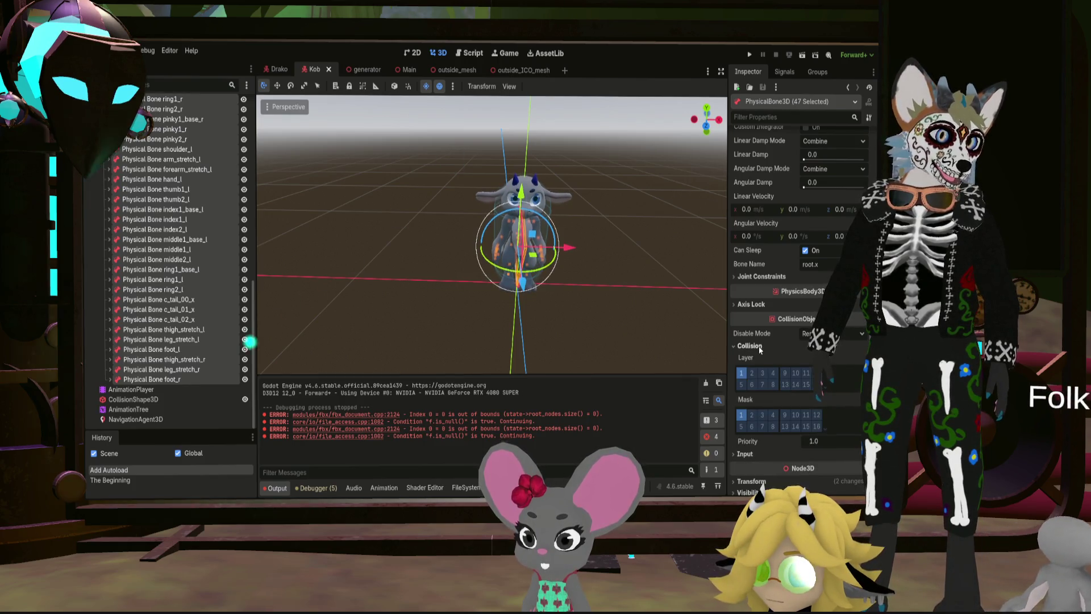
left_click(741, 372)
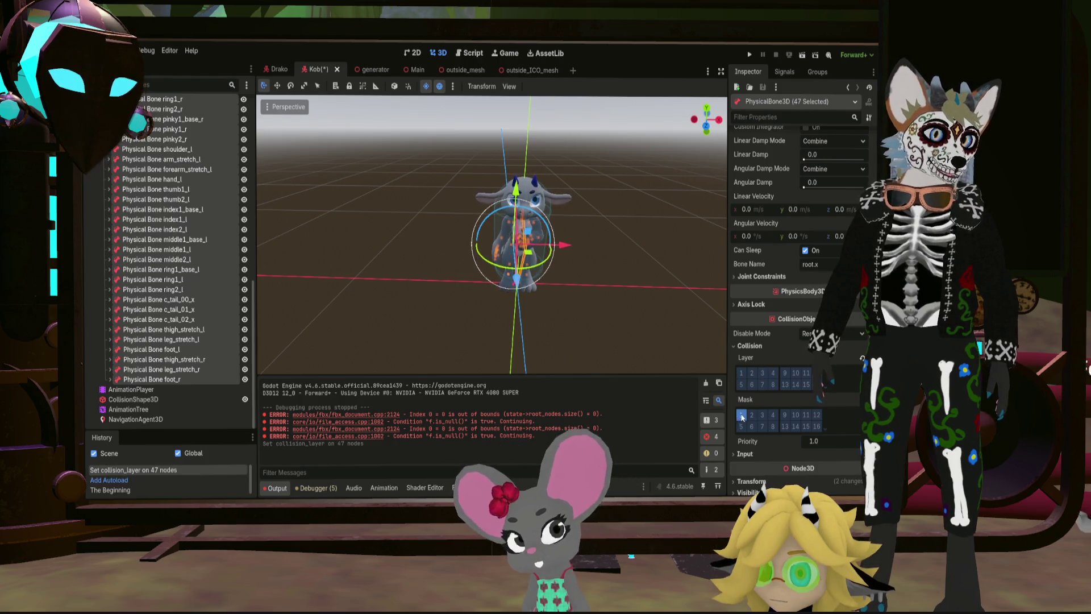
left_click(759, 415)
left_click(762, 376)
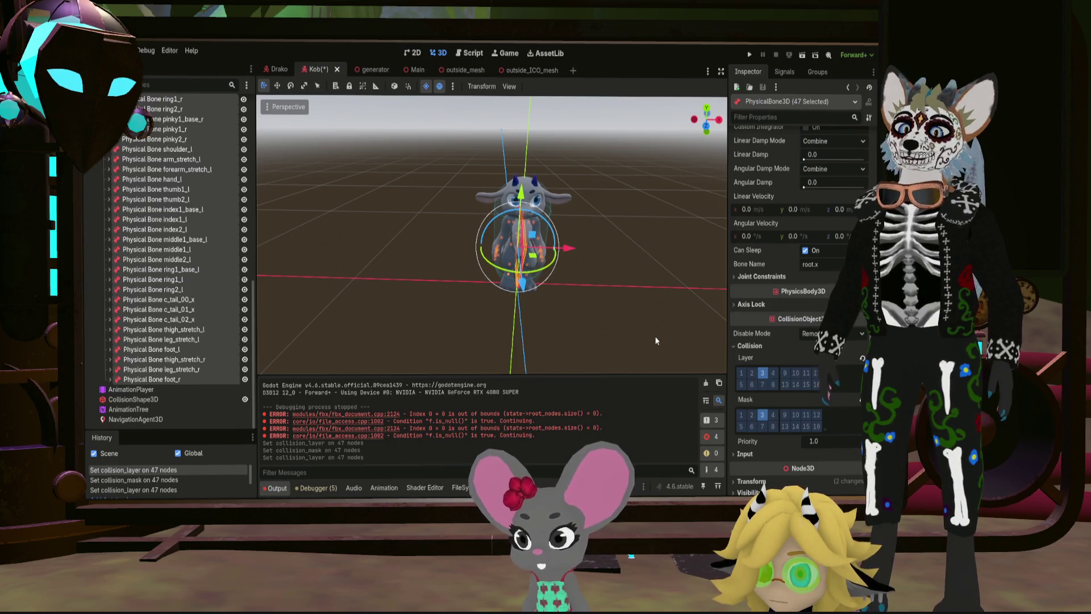
key("ctrl+s")
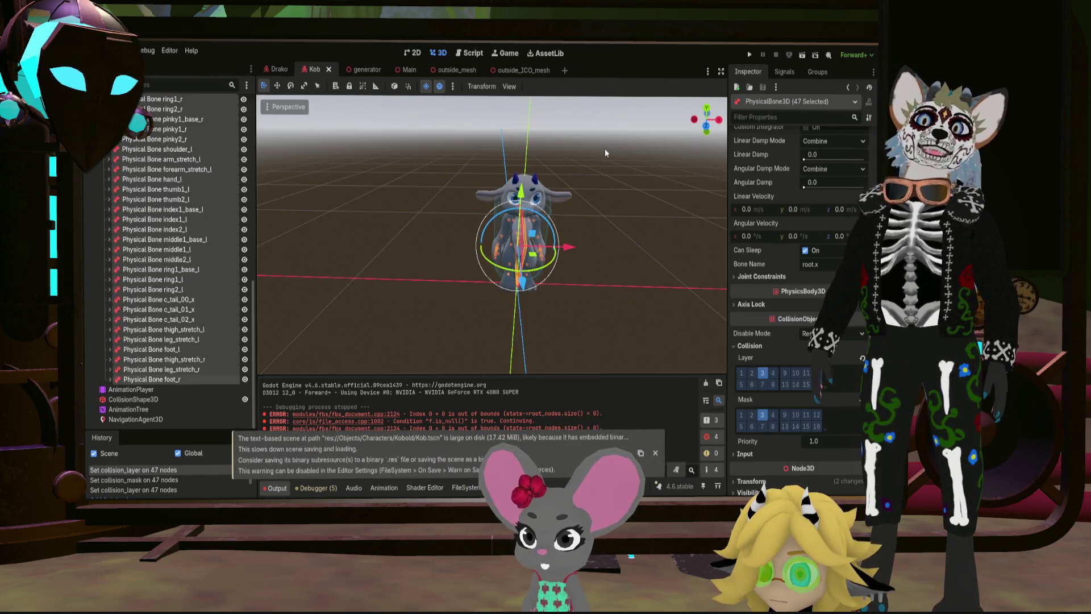
left_click(606, 155)
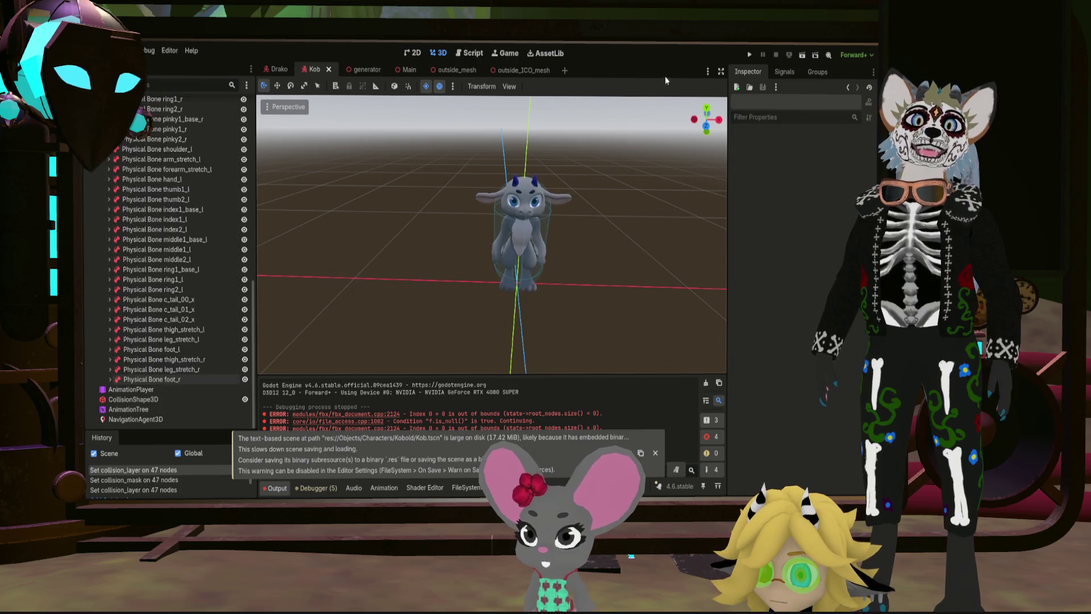
left_click(748, 57)
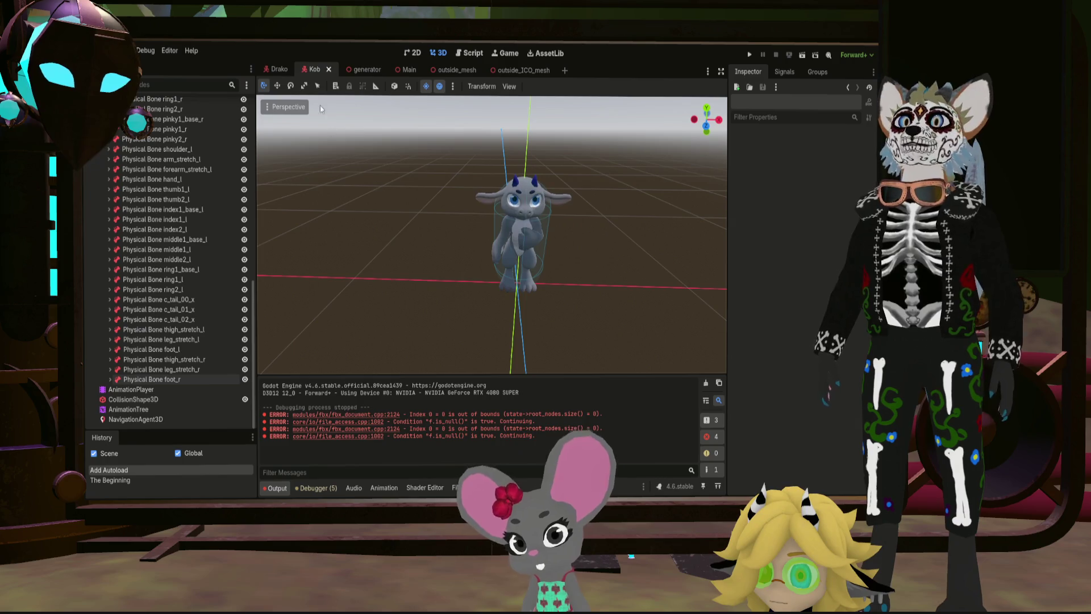
Step: Inspect the dome in the Main scene, then switch to the outside_ICO_mesh scene
left_click(418, 70)
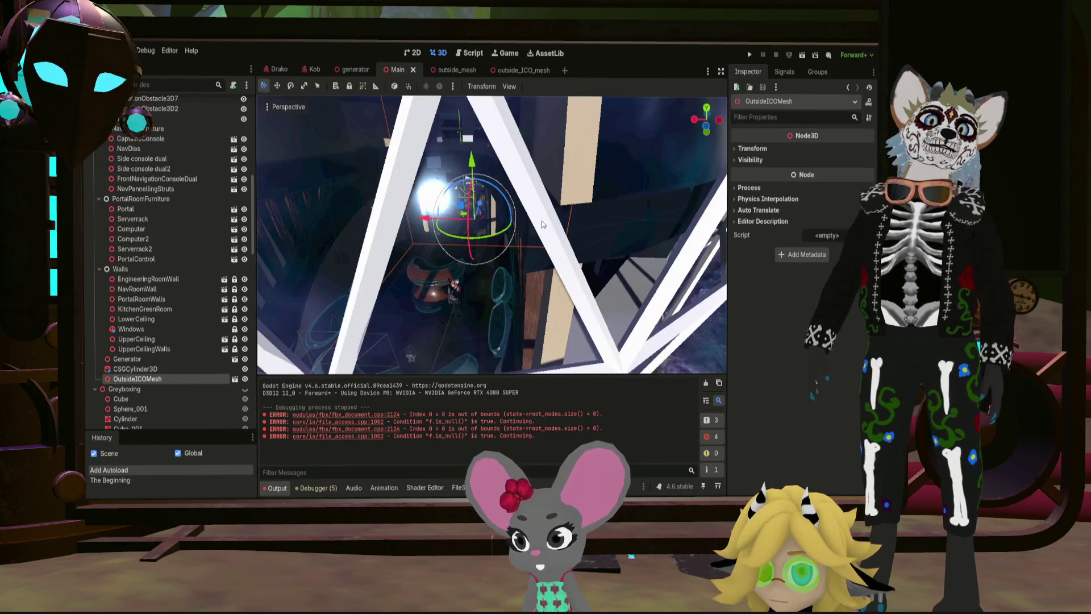
right_click_drag(526, 219, 525, 220)
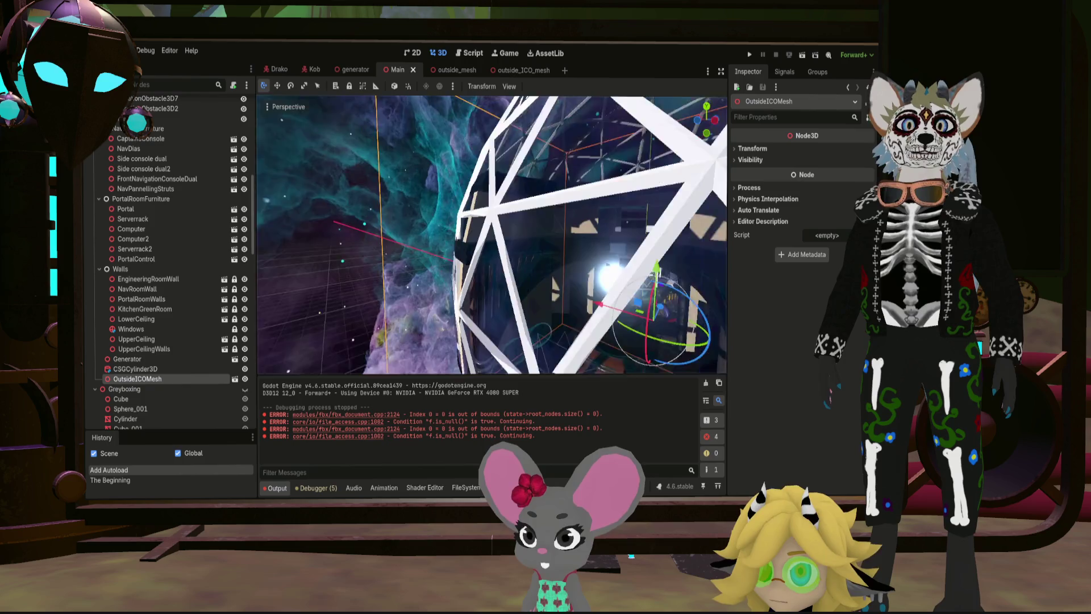
right_click_drag(515, 278, 514, 279)
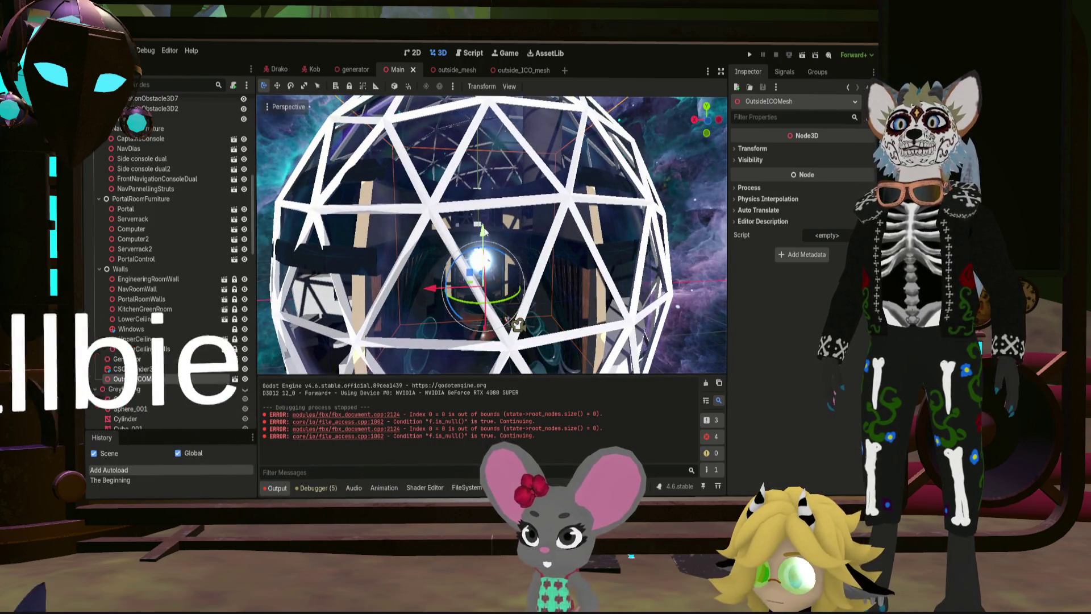
scroll(515, 279, "down", 5)
scroll(528, 279, "down", 5)
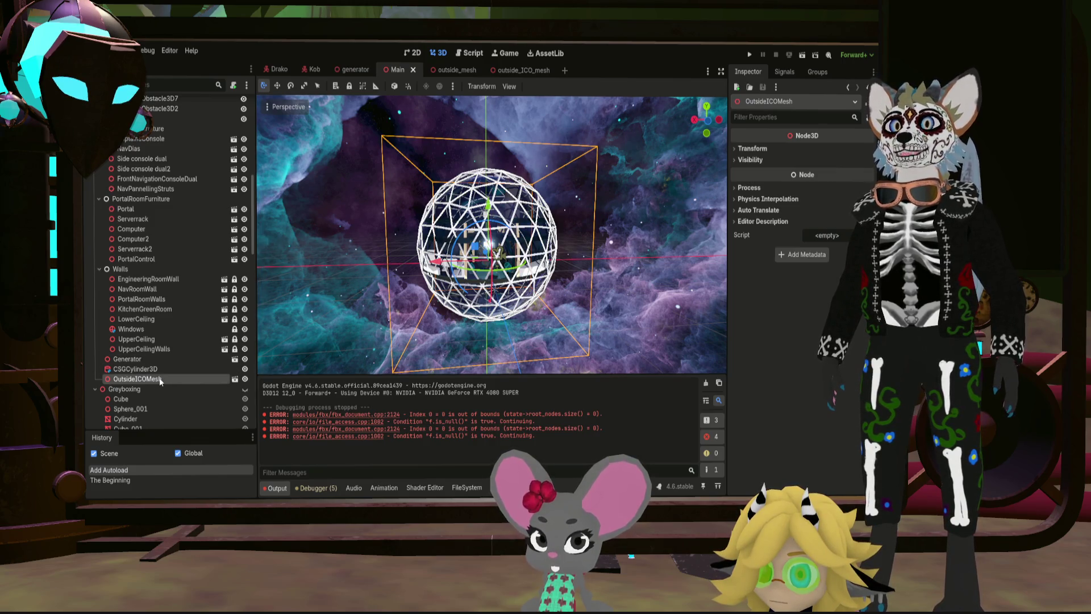
right_click_drag(493, 234, 494, 234)
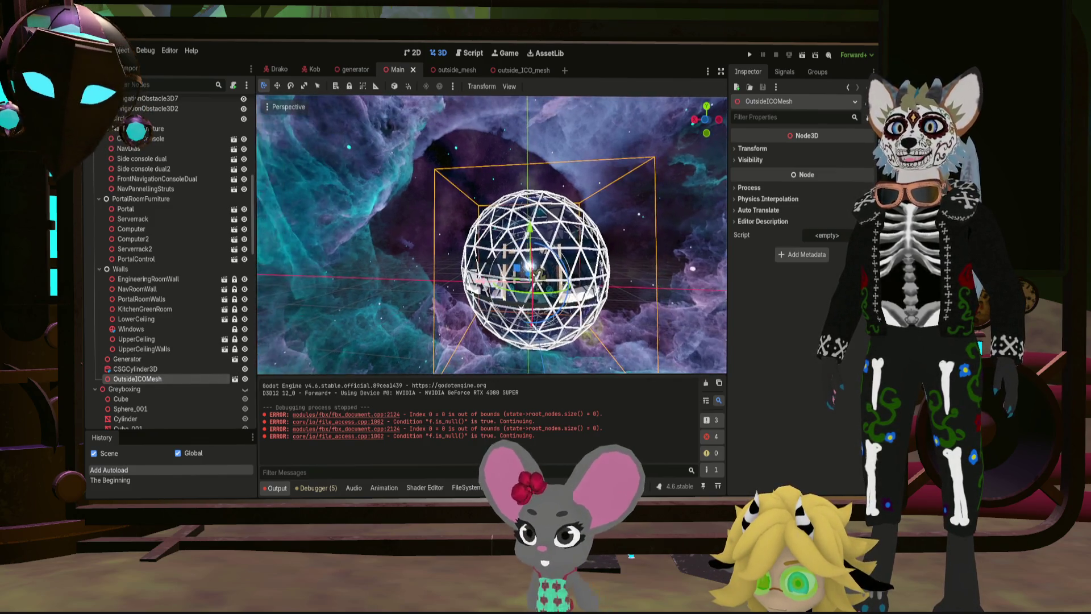
right_click_drag(585, 193, 585, 194)
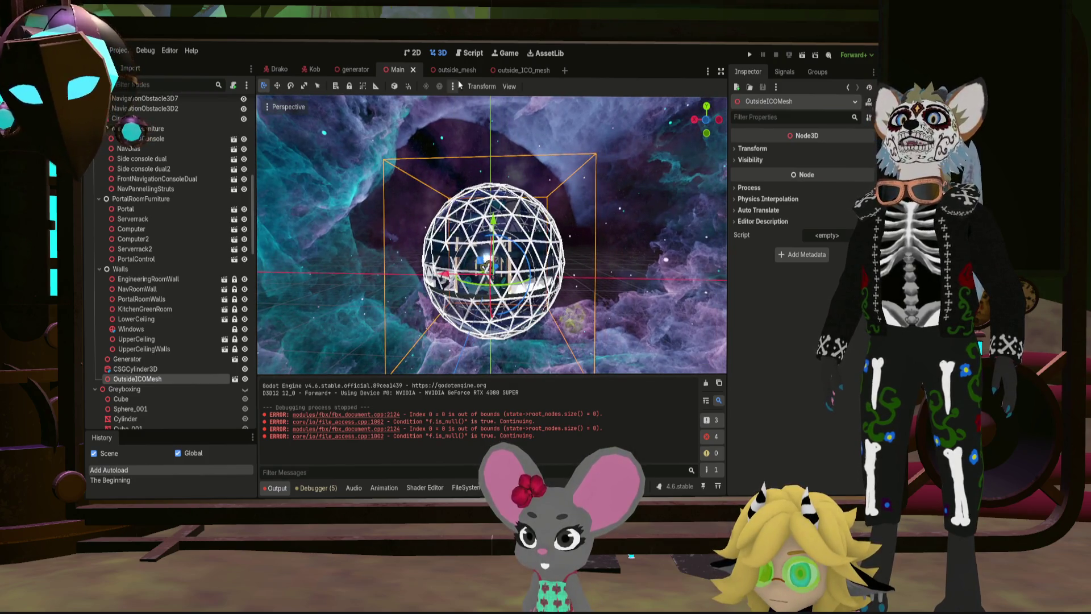
left_click(504, 69)
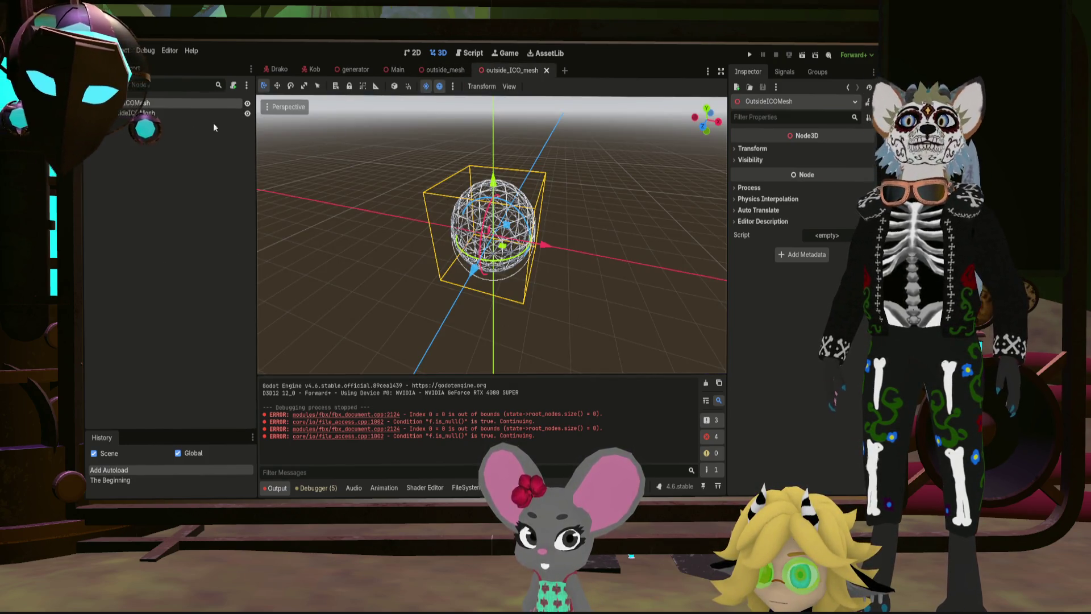
Step: Select the OutsideICOMesh node and reach its Surface 0 material properties
left_click(130, 113)
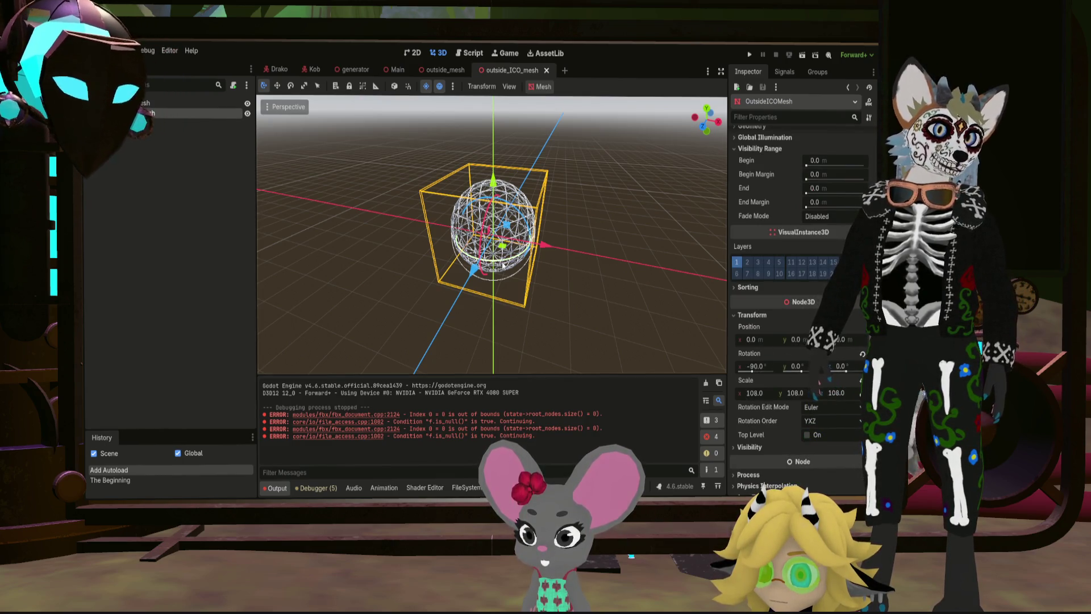
key("KP_4")
key("KP_2")
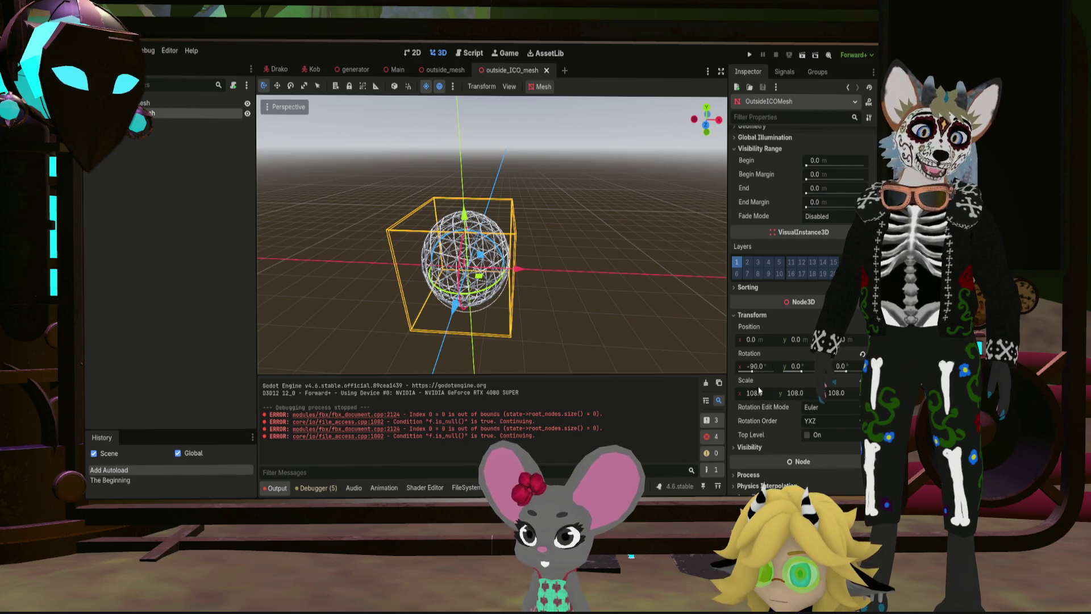
scroll(772, 393, "down", 2)
scroll(784, 341, "up", 5)
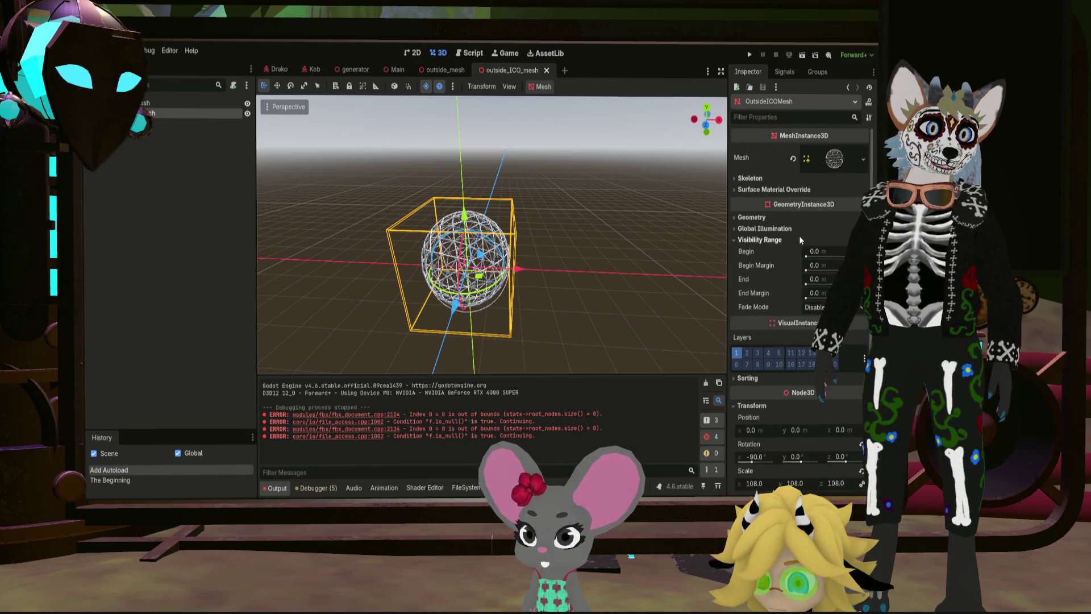
left_click(848, 163)
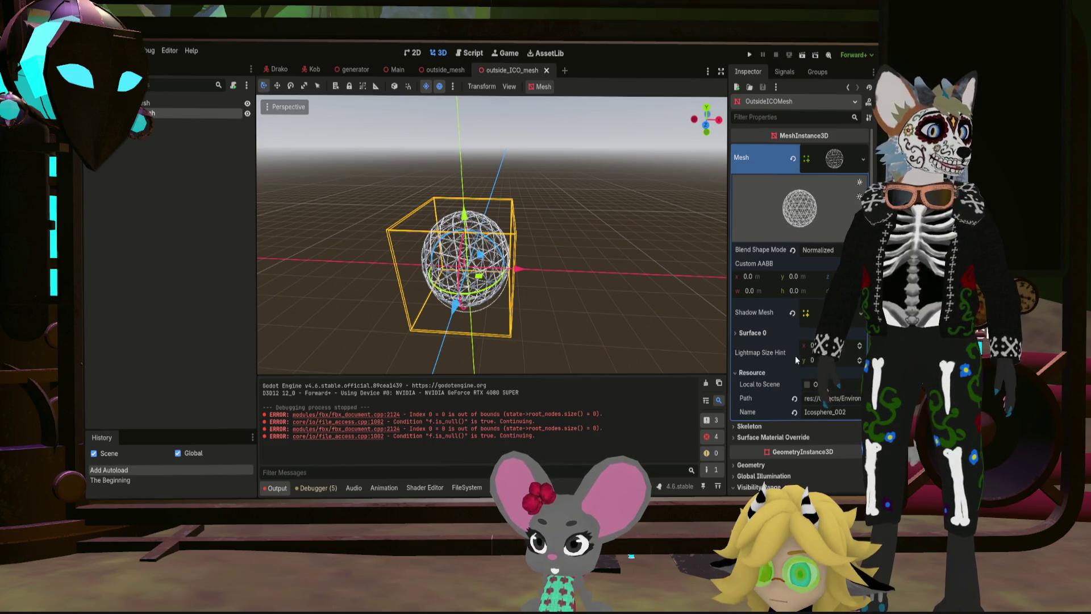
left_click(799, 333)
left_click(827, 349)
scroll(799, 406, "down", 3)
scroll(799, 407, "down", 2)
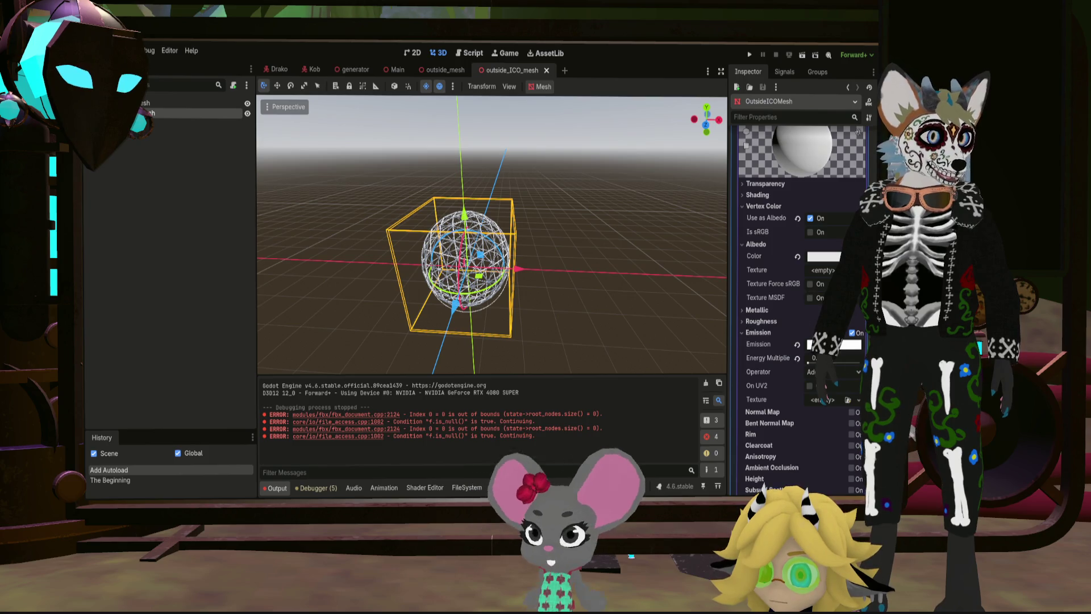
Step: Paste a blue albedo colour into the material so the lattice turns blue
key("ctrl+v")
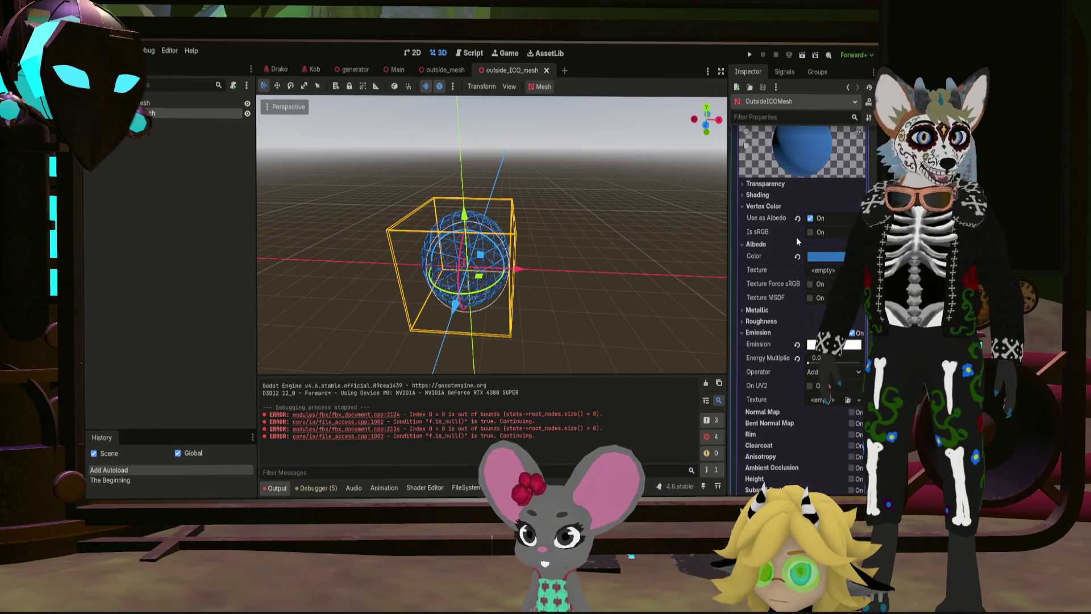
key("ctrl+v")
left_click(756, 309)
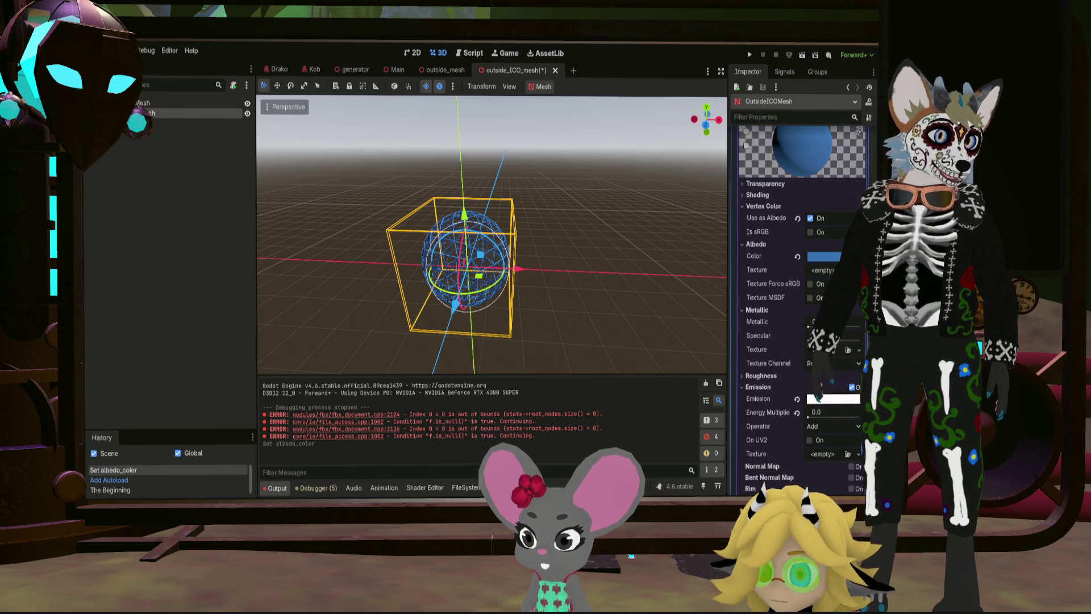
Step: Make the material glossy: metallic about 0.89, roughness about 0.12, grey-blue albedo
left_click_drag(815, 322, 857, 322)
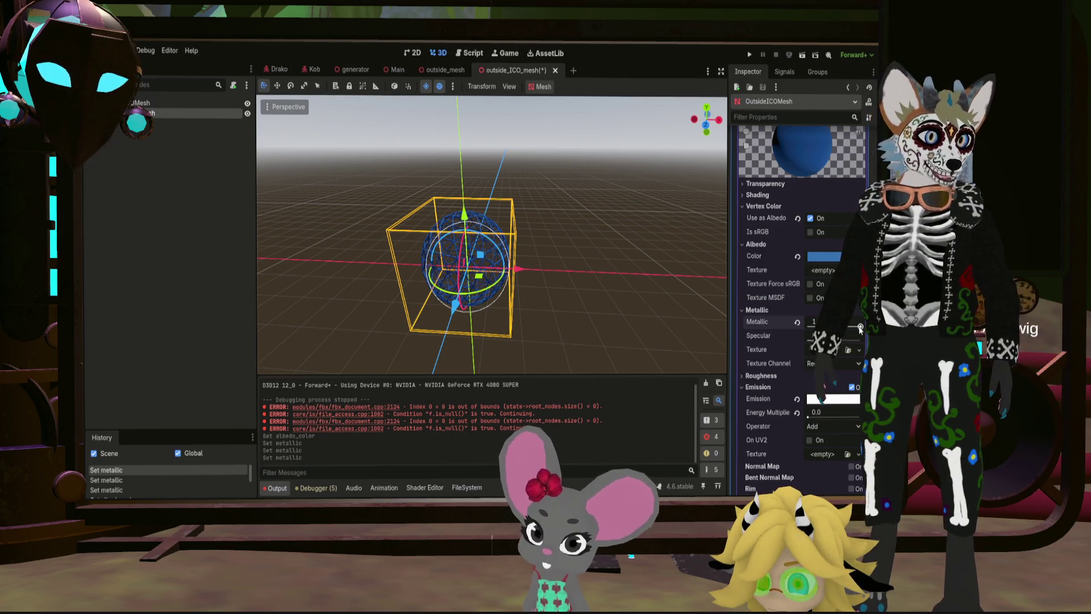
left_click_drag(859, 327, 747, 382)
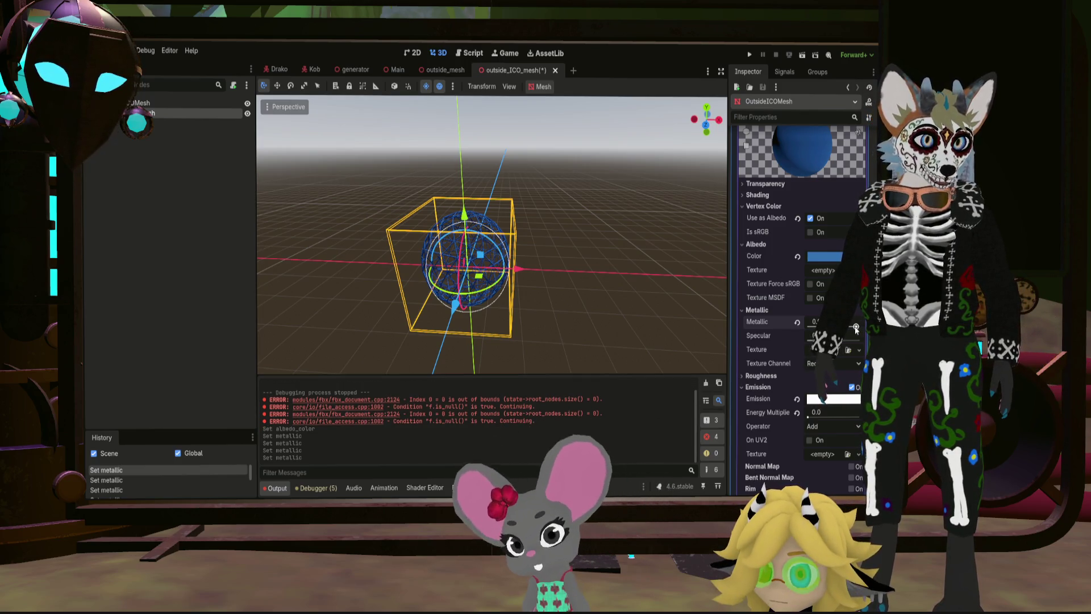
left_click(747, 380)
left_click_drag(850, 397, 821, 390)
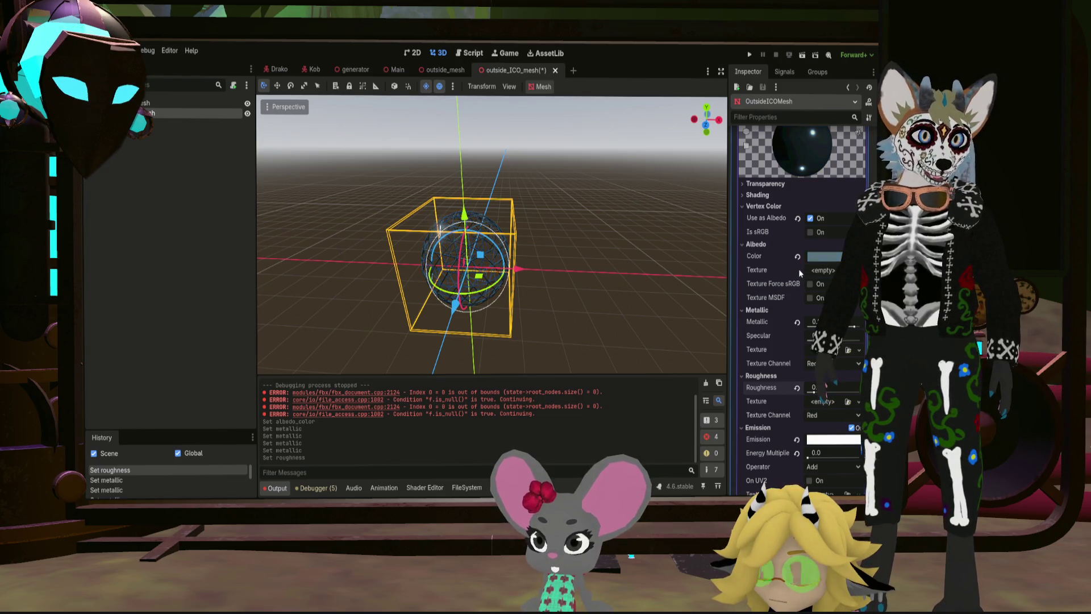
left_click(551, 254)
Step: Fly the camera into and back out of the sphere to check the look, then return to Main
middle_click_drag(493, 256, 512, 248)
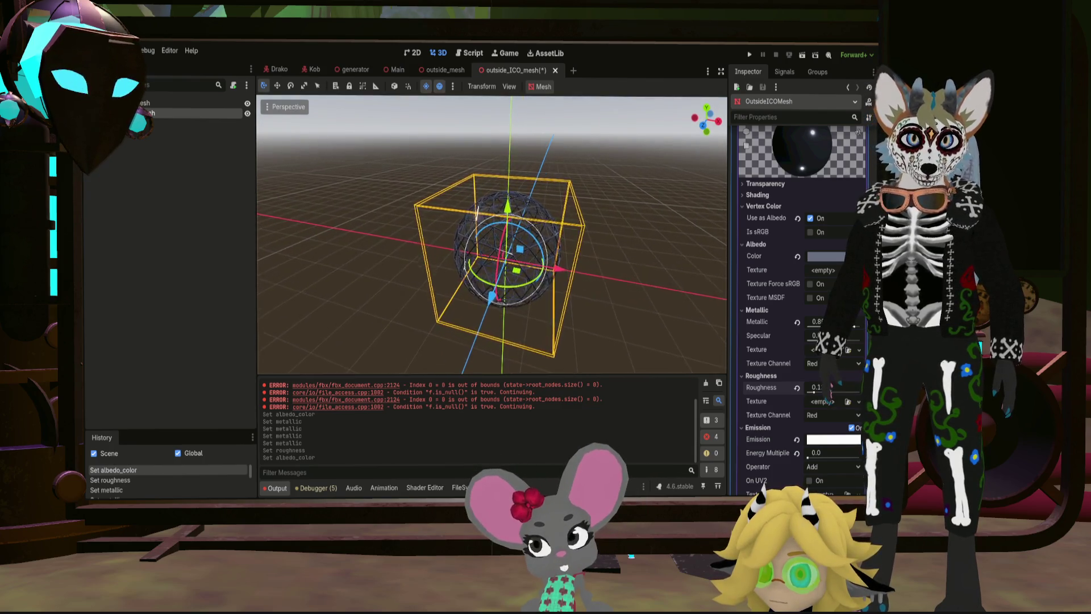
key("w")
scroll(493, 234, "up", 2)
key("w")
key("s")
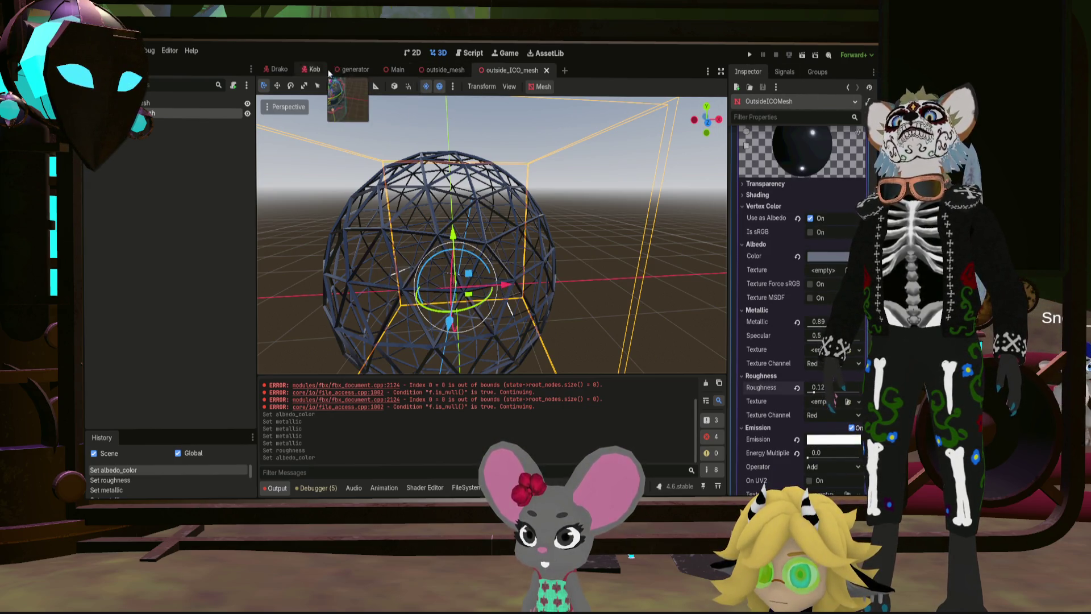
left_click(388, 69)
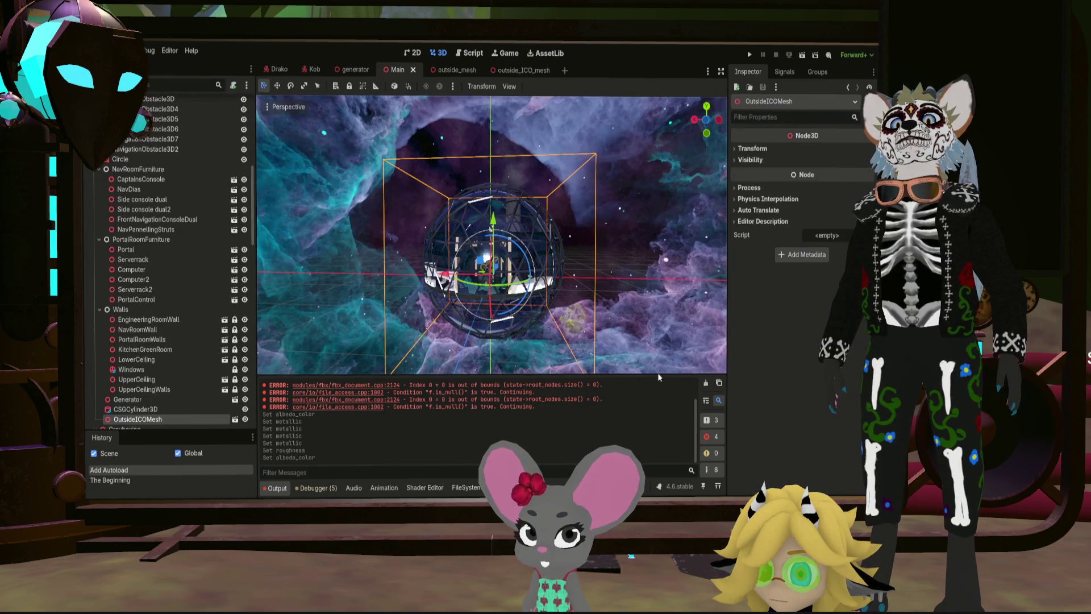
Step: Clear the output log and, from the rear orthogonal view, nudge the sphere slightly left
left_click(706, 384)
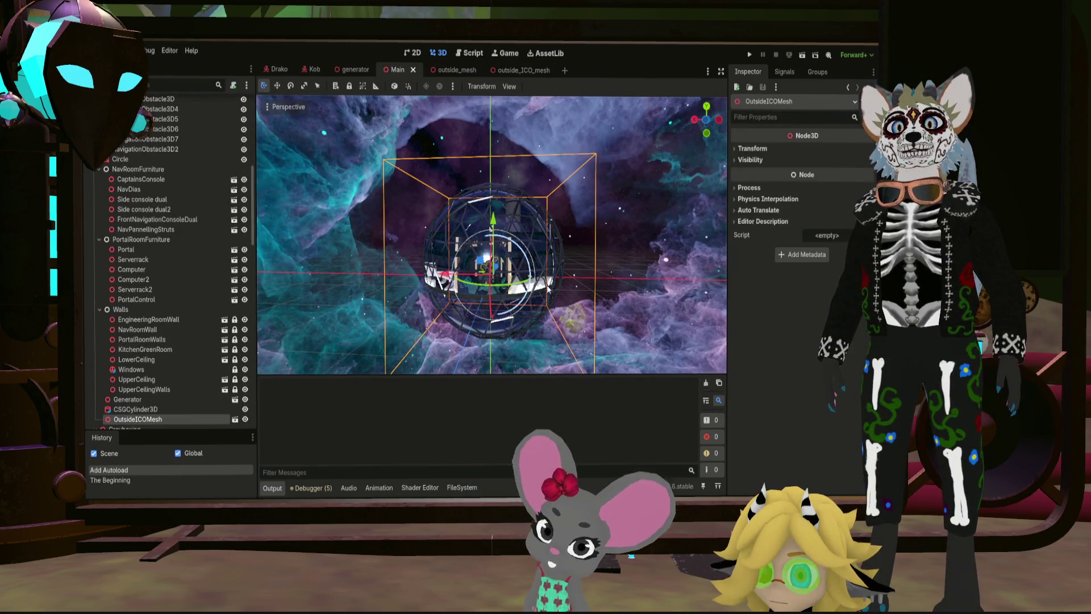
scroll(493, 234, "up", 3)
scroll(491, 234, "up", 3)
scroll(491, 235, "up", 3)
scroll(492, 234, "up", 3)
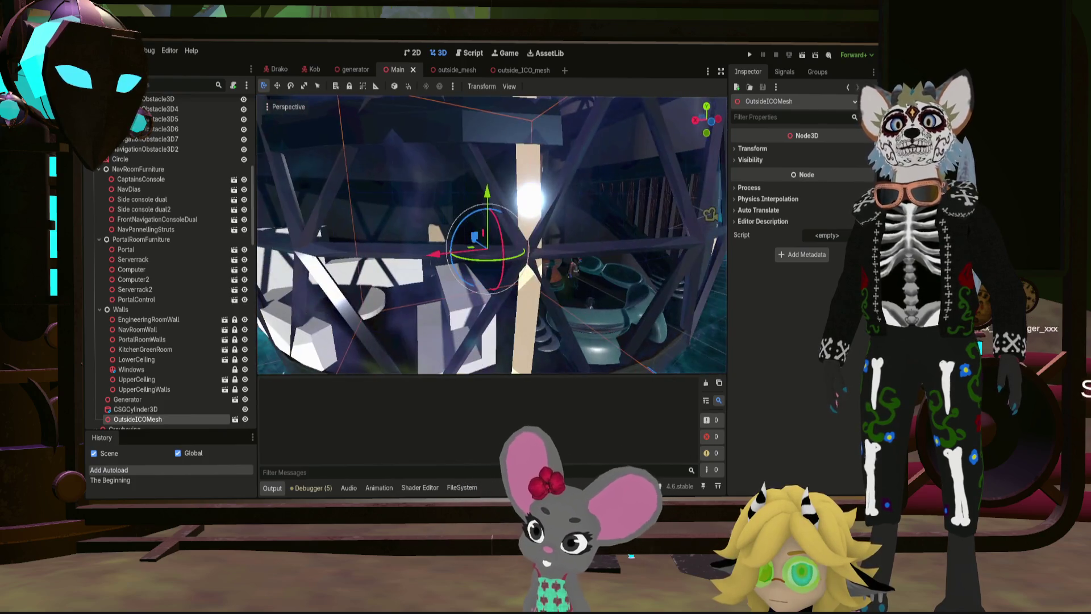
scroll(568, 270, "down", 5)
scroll(567, 270, "down", 3)
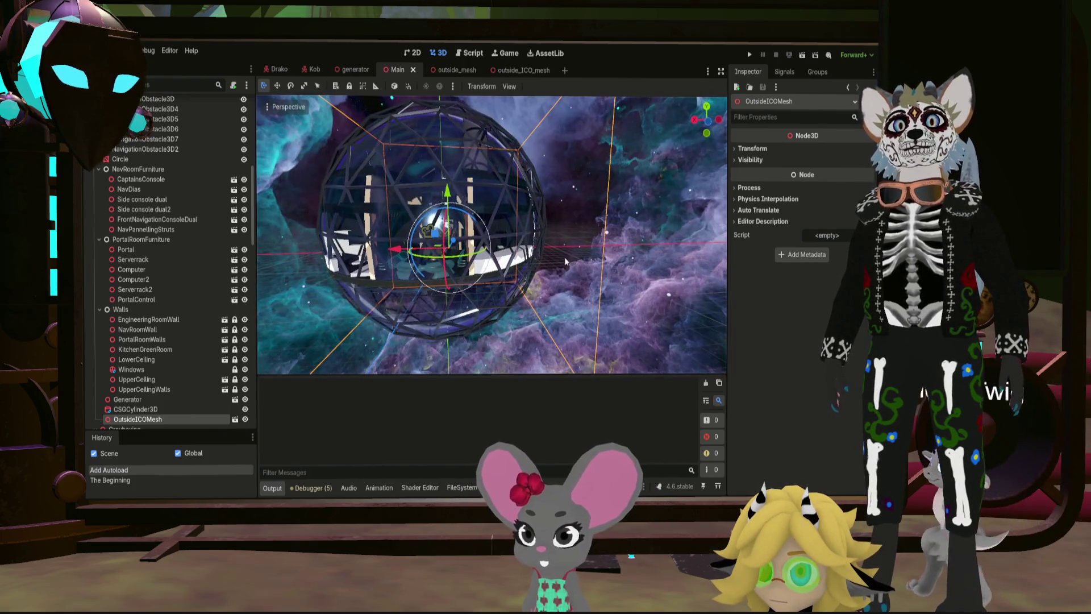
left_click(713, 125)
scroll(483, 219, "up", 2)
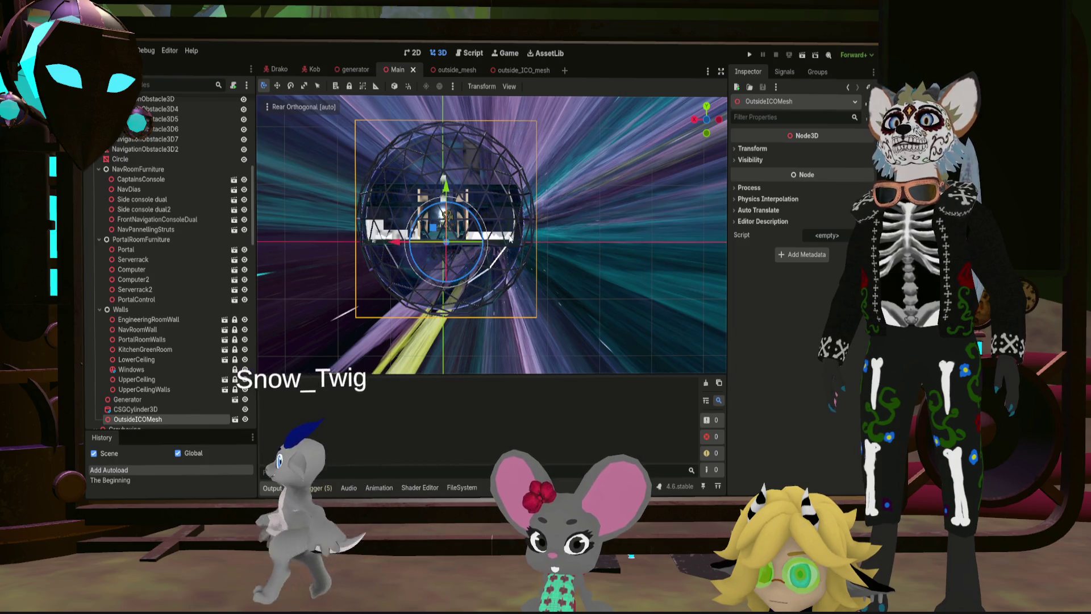
key("KP_5")
key("ctrl+KP_1")
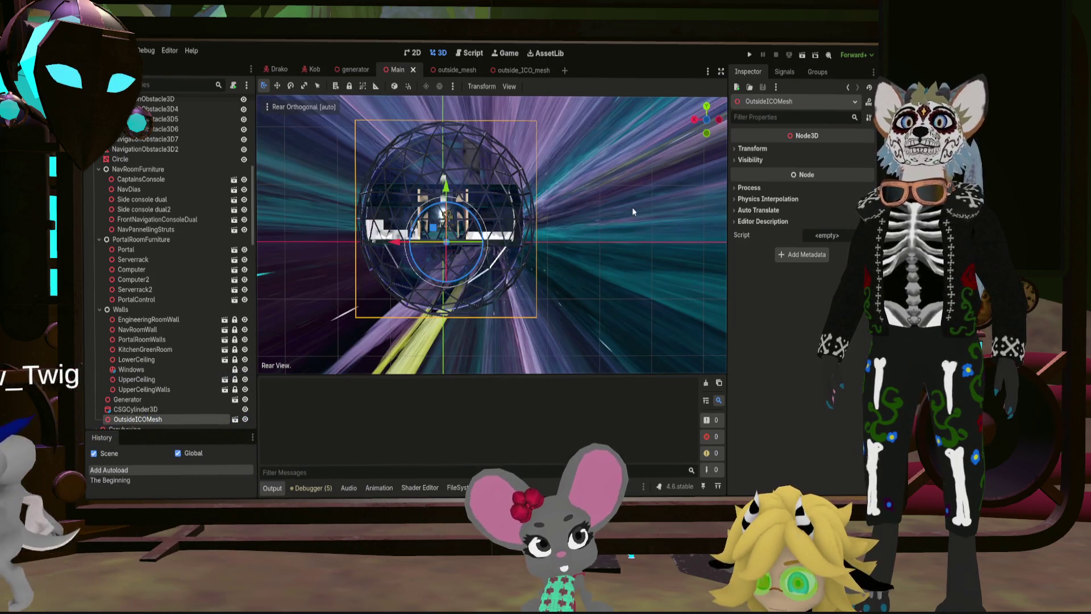
middle_click_drag(604, 224, 635, 229, "shift")
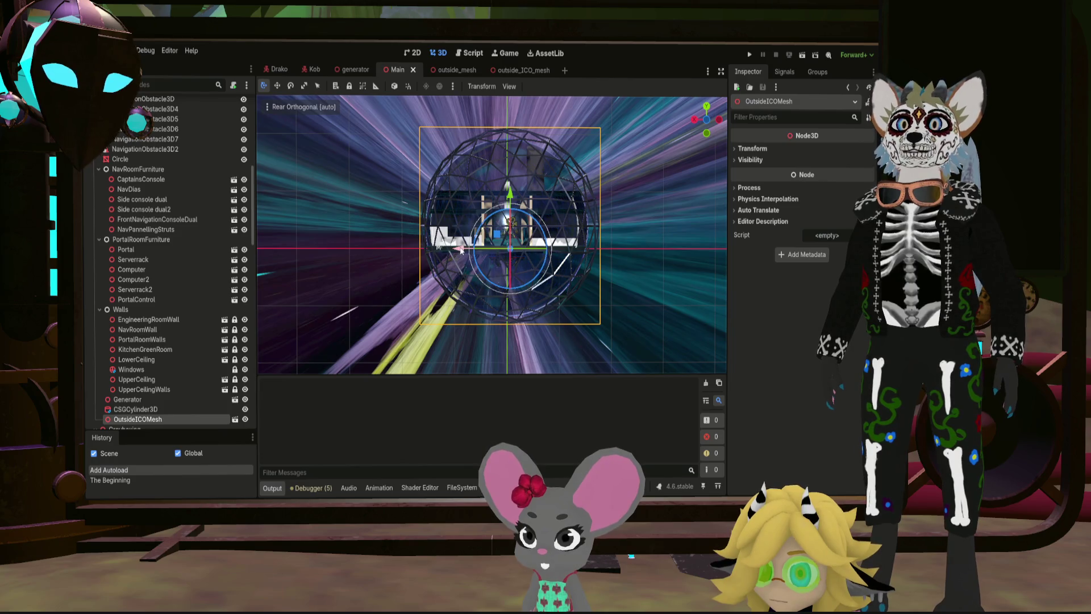
left_click_drag(458, 249, 457, 248)
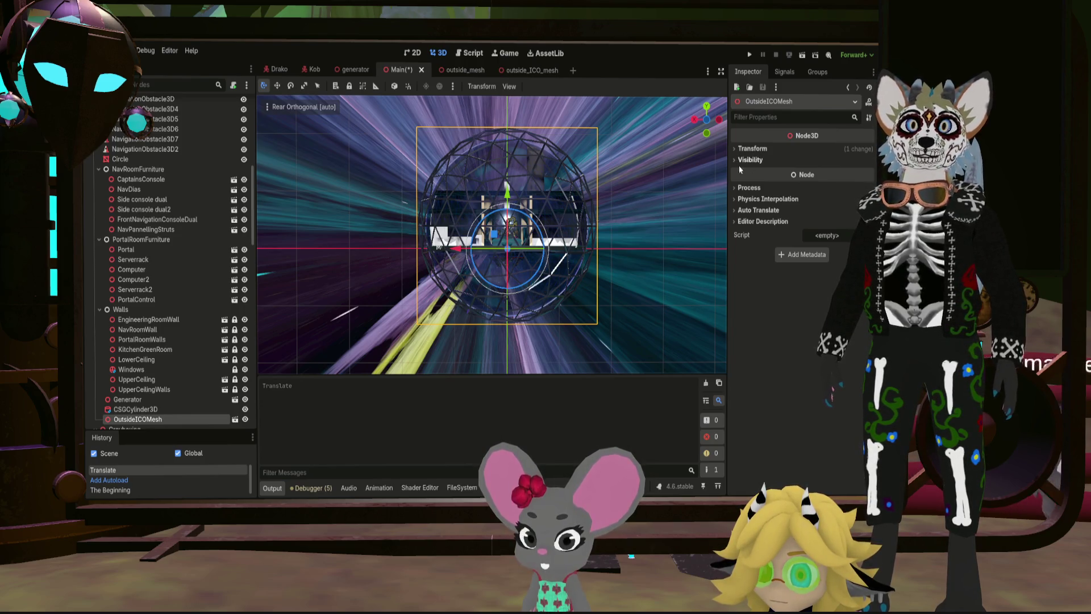
Step: From the side view, shift the sphere along Z and lower it slightly along Y
left_click(697, 121)
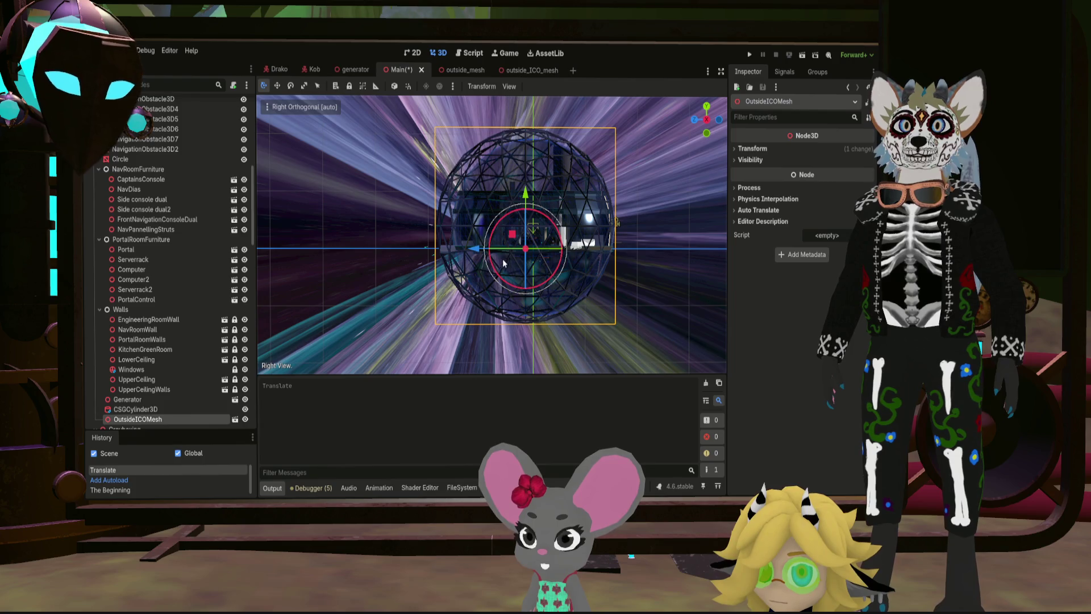
left_click_drag(477, 249, 486, 250)
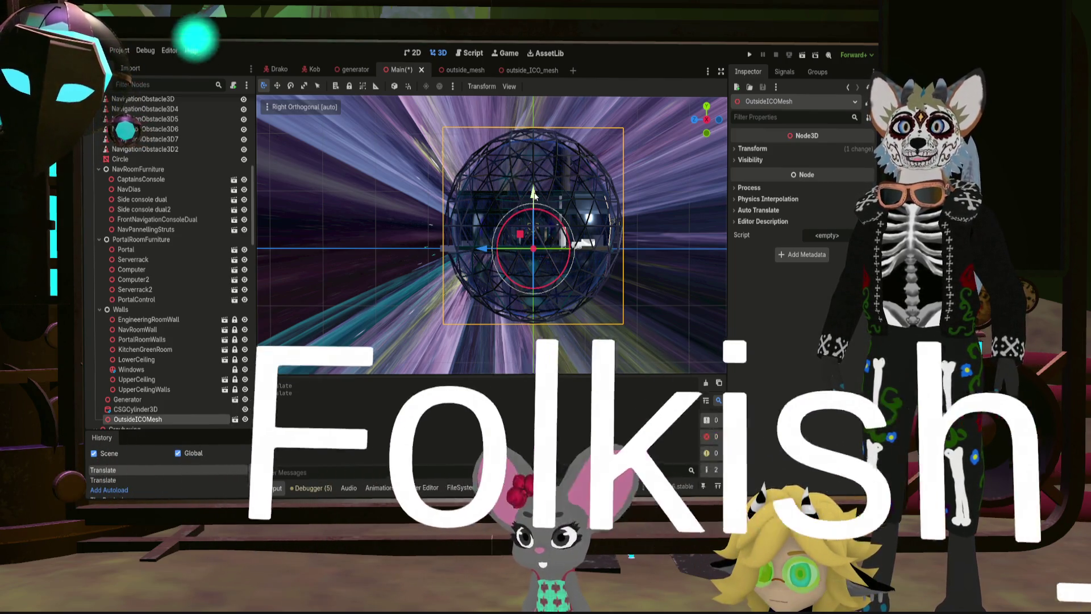
left_click_drag(532, 194, 534, 196)
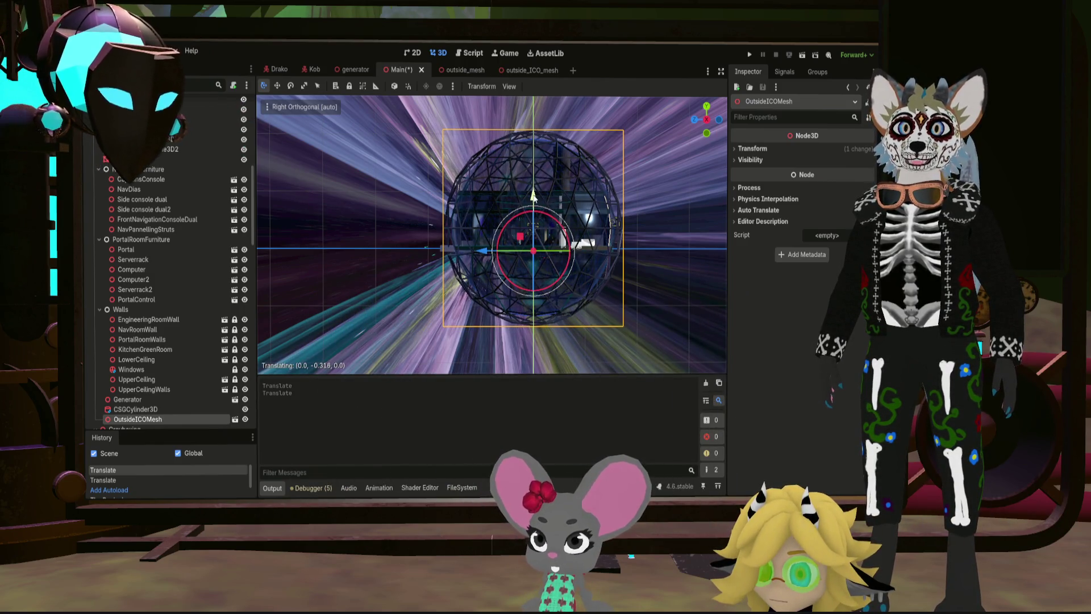
left_click_drag(534, 196, 534, 196)
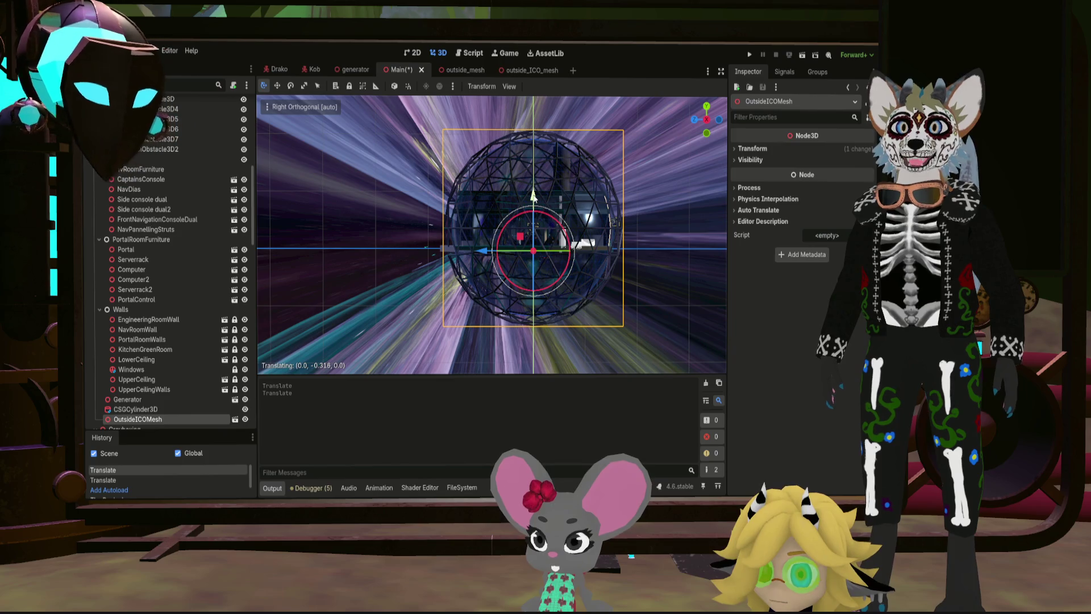
left_click(468, 68)
Step: Scale the icosphere from 108 down to 100 on all axes, save its scene, and return to Main
left_click(537, 70)
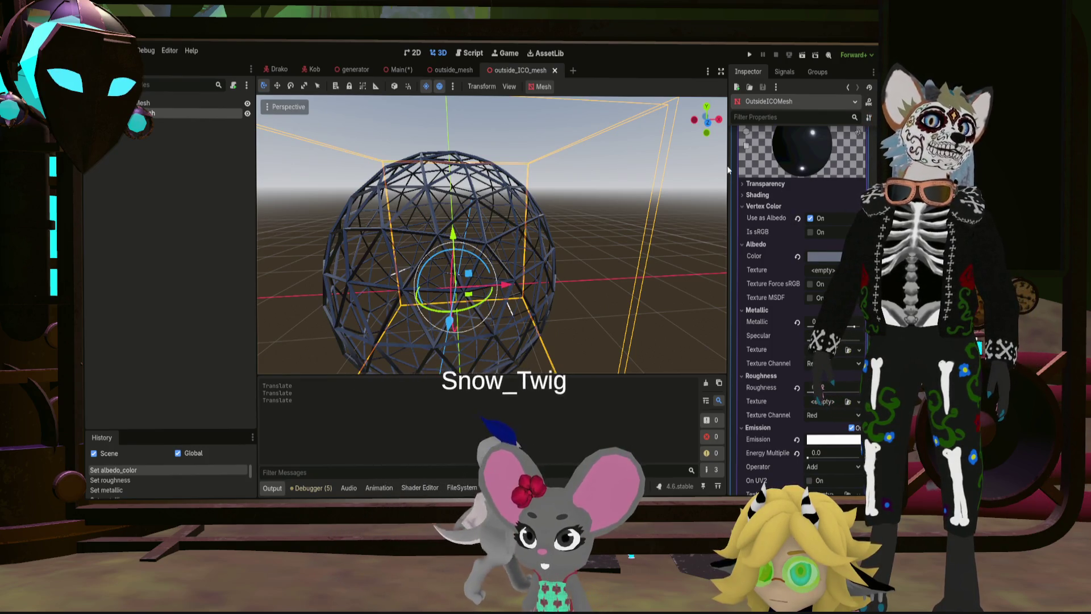
scroll(491, 234, "up", 5)
scroll(492, 234, "down", 8)
scroll(830, 217, "up", 2)
scroll(830, 218, "up", 3)
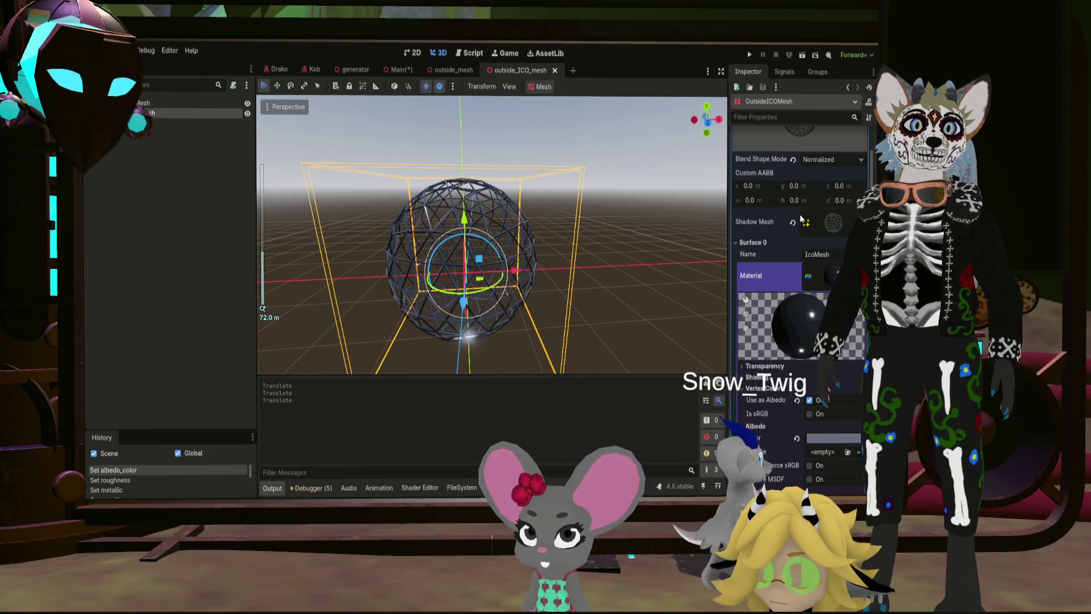
left_click(831, 275)
scroll(810, 407, "down", 2)
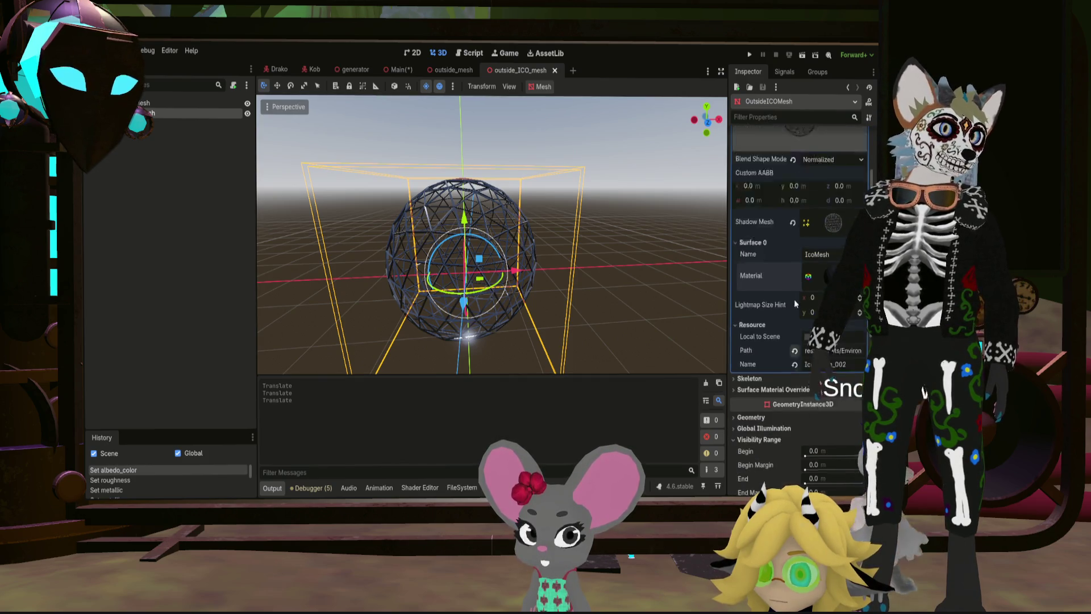
scroll(794, 299, "down", 2)
scroll(783, 287, "down", 3)
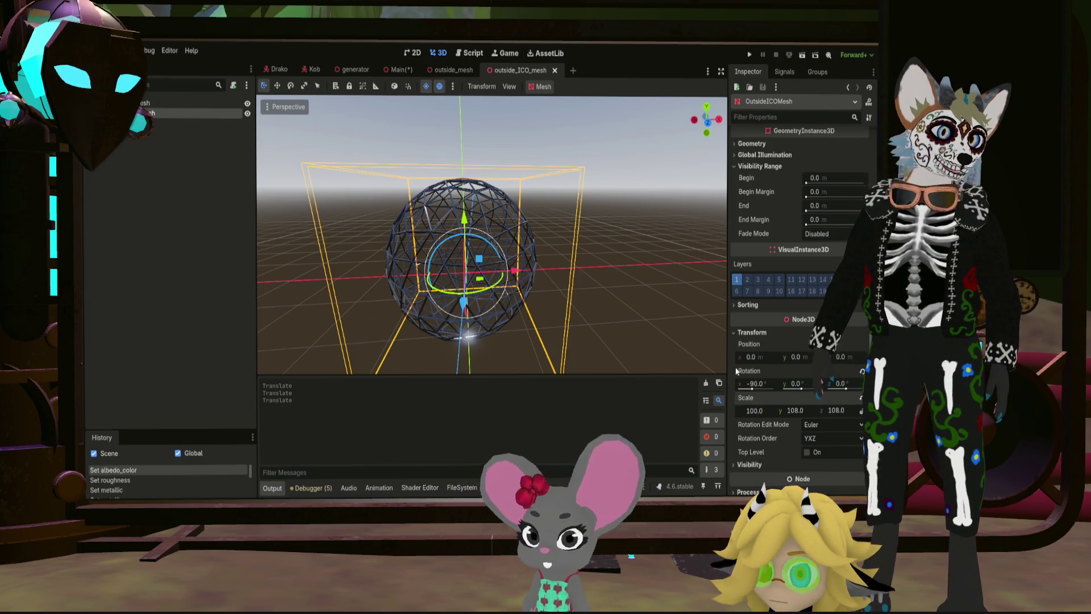
key("Return")
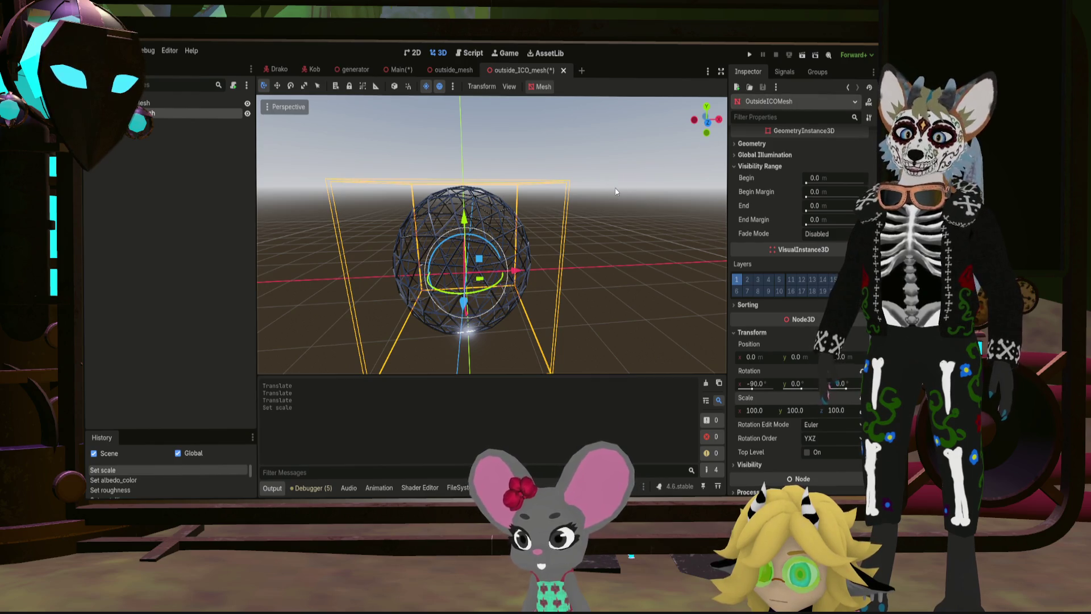
key("ctrl+s")
left_click(399, 69)
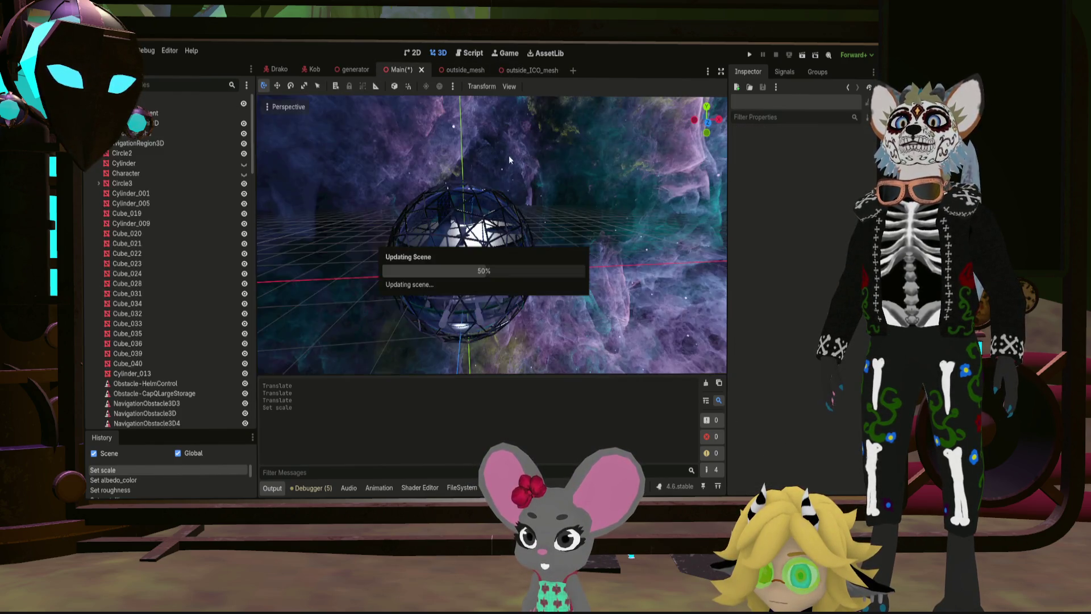
scroll(569, 227, "up", 1)
scroll(570, 234, "up", 1)
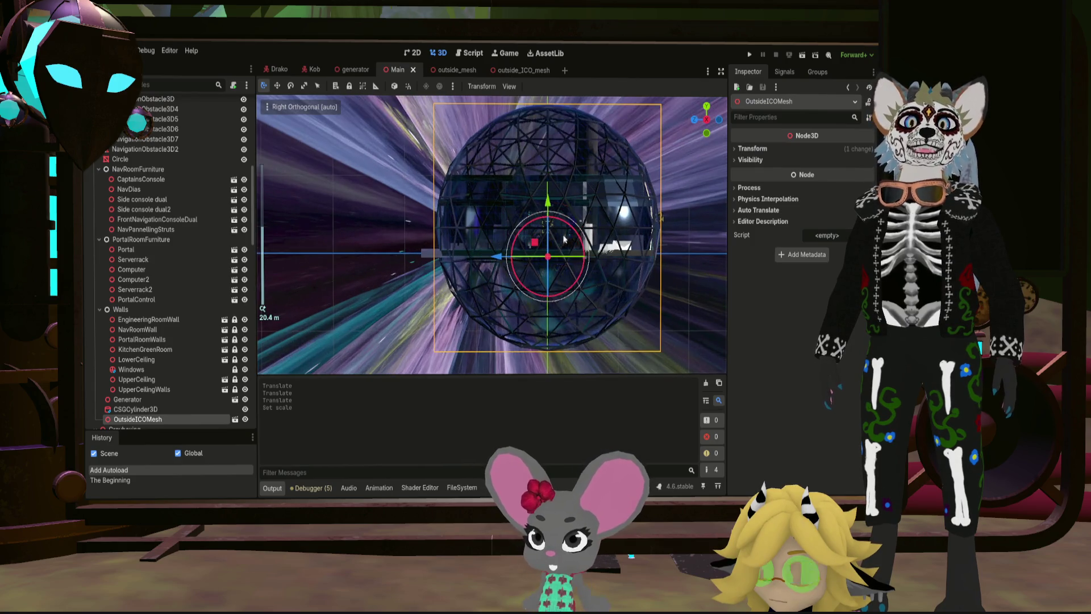
scroll(568, 243, "up", 2)
scroll(569, 245, "down", 3)
Step: Orbit around the resized lattice and select OutsideICOMesh in the rear orthogonal view
mouse_move(617, 221)
middle_mouse_down()
mouse_move(555, 241)
mouse_move(486, 231)
mouse_move(464, 208)
middle_mouse_up()
scroll(463, 209, "down", 3)
scroll(412, 199, "down", 3)
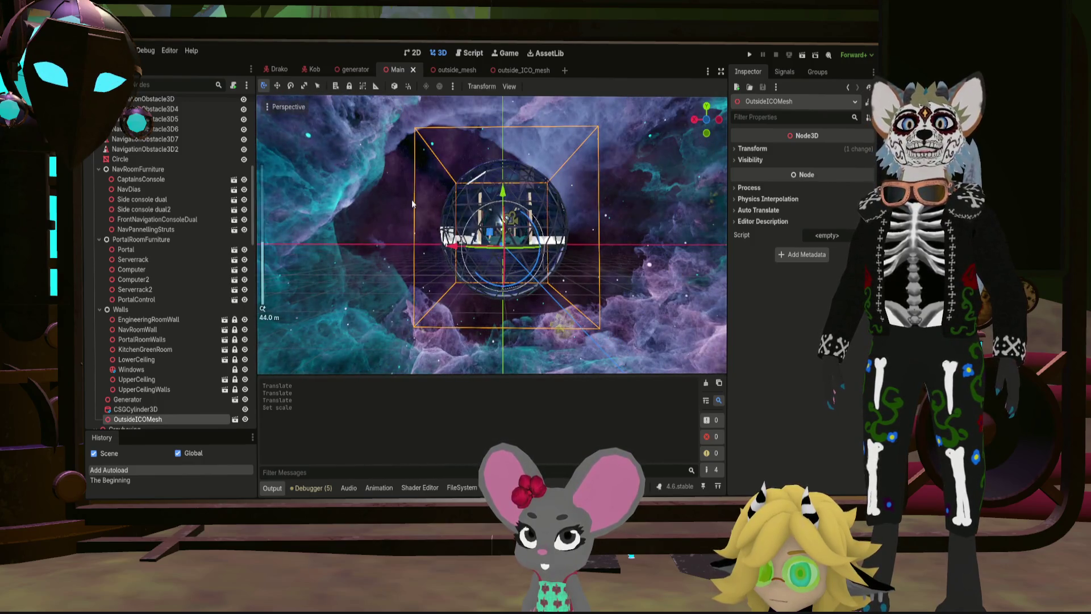
left_click(389, 181)
scroll(460, 183, "up", 3)
scroll(538, 188, "up", 2)
middle_click_drag(527, 176, 528, 261)
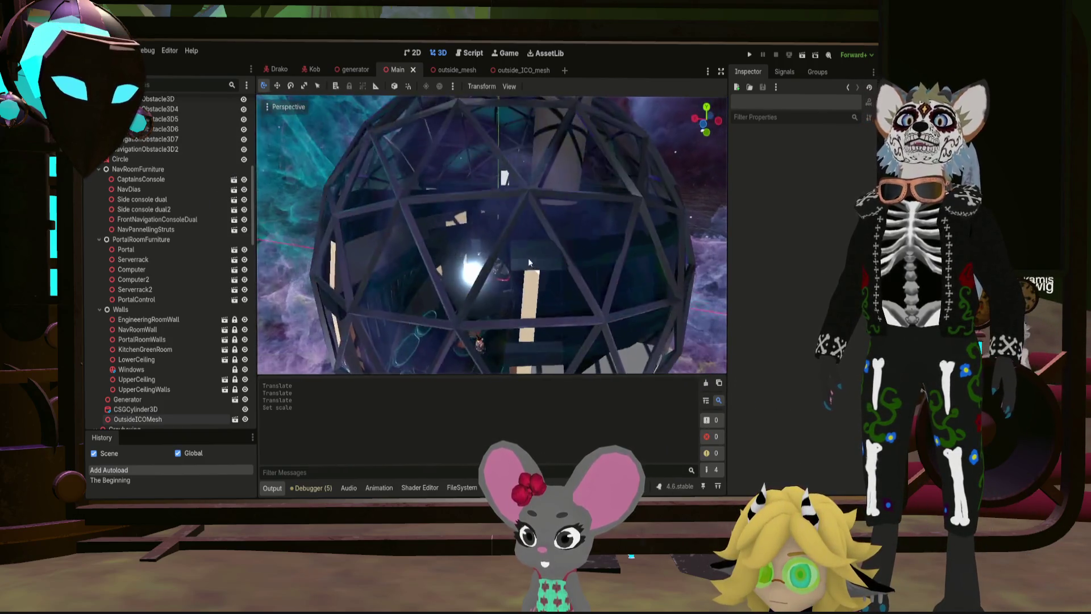
mouse_move(529, 260)
middle_mouse_down()
mouse_move(617, 292)
mouse_move(675, 230)
middle_mouse_up()
scroll(621, 254, "down", 5)
mouse_move(622, 252)
middle_mouse_down()
mouse_move(484, 261)
mouse_move(540, 286)
middle_mouse_up()
scroll(483, 262, "down", 2)
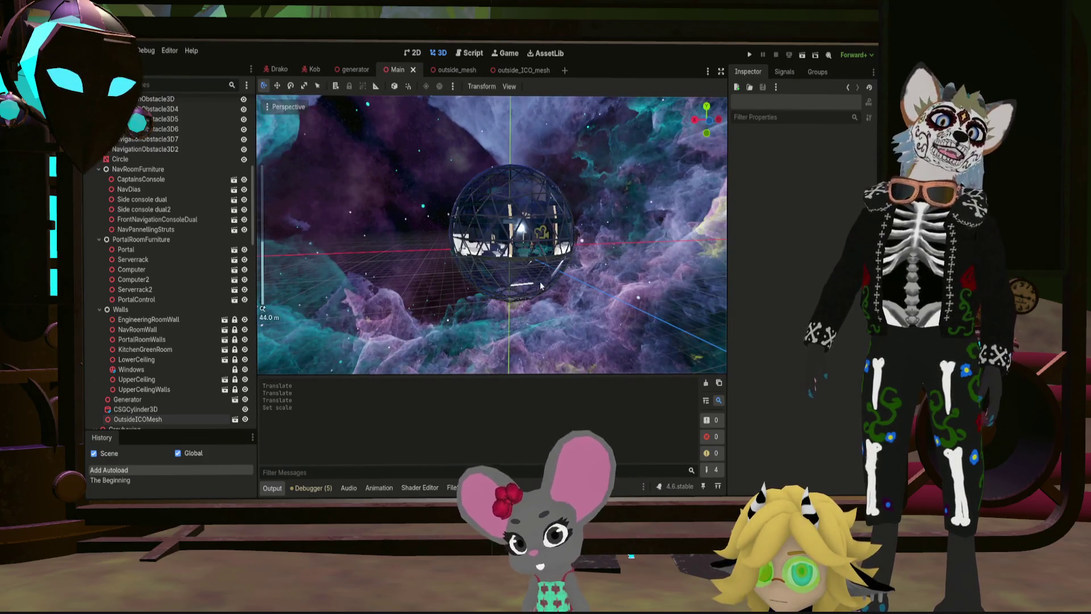
left_click(175, 420)
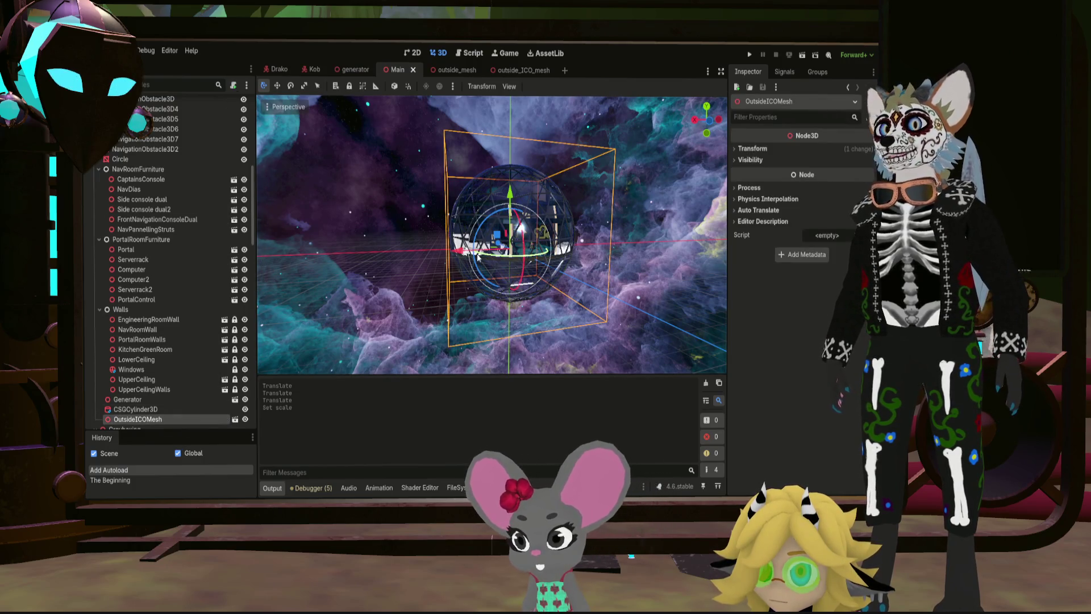
left_click(713, 120)
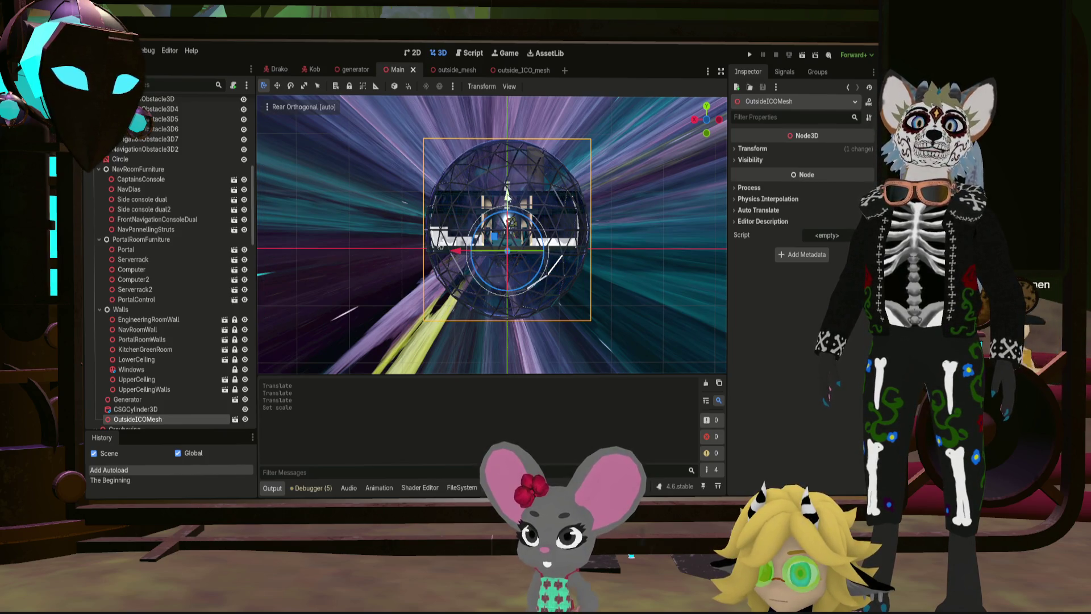
Step: Raise the sphere slightly along Y, check it from the side, and show its transform values
left_click_drag(508, 195, 507, 192)
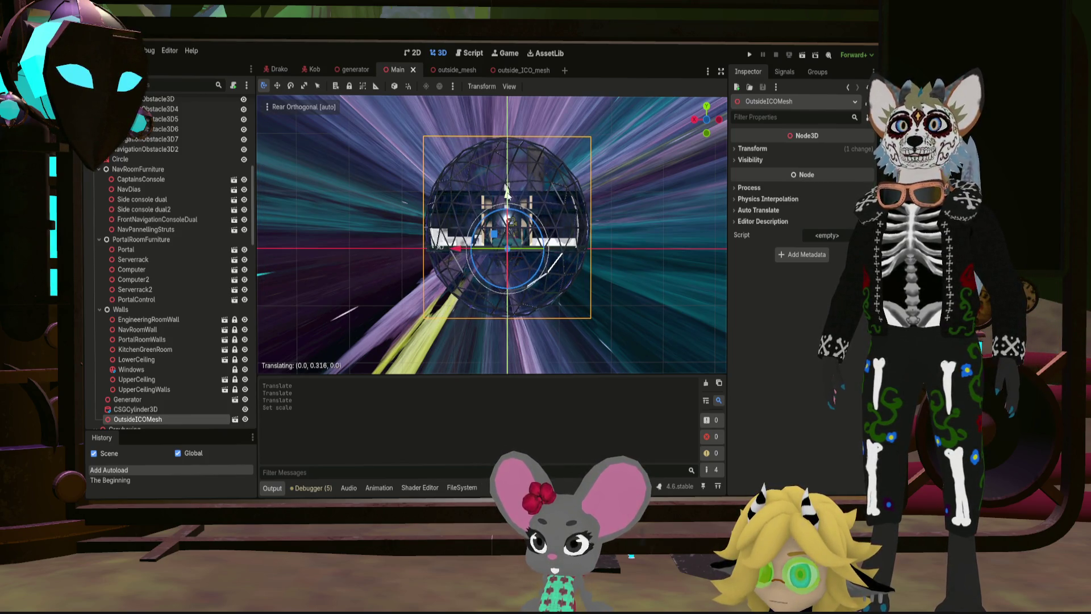
left_click_drag(507, 191, 507, 190)
left_click(383, 179)
middle_click_drag(384, 178, 562, 246)
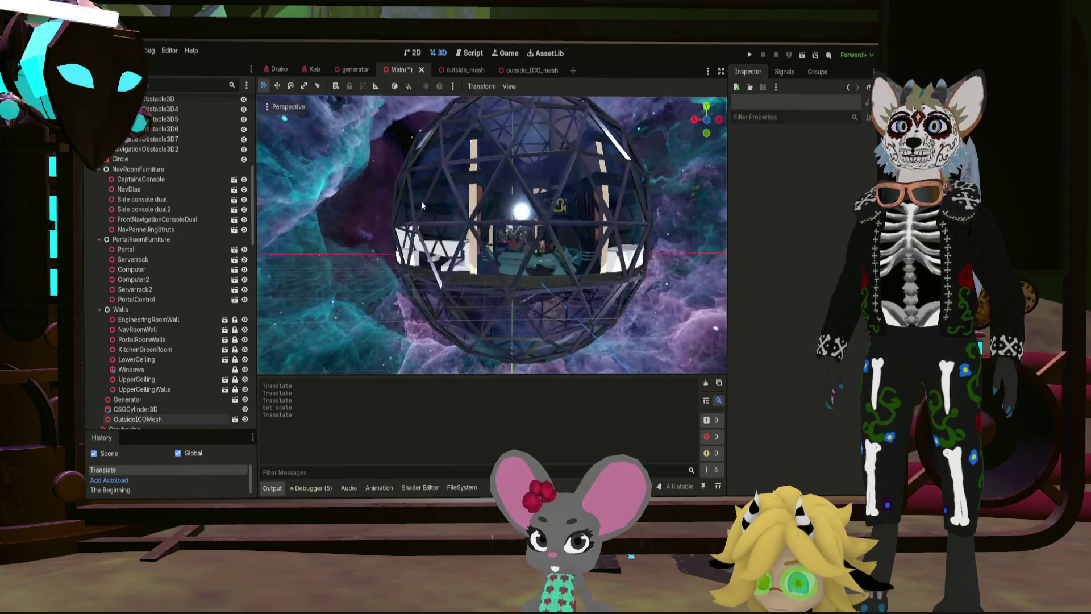
scroll(562, 245, "up", 3)
scroll(577, 224, "up", 3)
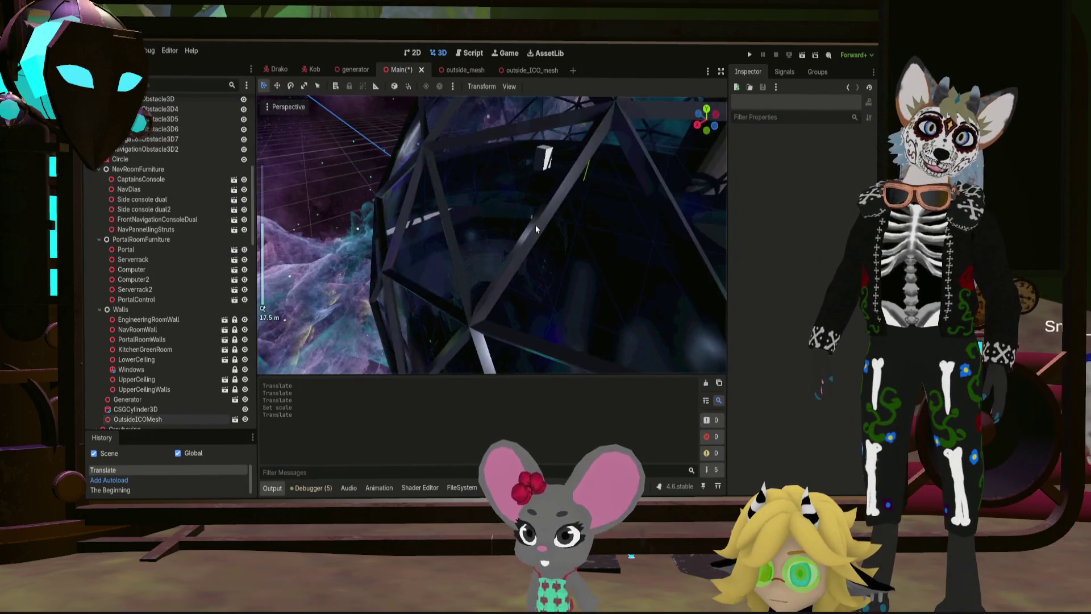
scroll(536, 224, "down", 3)
scroll(562, 224, "up", 2)
mouse_move(561, 224)
middle_mouse_down()
mouse_move(528, 208)
mouse_move(538, 197)
mouse_move(577, 205)
middle_mouse_up()
scroll(539, 196, "down", 3)
scroll(528, 170, "down", 3)
scroll(539, 206, "down", 3)
scroll(539, 205, "down", 2)
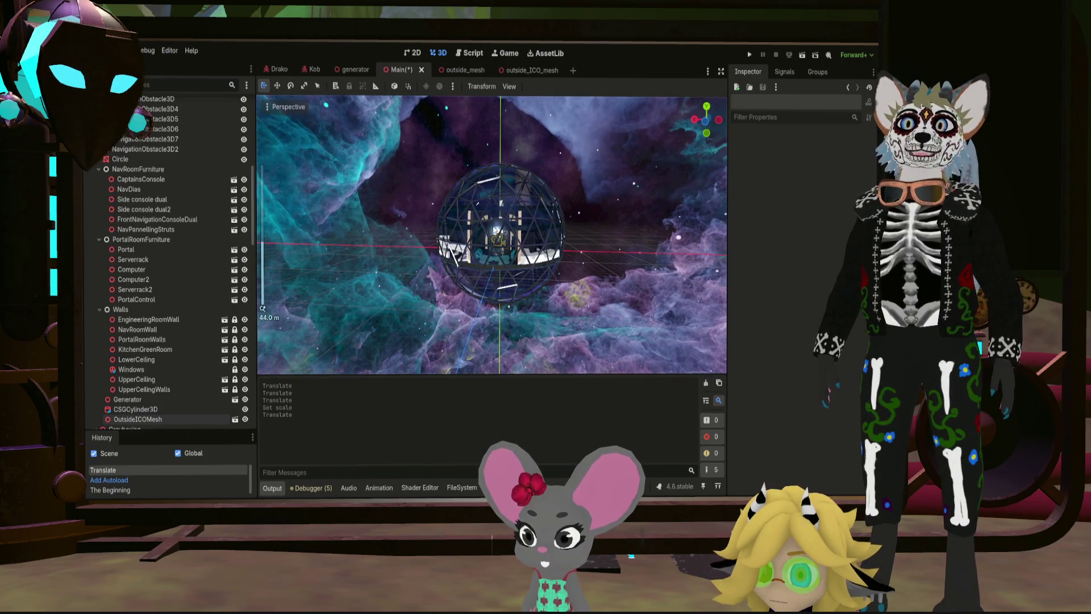
left_click(148, 421)
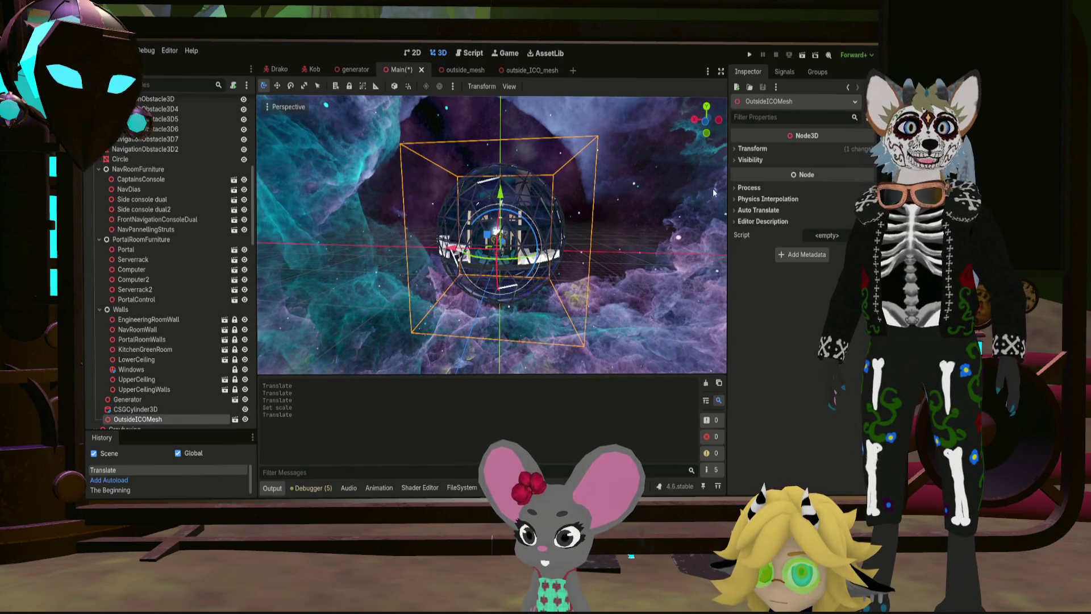
left_click(742, 148)
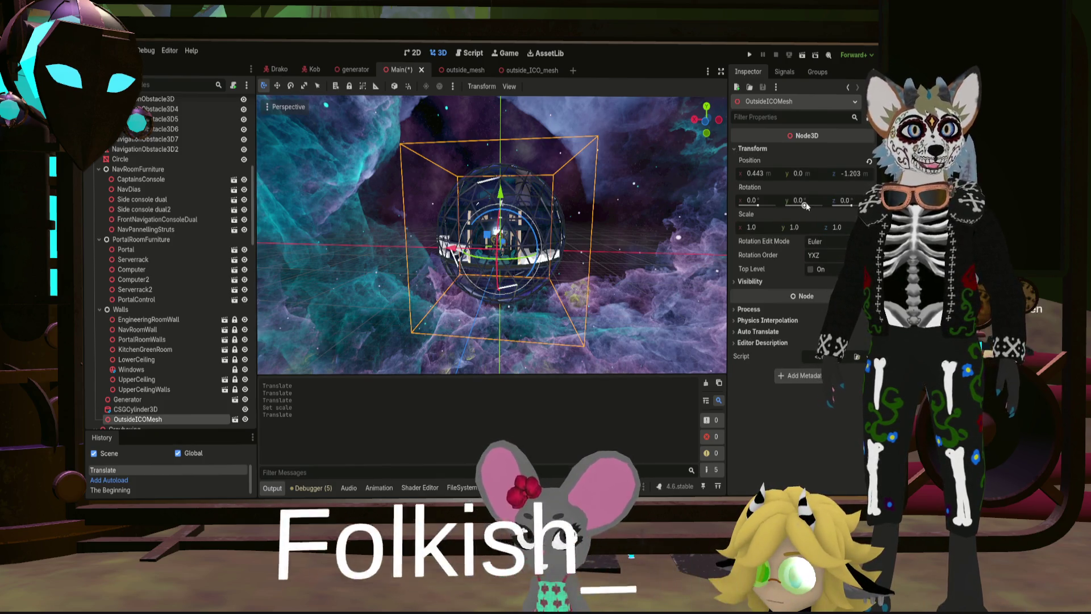
scroll(589, 253, "up", 5)
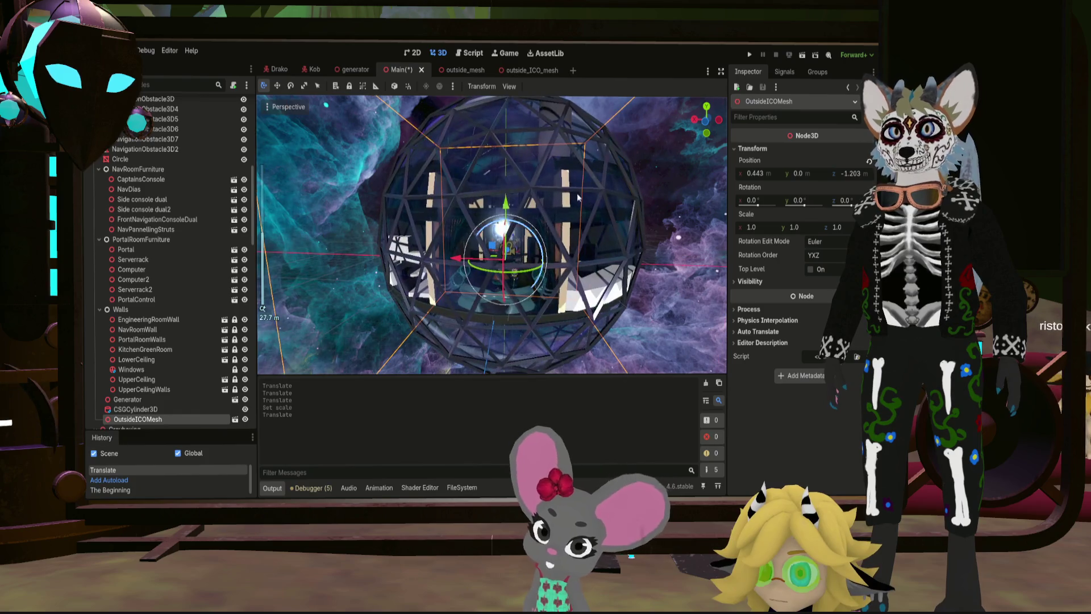
Step: From the rear view, try small Y rotations on the dome and reset it to zero
left_click(706, 125)
scroll(567, 223, "up", 5)
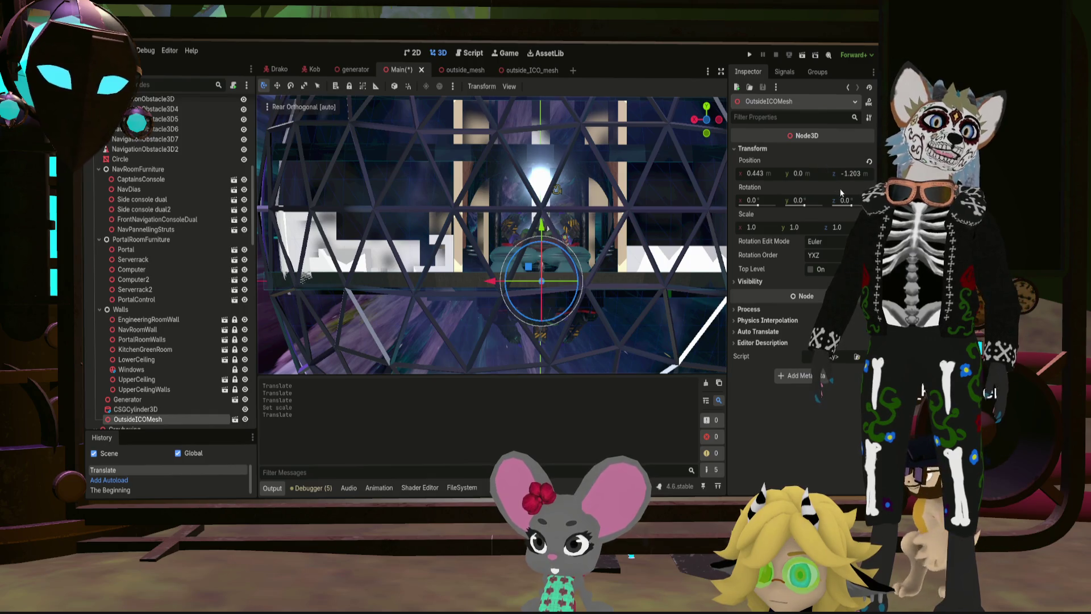
left_click_drag(800, 201, 804, 202)
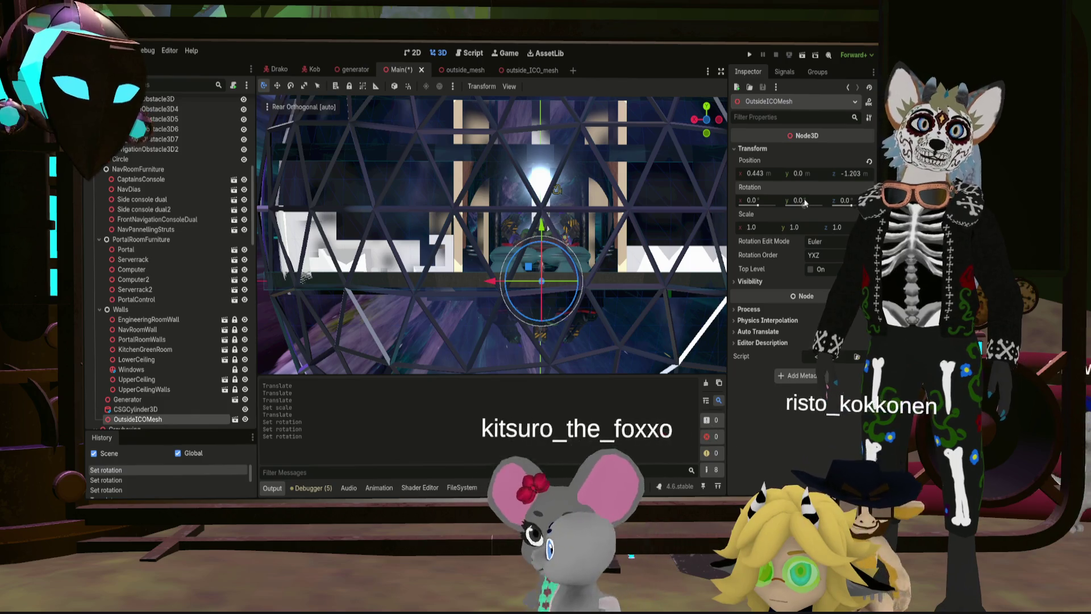
key("BackSpace")
type("1")
key("Return")
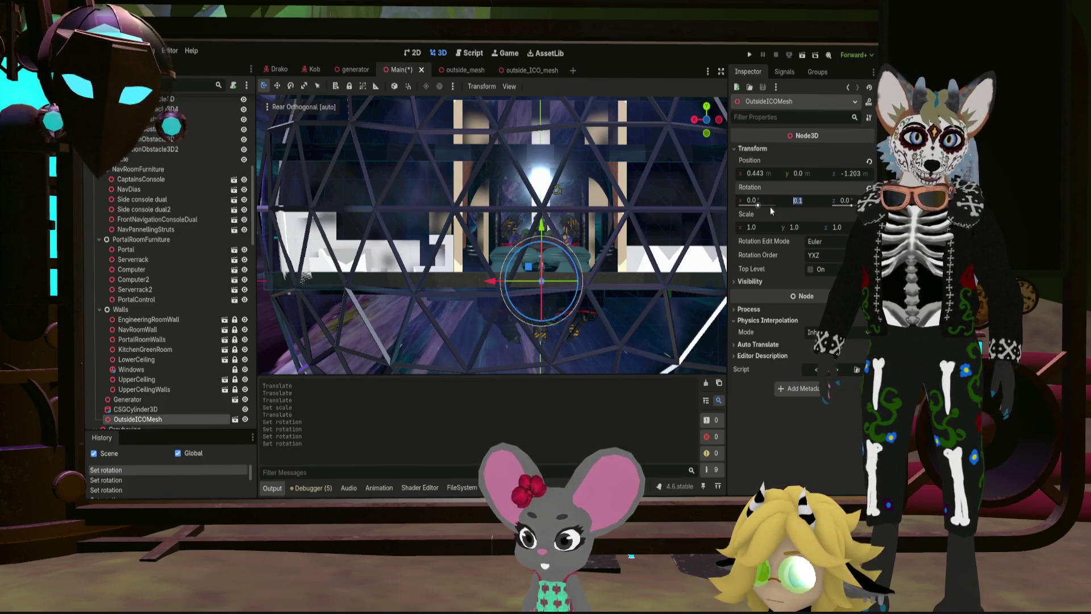
key("Return")
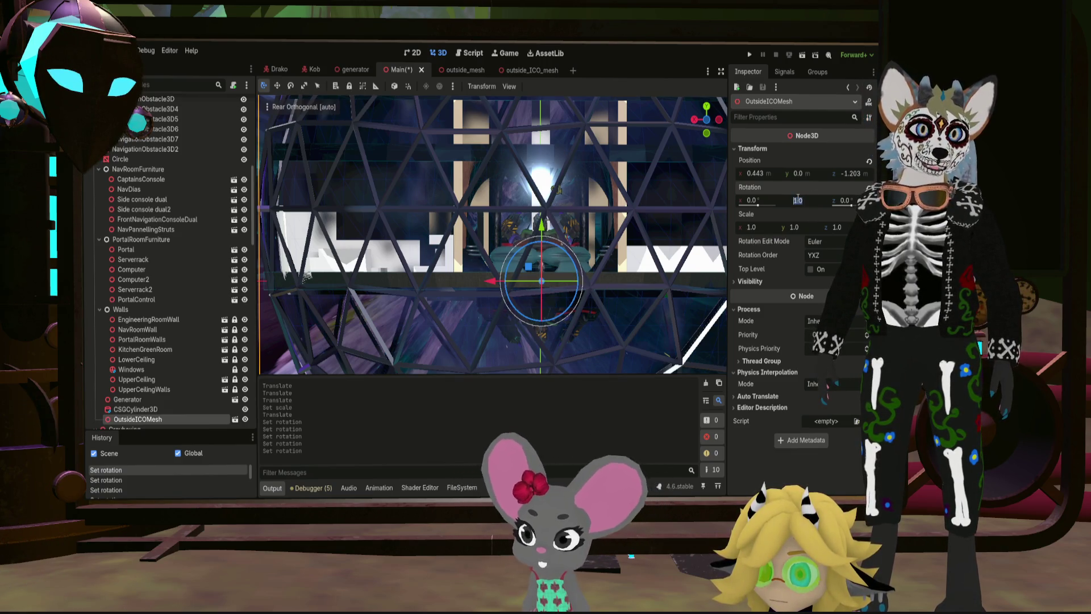
key("Return")
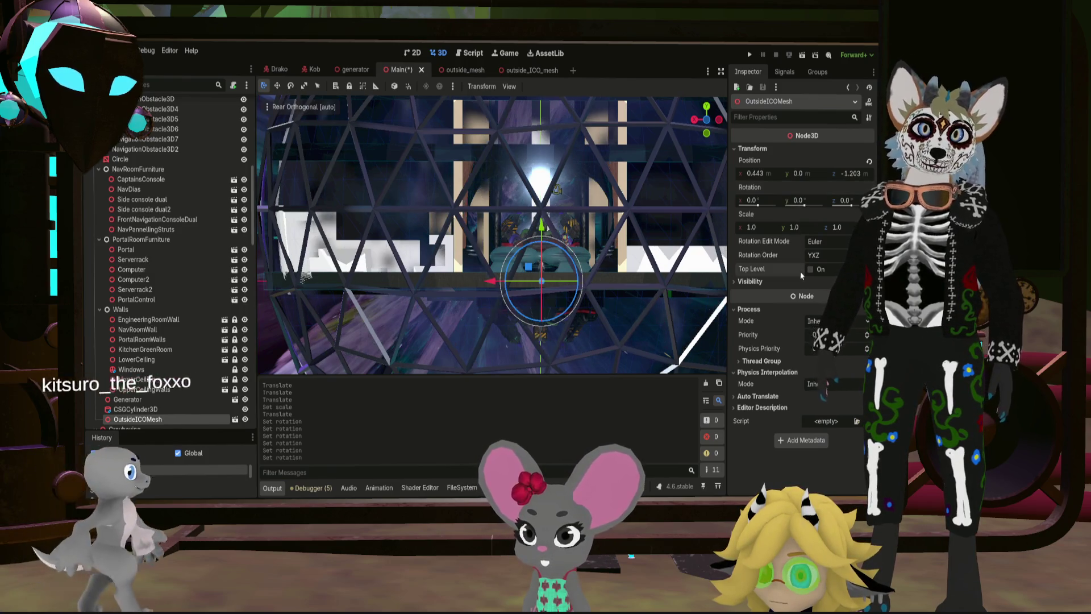
Step: Refine the dome's Y rotation through 15, 14, 16, 17 to a final 17.5°
left_click(799, 202)
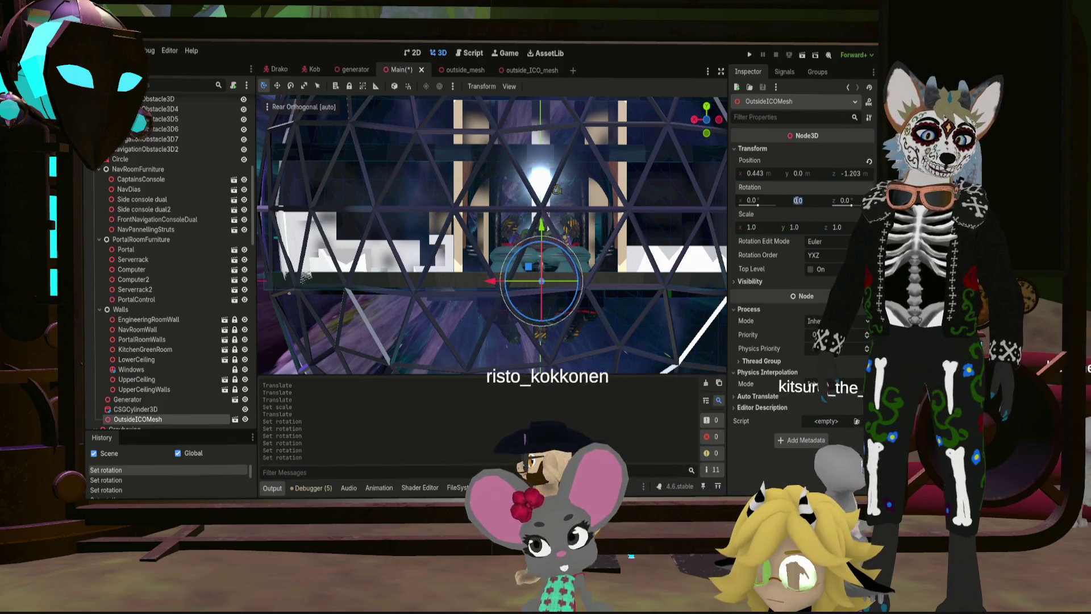
type("15")
key("Return")
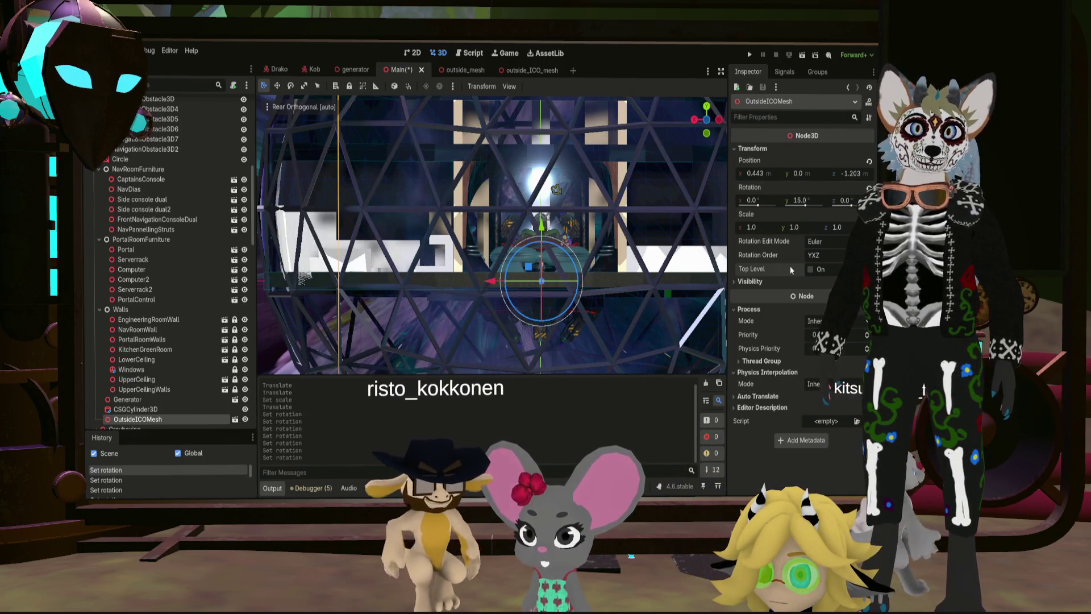
left_click(800, 200)
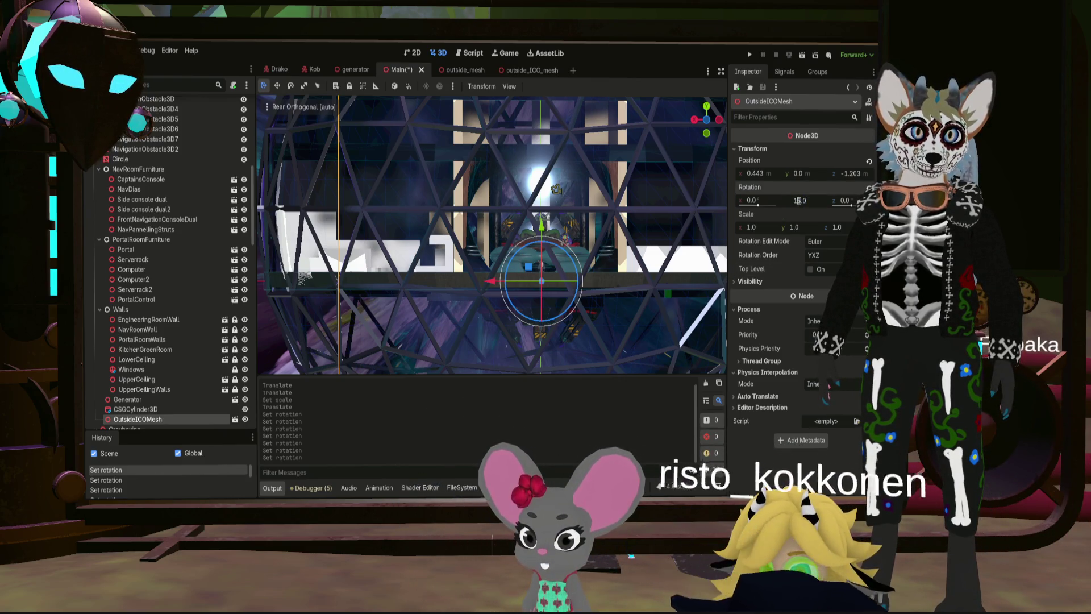
key("Return")
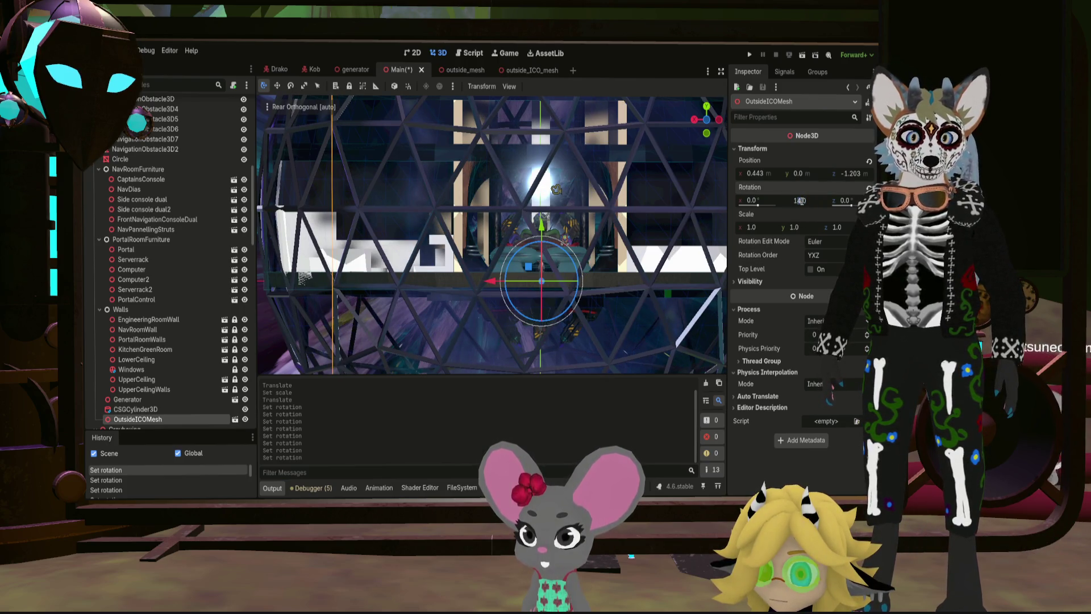
key("Return")
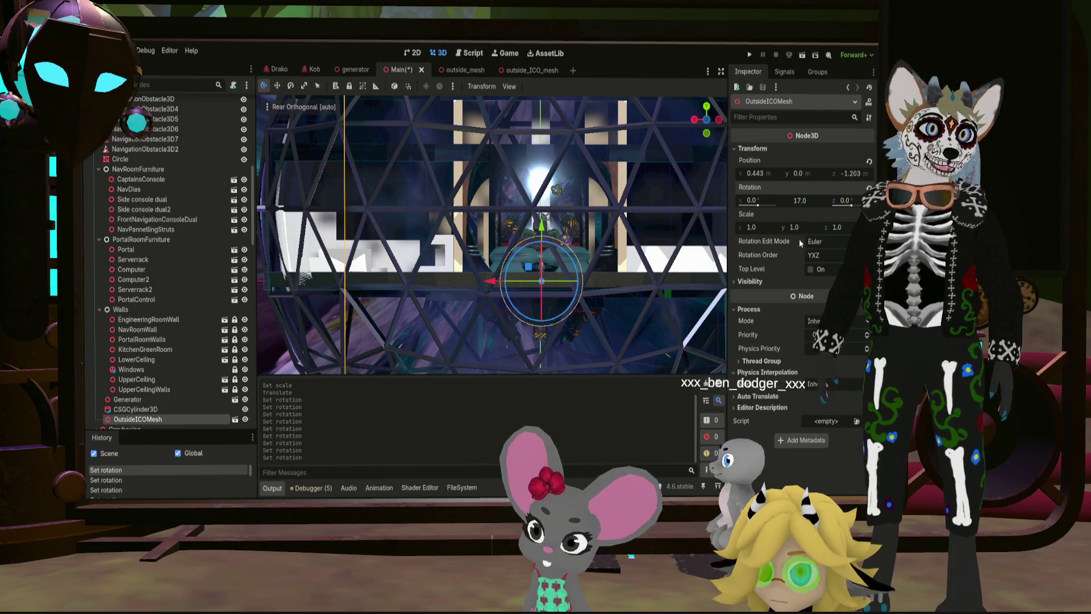
key("Return")
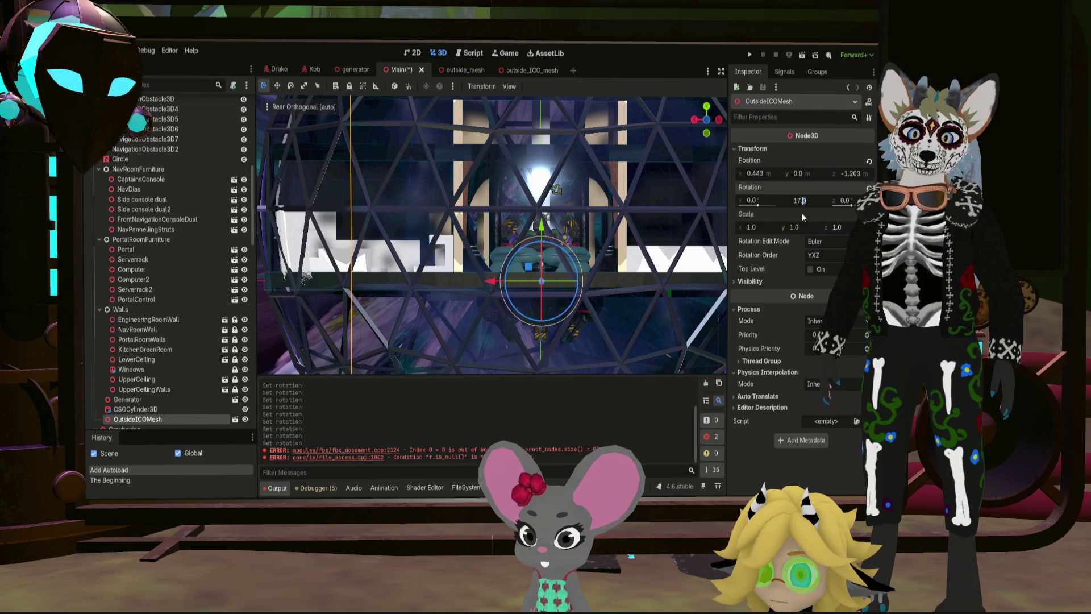
type("5")
key("Return")
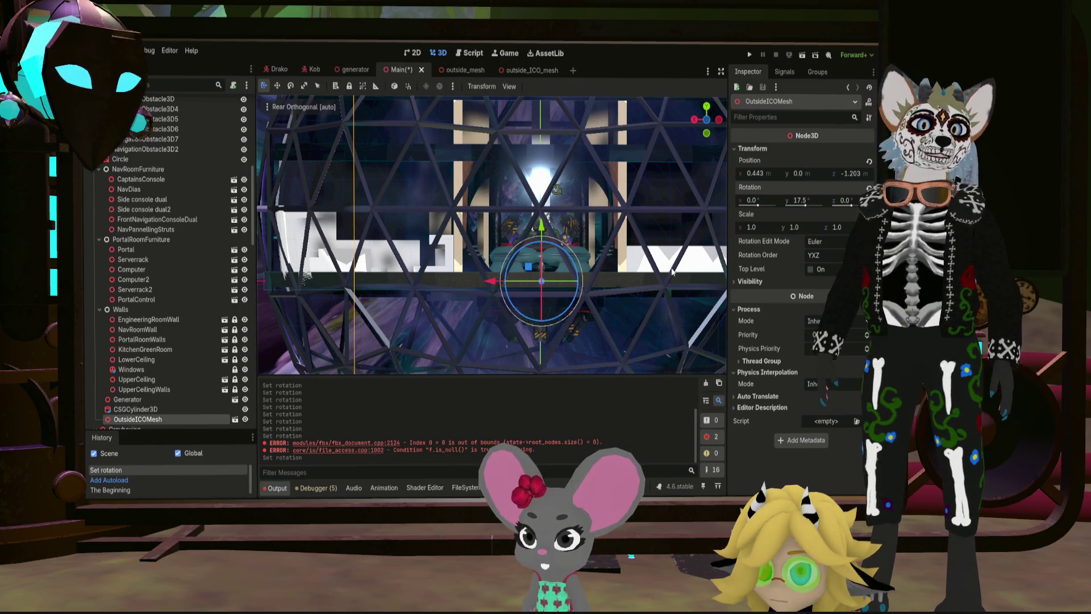
middle_click_drag(614, 265, 580, 263)
scroll(589, 271, "down", 5)
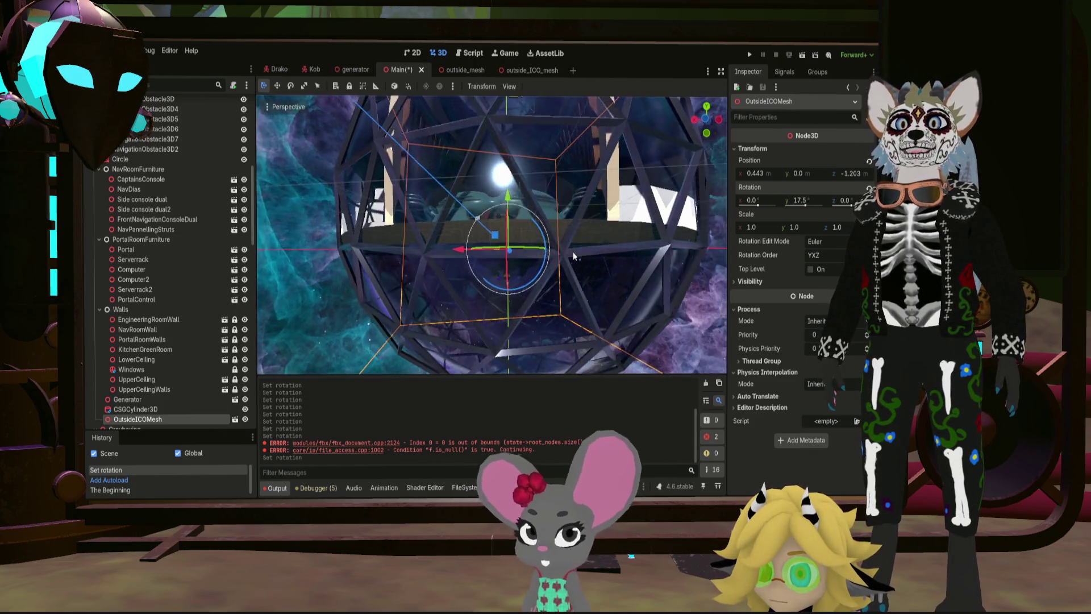
mouse_move(578, 259)
middle_mouse_down()
mouse_move(586, 274)
mouse_move(699, 268)
mouse_move(715, 284)
middle_mouse_up()
scroll(586, 274, "down", 3)
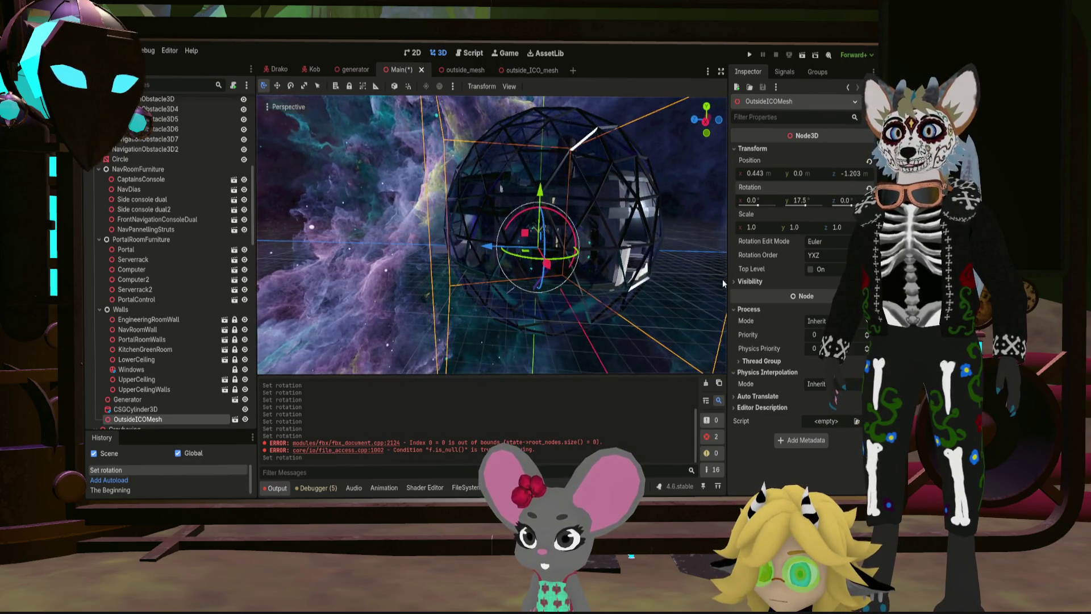
mouse_move(715, 290)
middle_mouse_down()
mouse_move(724, 306)
mouse_move(541, 284)
mouse_move(593, 274)
mouse_move(555, 292)
middle_mouse_up()
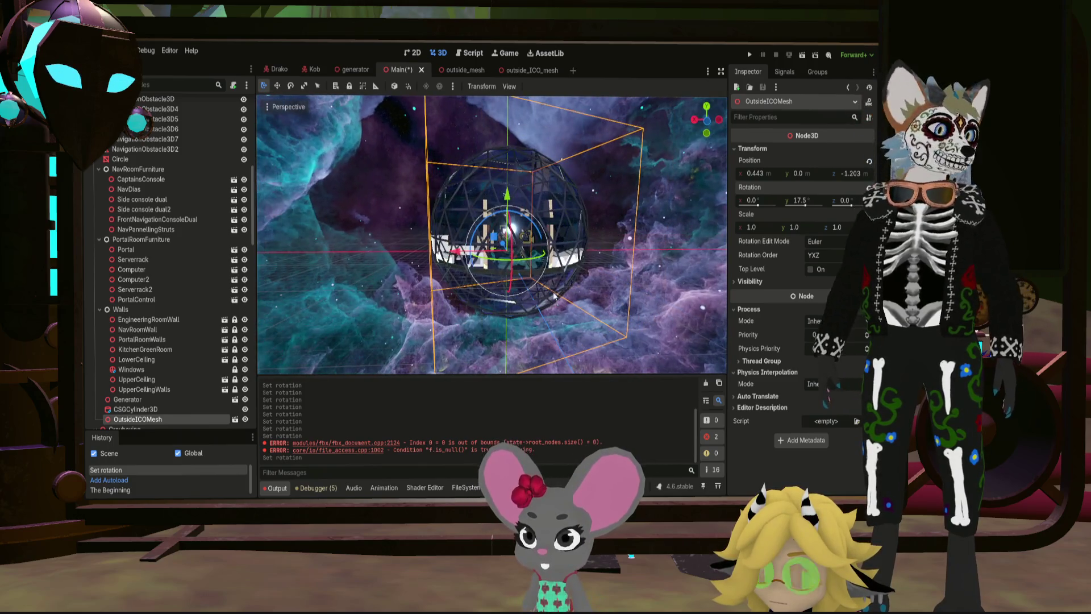
scroll(337, 277, "up", 5)
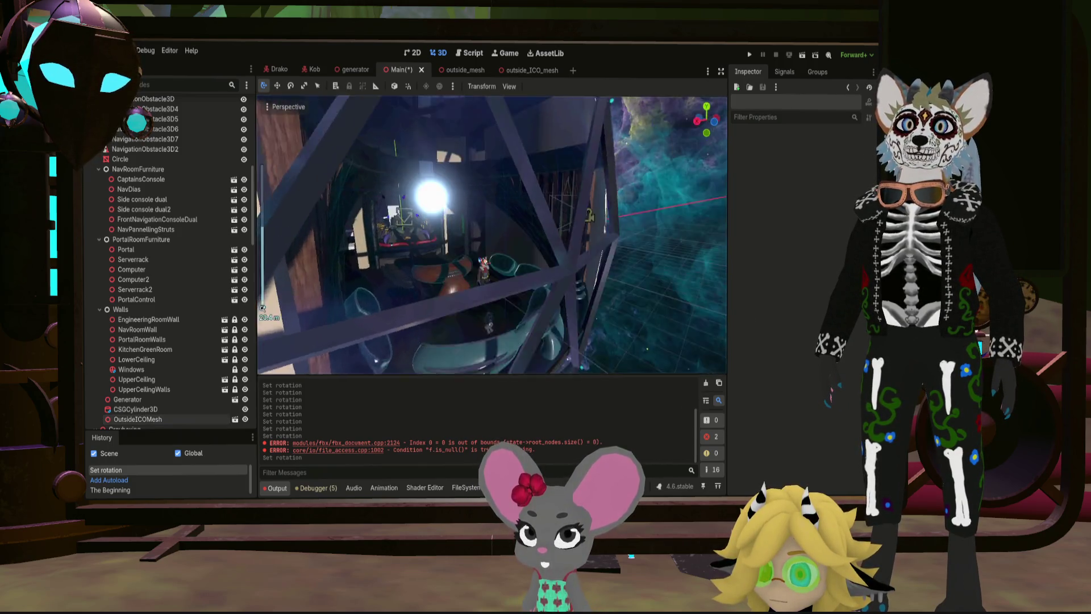
right_click_drag(493, 234, 493, 235)
key("w")
scroll(493, 234, "down", 2)
scroll(493, 234, "down", 2)
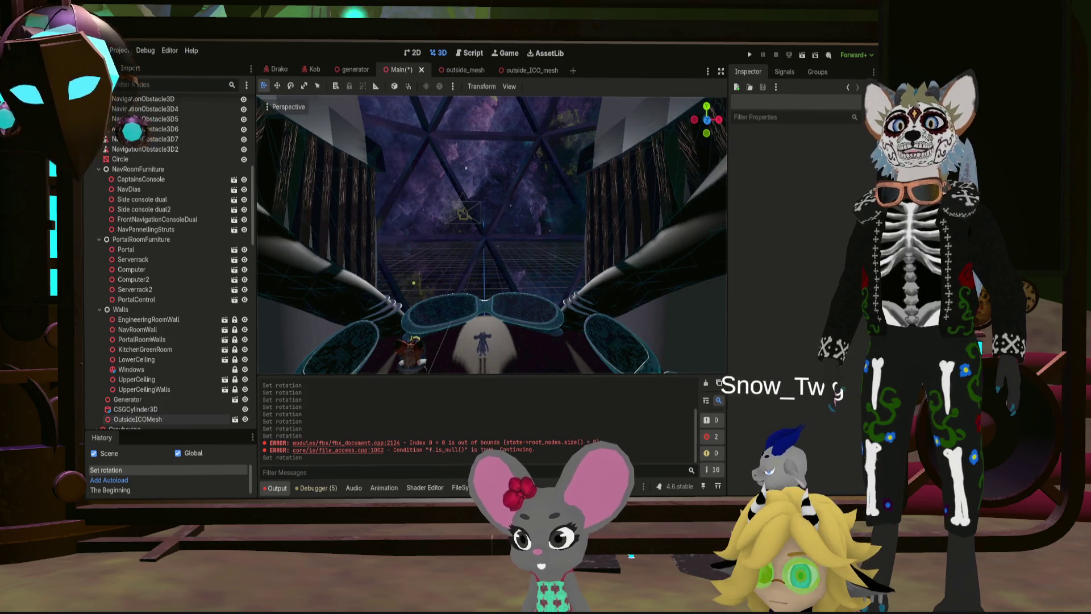
right_click_drag(492, 234, 493, 234)
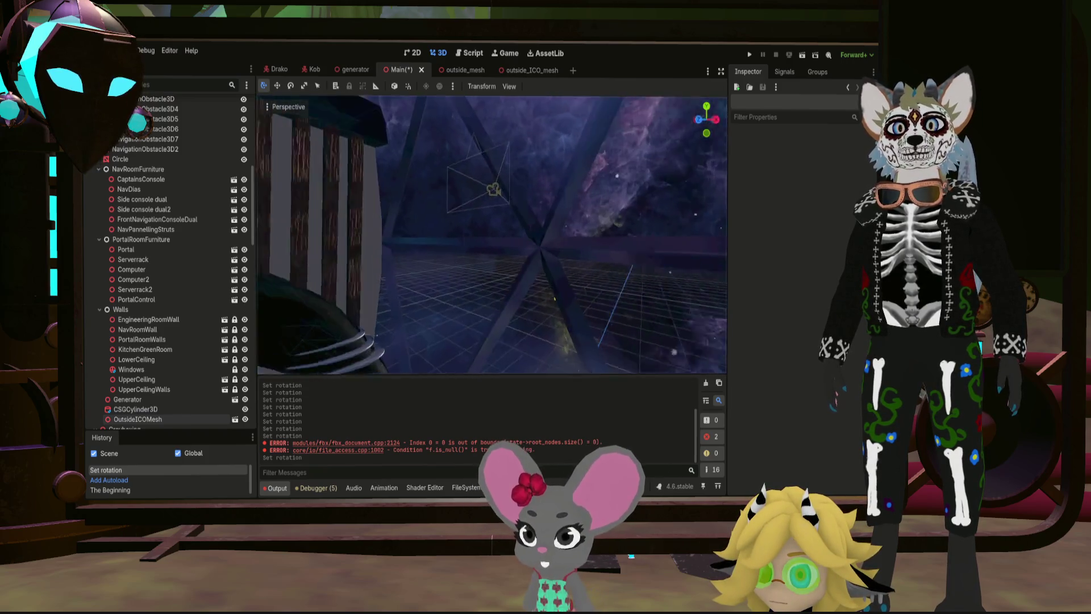
right_click_drag(494, 234, 492, 235)
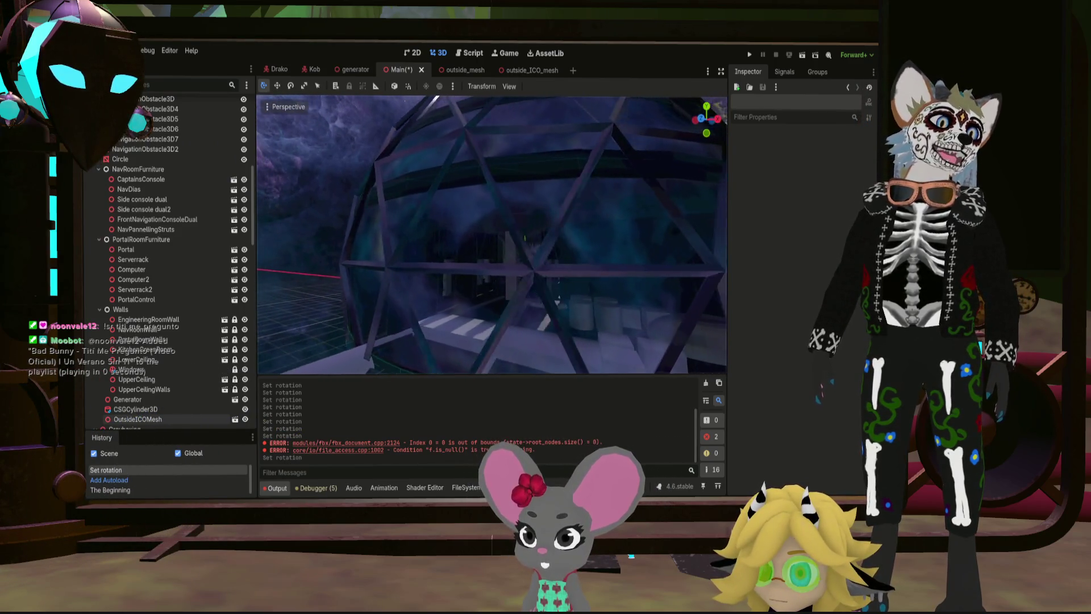
right_click_drag(492, 234, 493, 234)
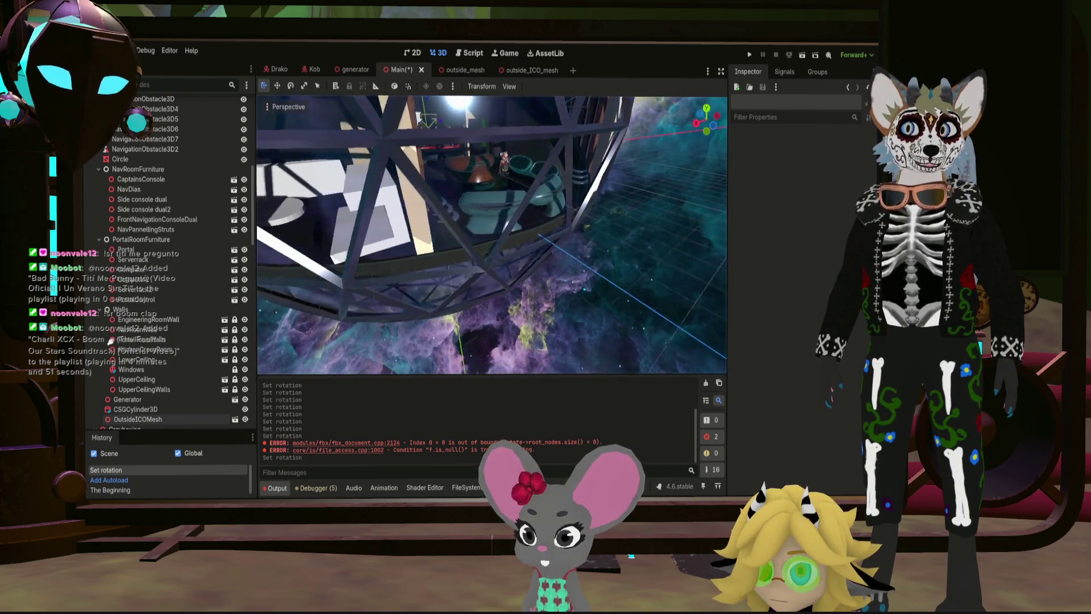
right_click_drag(559, 263, 558, 263)
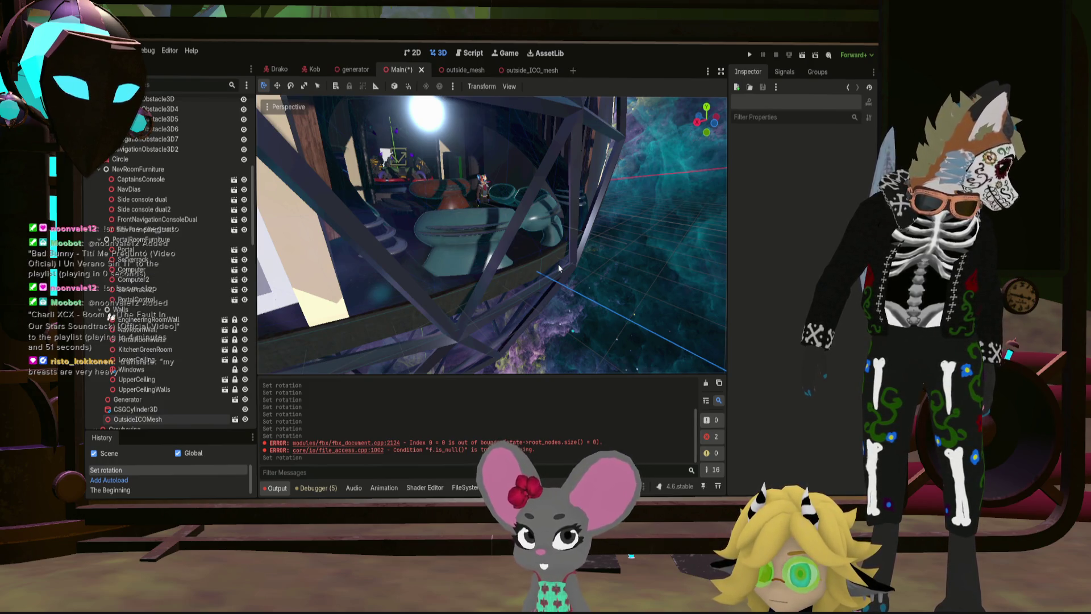
right_click_drag(546, 268, 546, 269)
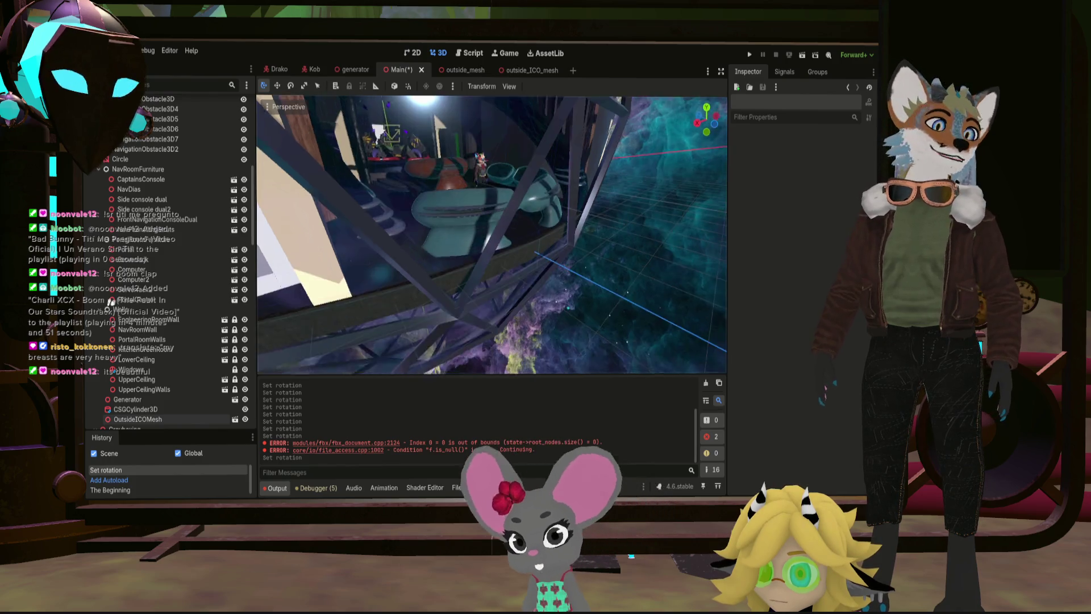
right_click_drag(496, 210, 496, 211)
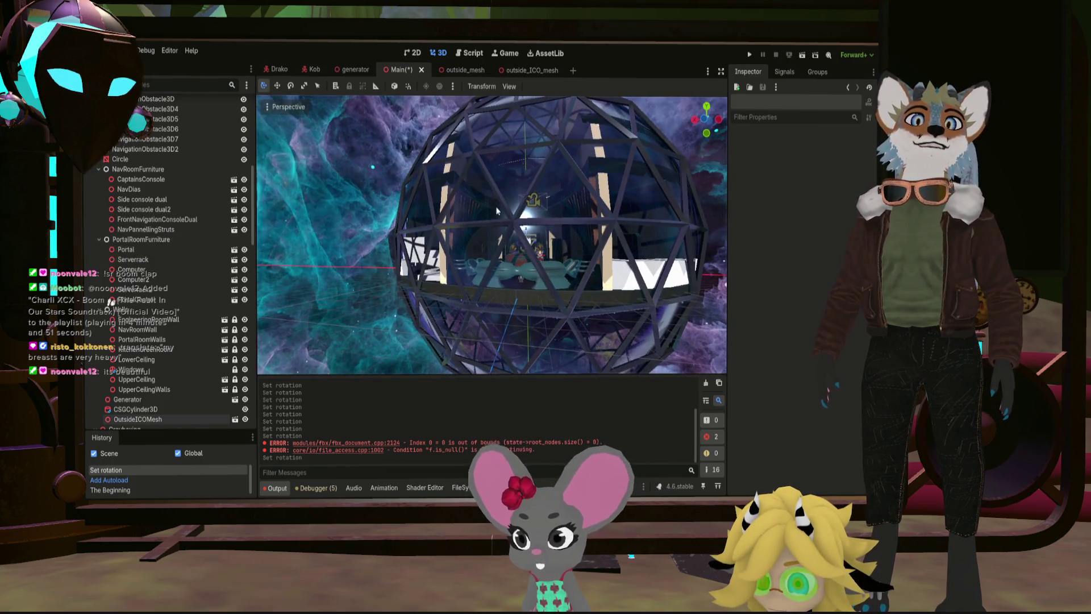
right_click_drag(610, 244, 610, 243)
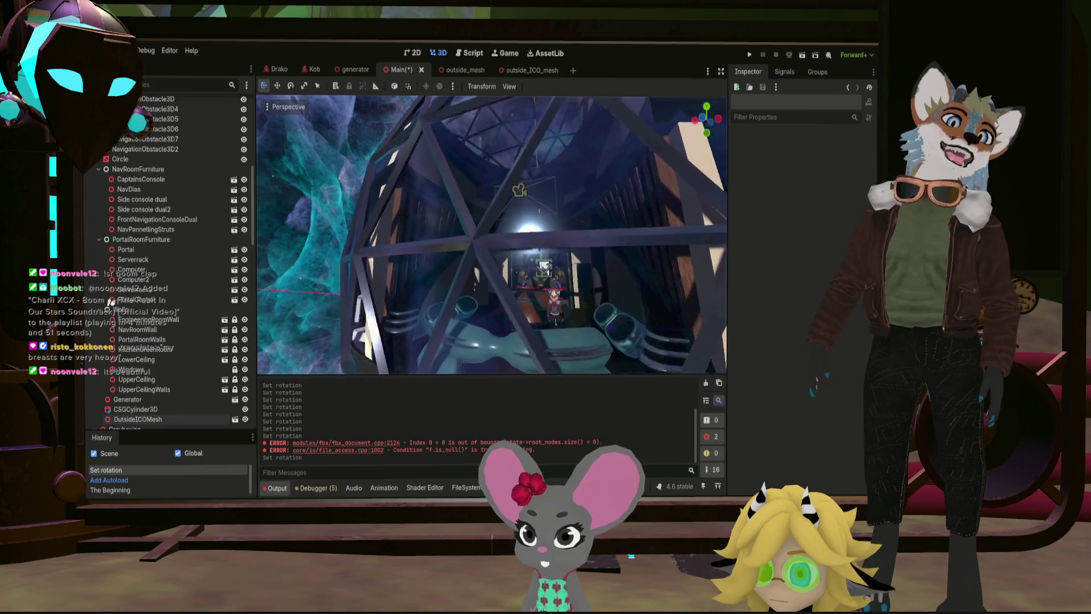
mouse_move(492, 234)
right_mouse_down()
mouse_move(474, 248)
mouse_move(578, 224)
right_mouse_up()
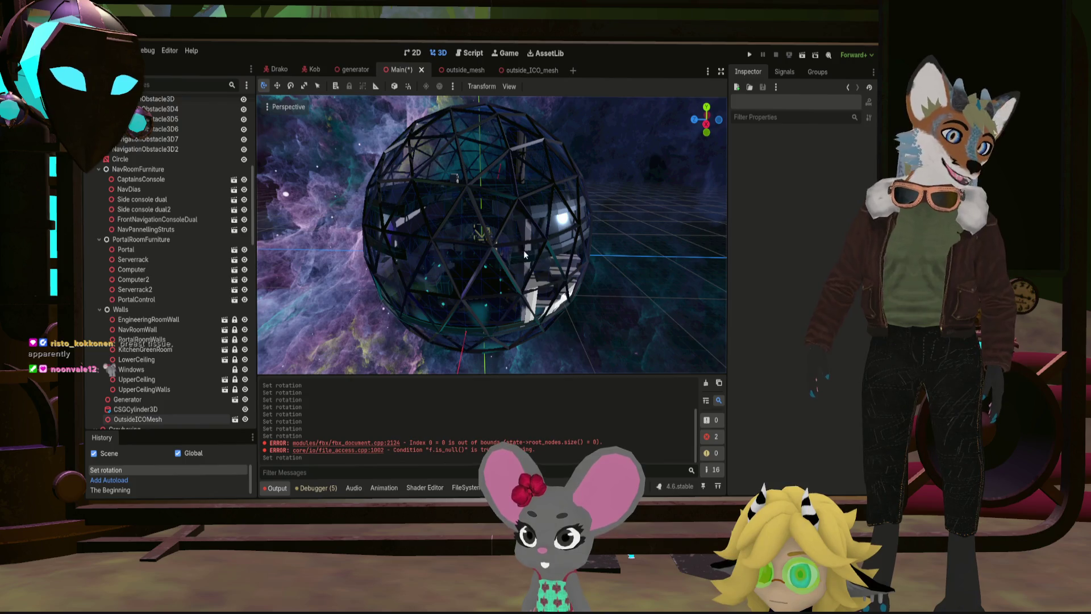
scroll(524, 254, "up", 2)
scroll(512, 239, "up", 2)
scroll(499, 221, "up", 2)
scroll(482, 200, "up", 2)
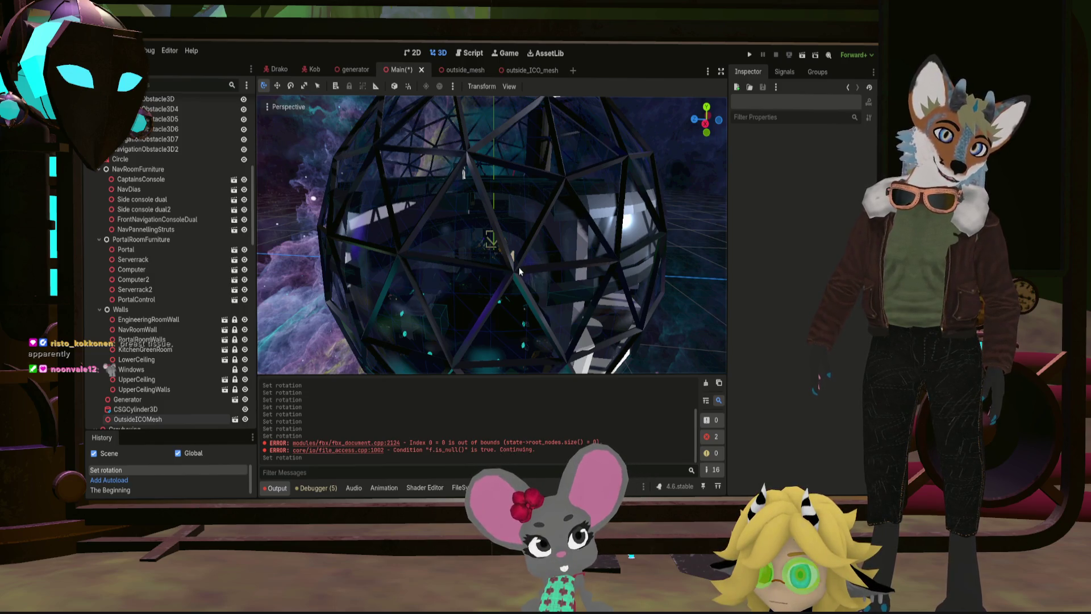
right_click_drag(403, 250, 416, 236)
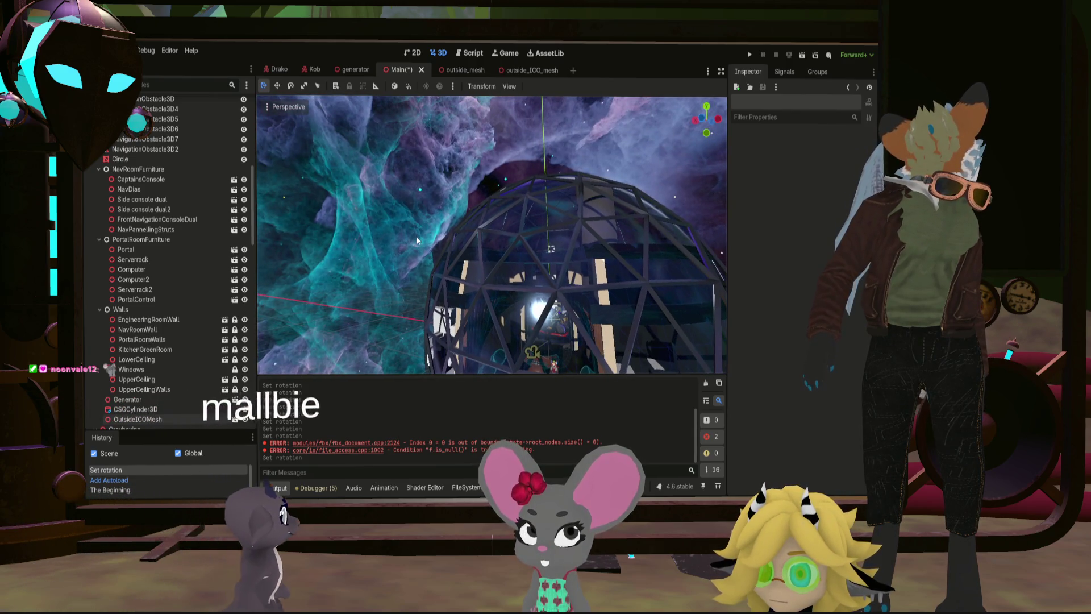
right_click_drag(432, 229, 492, 234)
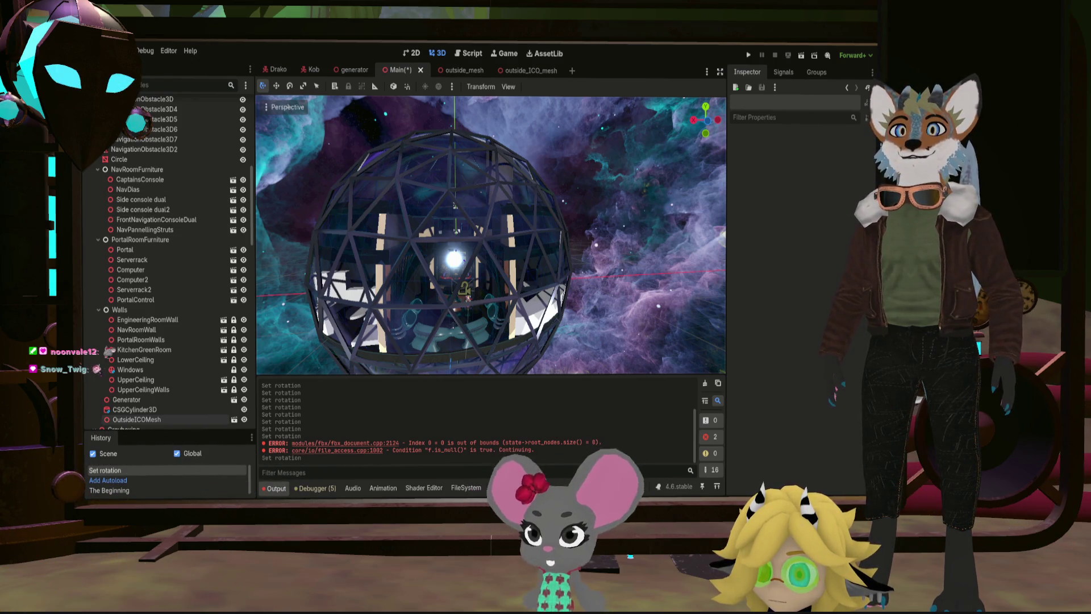
key("ctrl+s")
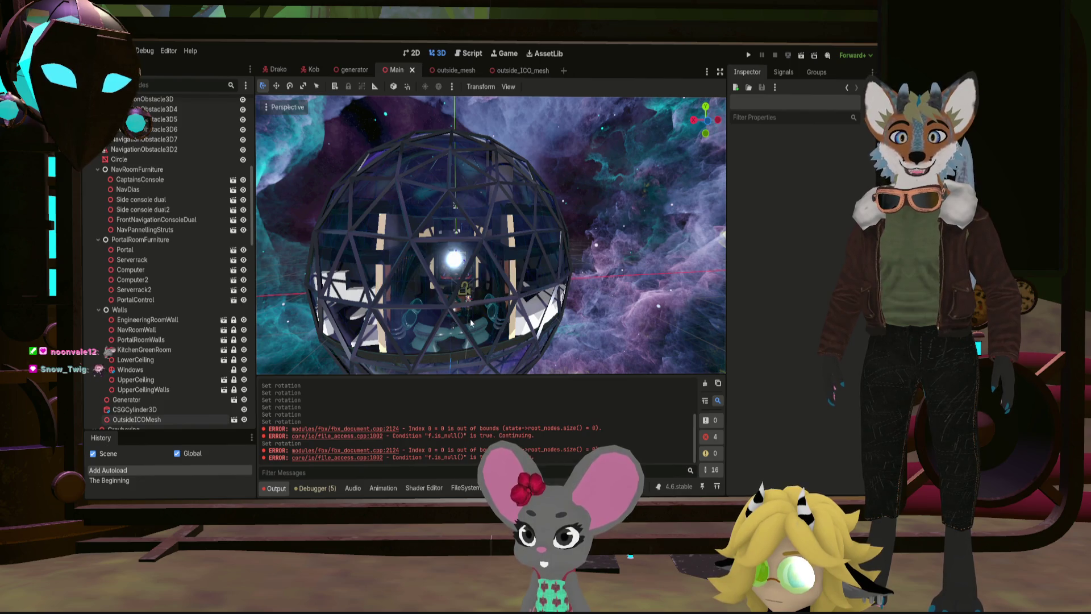
Step: Close the outside_mesh scene, keeping outside_ICO_mesh open
middle_click_drag(630, 266, 596, 221)
left_click(512, 69)
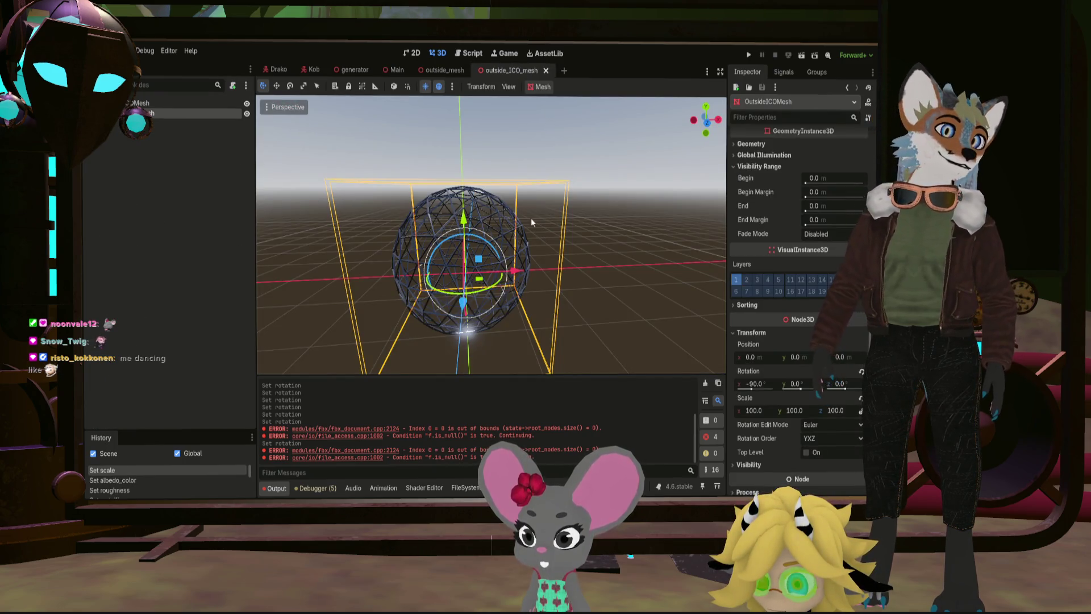
left_click(448, 70)
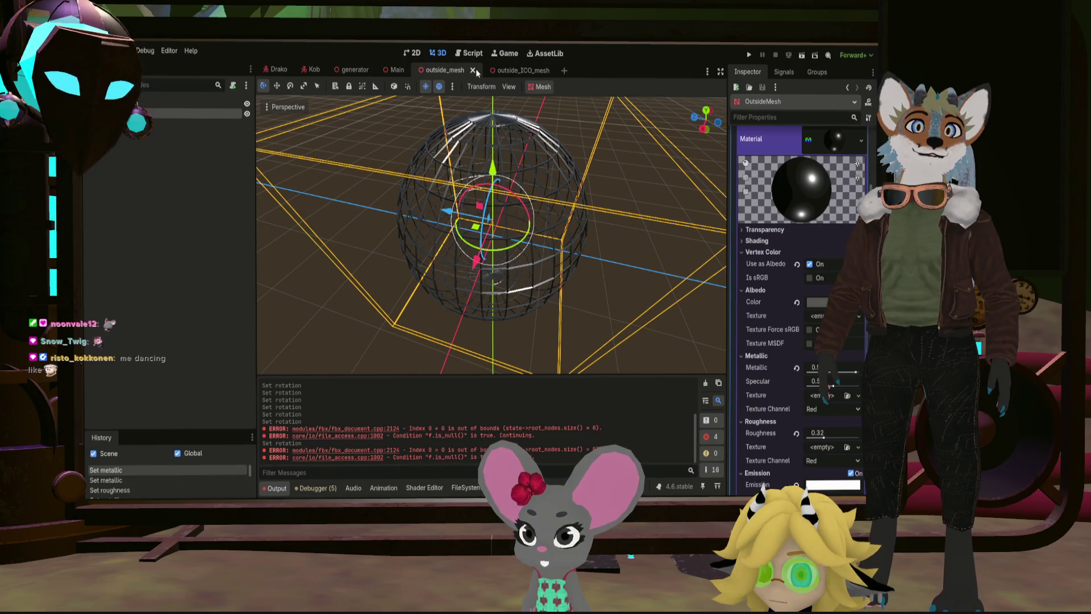
left_click(475, 70)
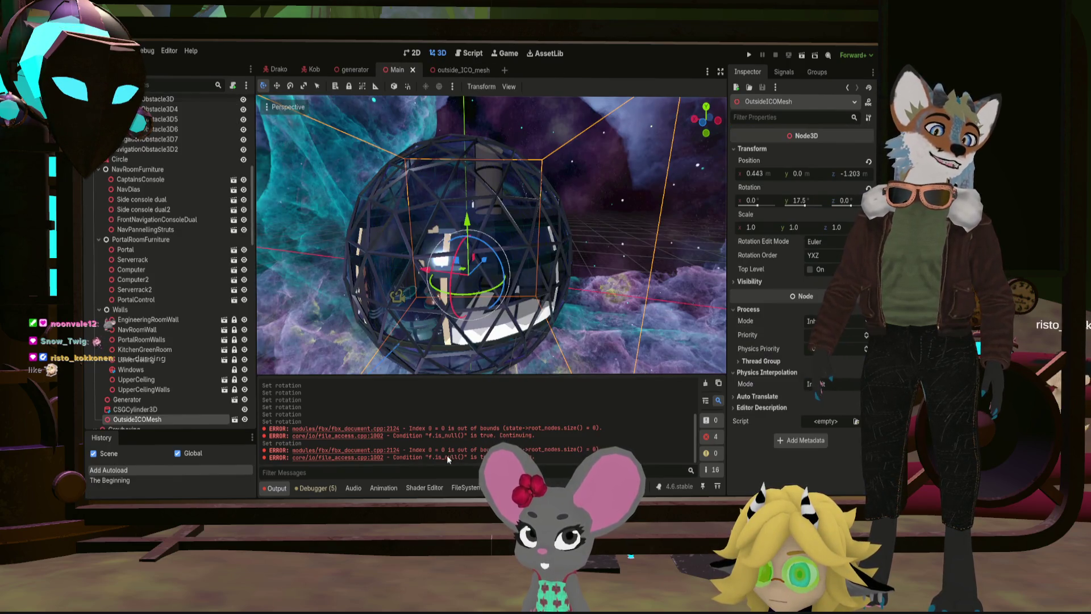
left_click(452, 70)
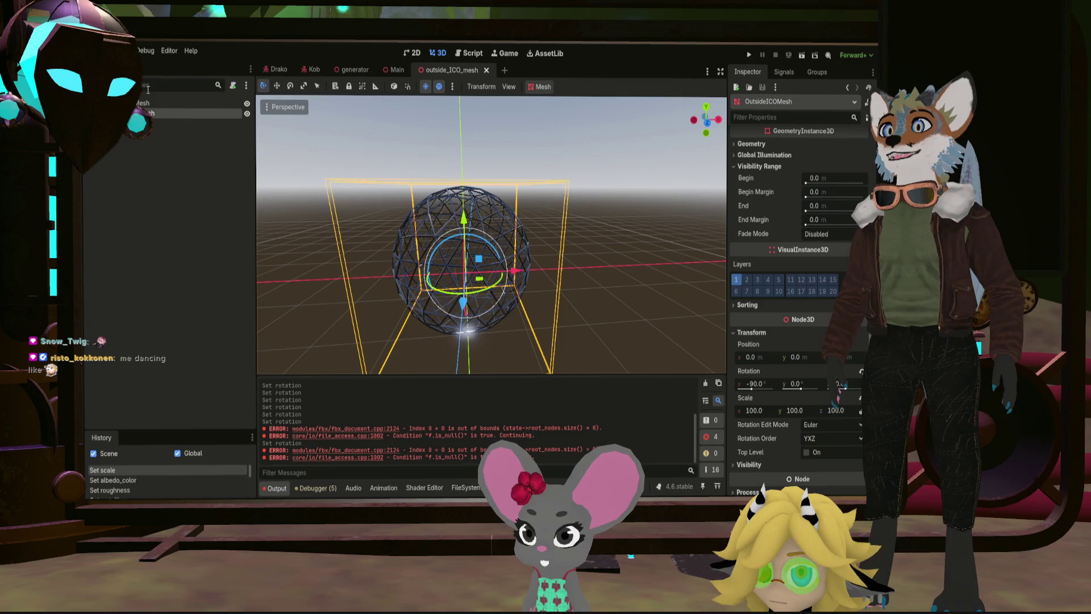
scroll(492, 295, "down", 3)
Step: Inspect the sphere, return to the Main scene, and switch over to Blender
left_click(497, 275)
mouse_move(498, 276)
middle_mouse_down()
mouse_move(376, 229)
mouse_move(449, 204)
mouse_move(507, 247)
middle_mouse_up()
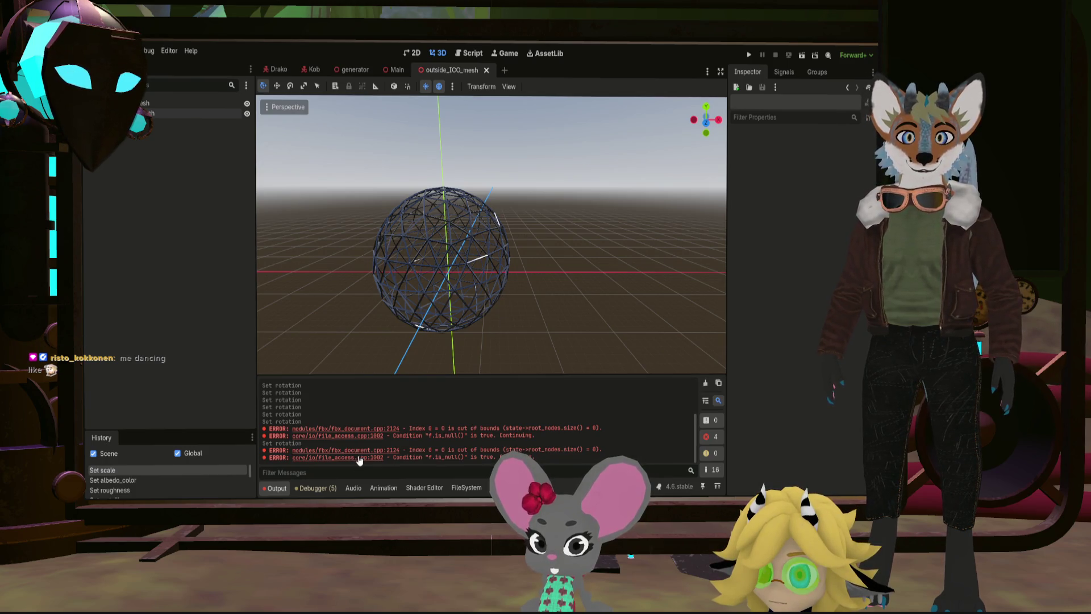
scroll(601, 341, "down", 4)
left_click(714, 472)
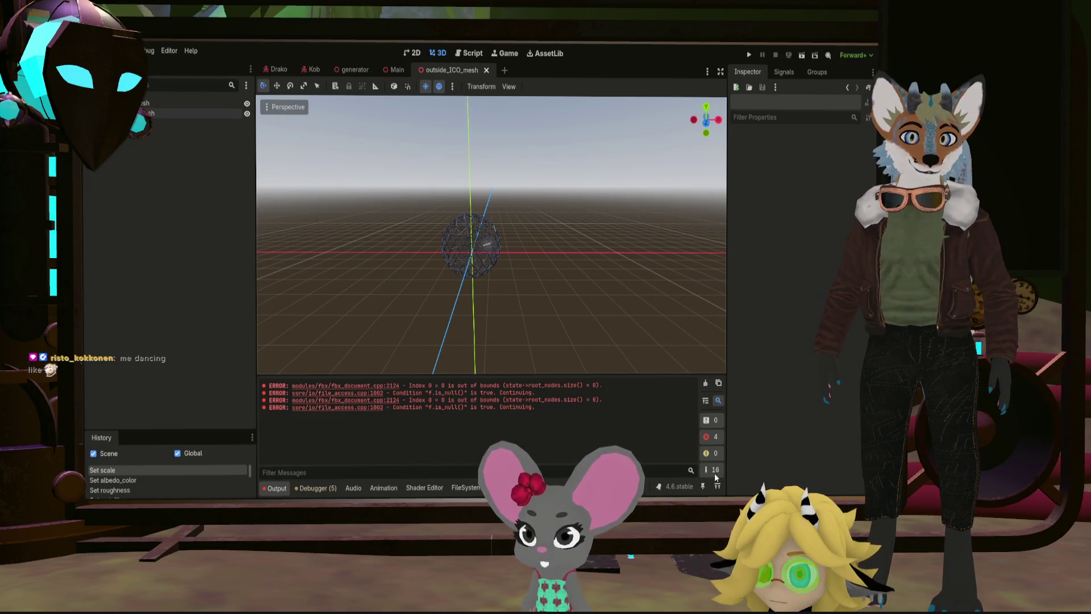
middle_click_drag(488, 308, 439, 277)
scroll(421, 225, "up", 6)
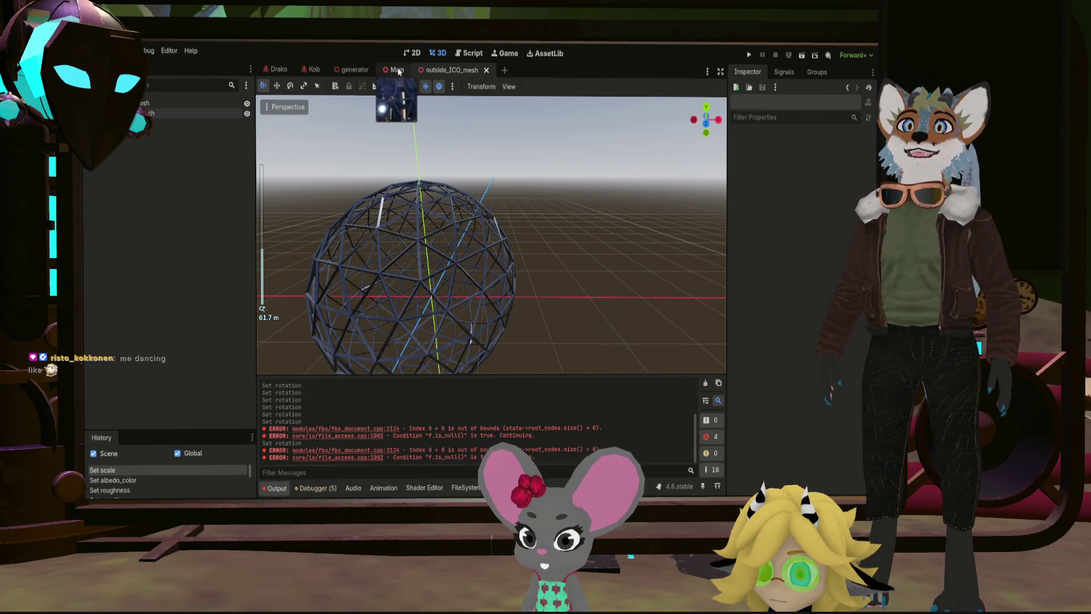
left_click(396, 71)
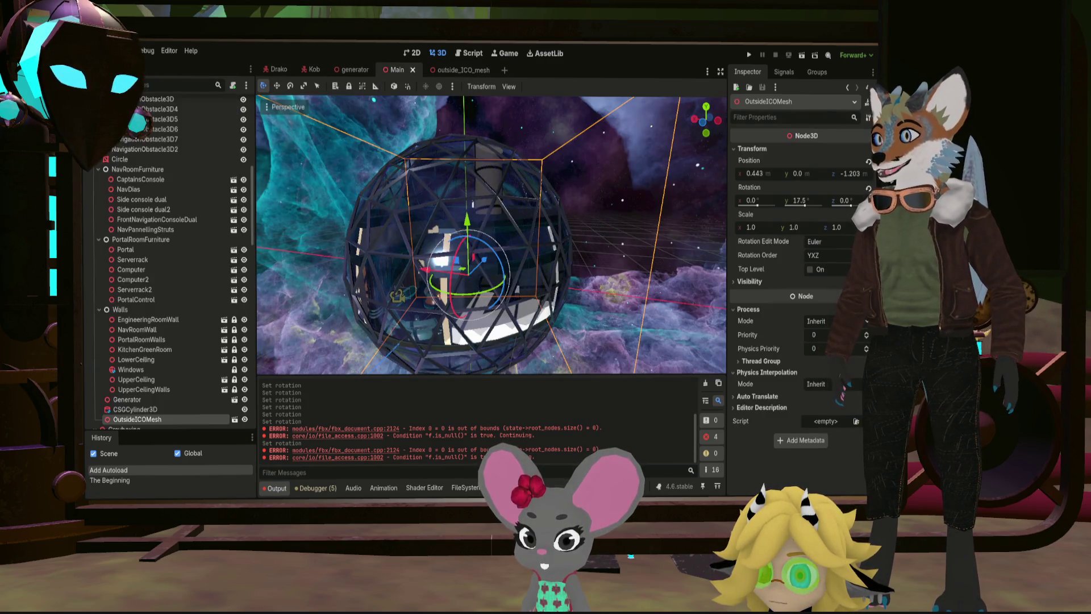
key("alt+Tab")
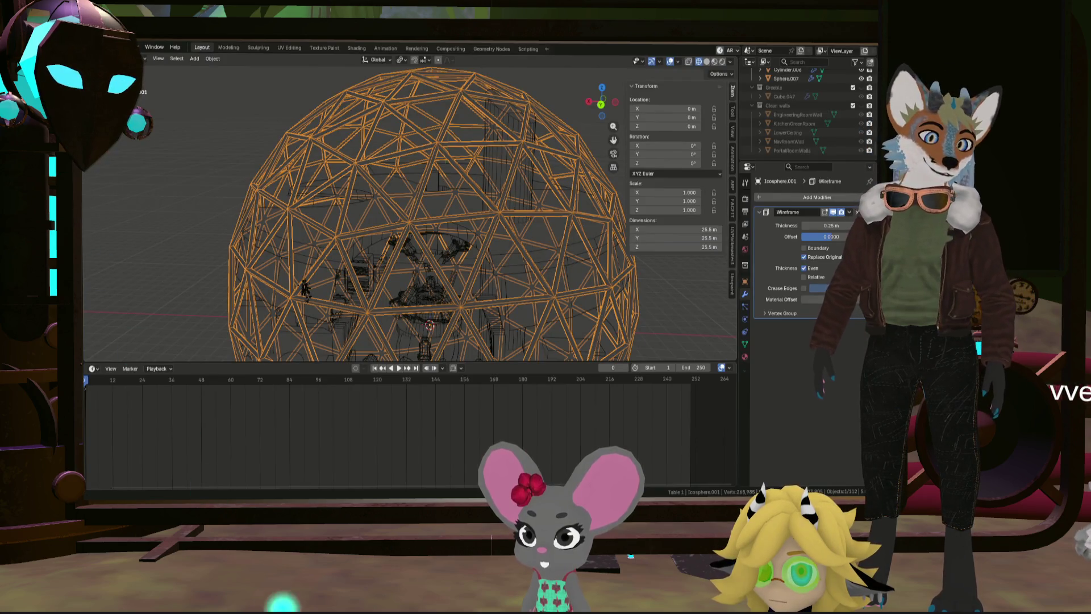
Step: Save the icosphere Blender file and bring up the Open Recent file list
left_click(676, 320)
mouse_move(677, 320)
middle_mouse_down()
mouse_move(545, 309)
mouse_move(593, 296)
middle_mouse_up()
scroll(783, 131, "down", 3)
scroll(783, 130, "down", 5)
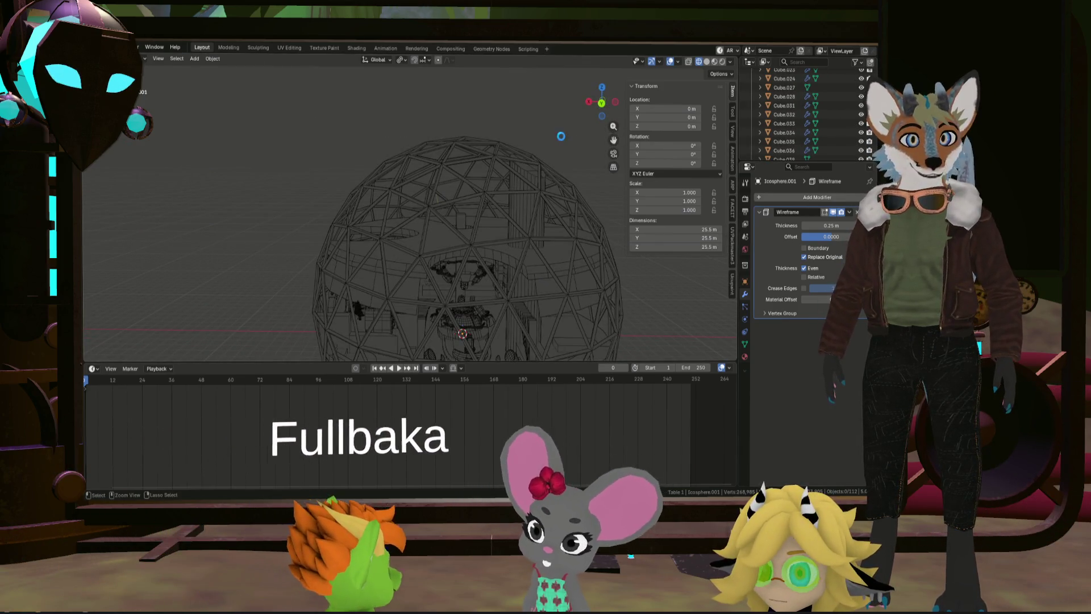
middle_click_drag(546, 194, 475, 177)
key("ctrl+s")
left_click(96, 47)
mouse_move(128, 76)
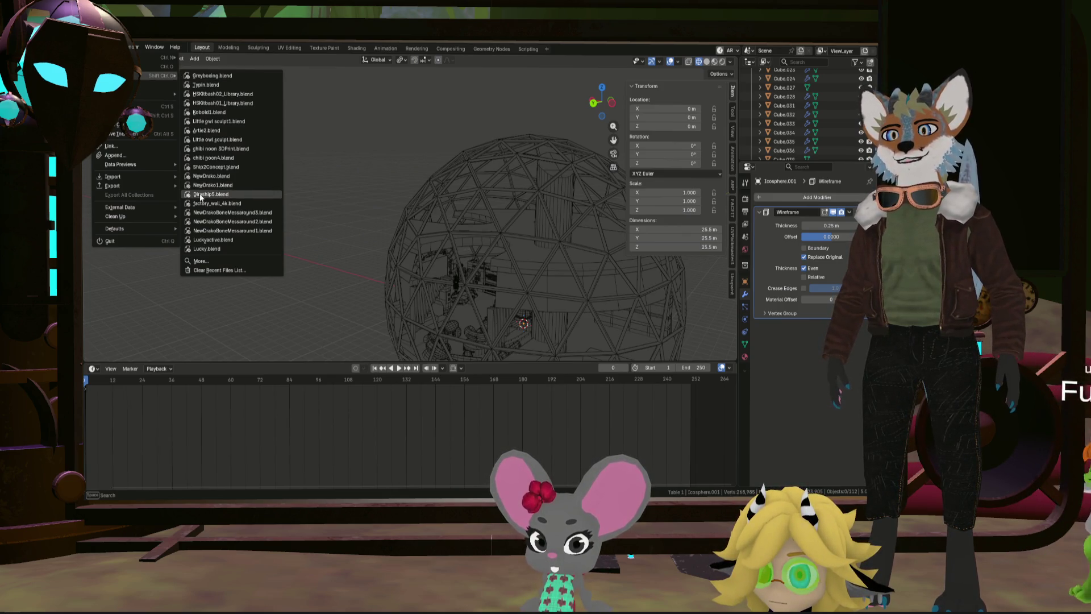
mouse_move(215, 168)
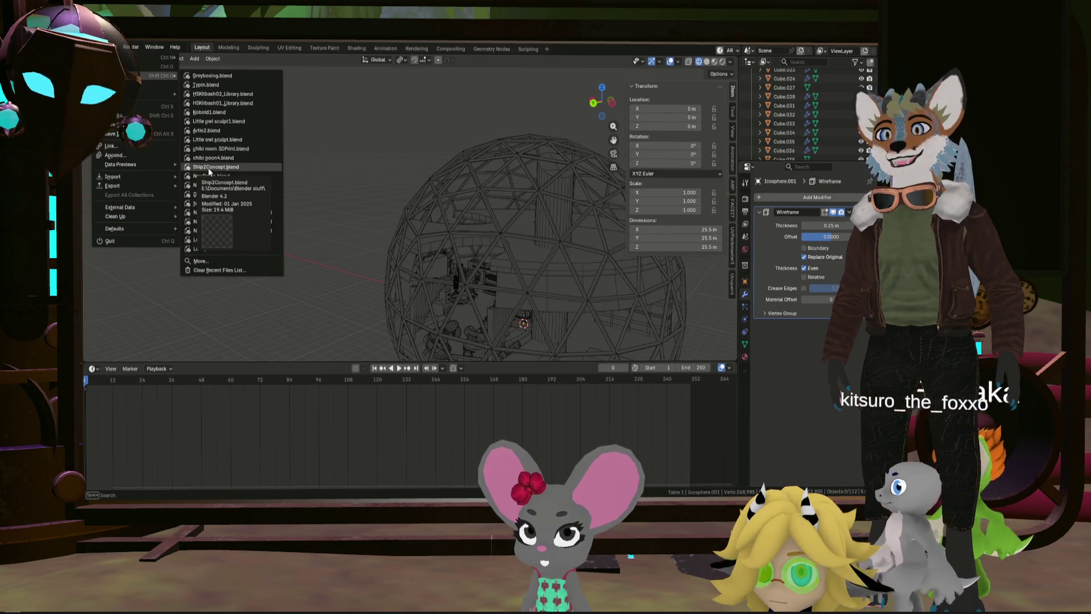
Step: Load Ship2Concept.blend from Open Recent and show the Ship collection in the Outliner
left_click(209, 168)
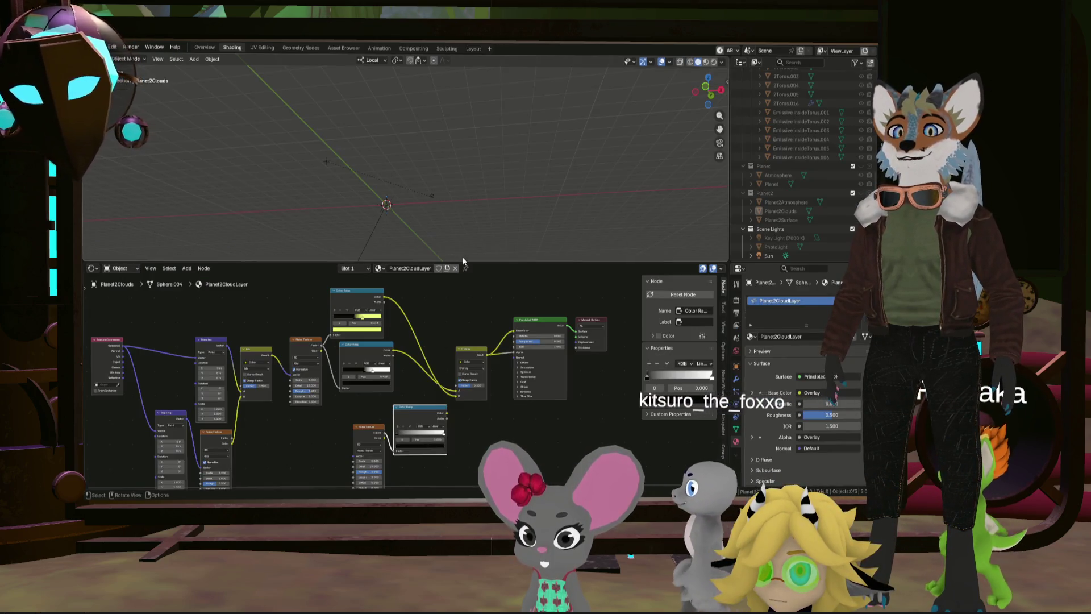
left_click_drag(401, 261, 402, 434)
mouse_move(401, 358)
middle_mouse_down()
mouse_move(434, 277)
mouse_move(449, 324)
mouse_move(464, 260)
middle_mouse_up()
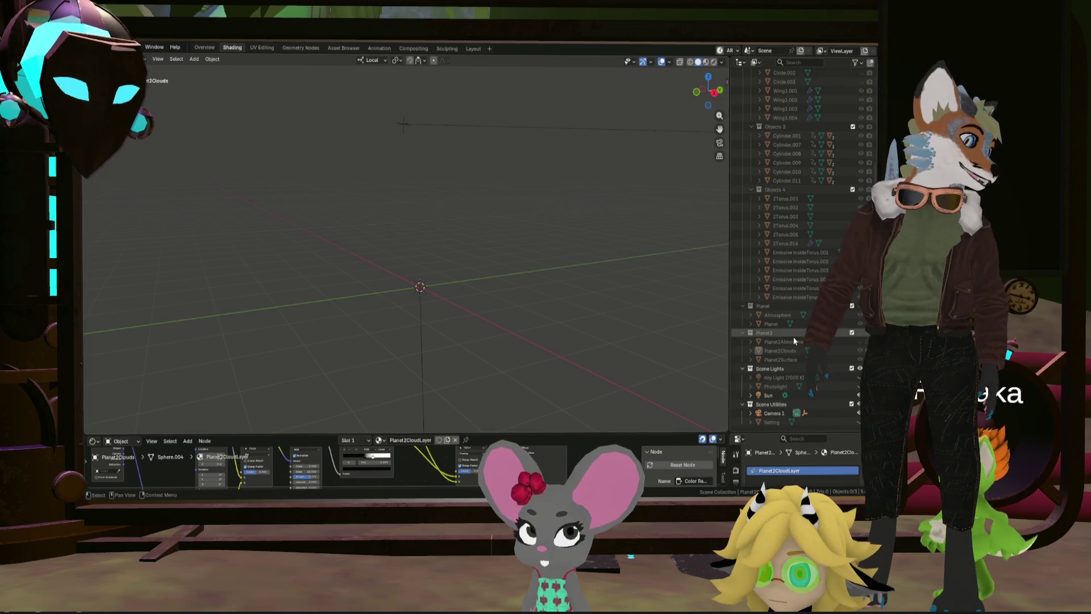
scroll(820, 391, "up", 3)
scroll(825, 235, "up", 4)
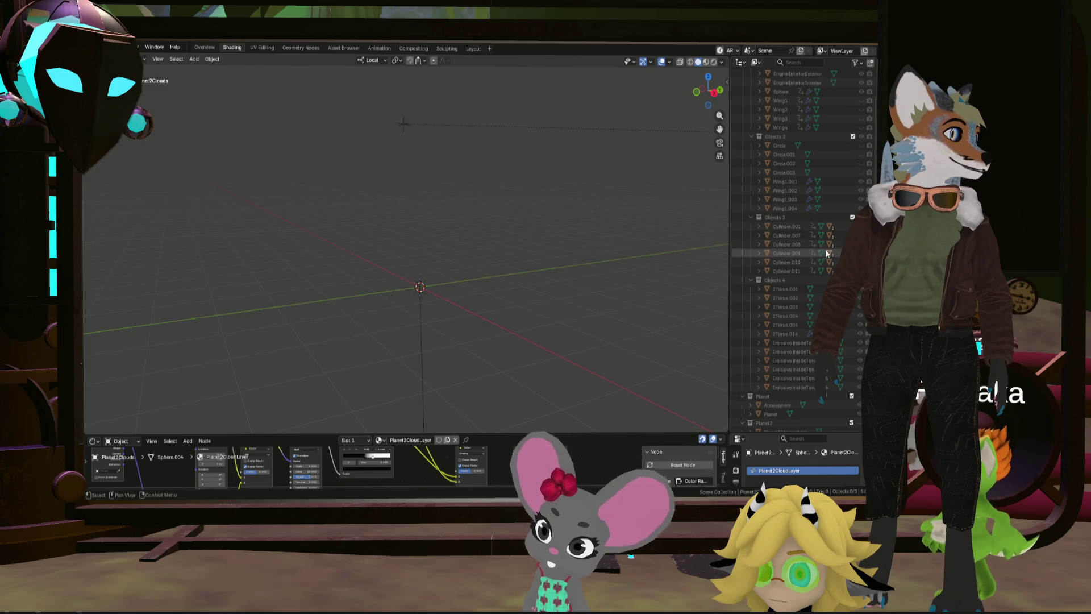
left_click(860, 83)
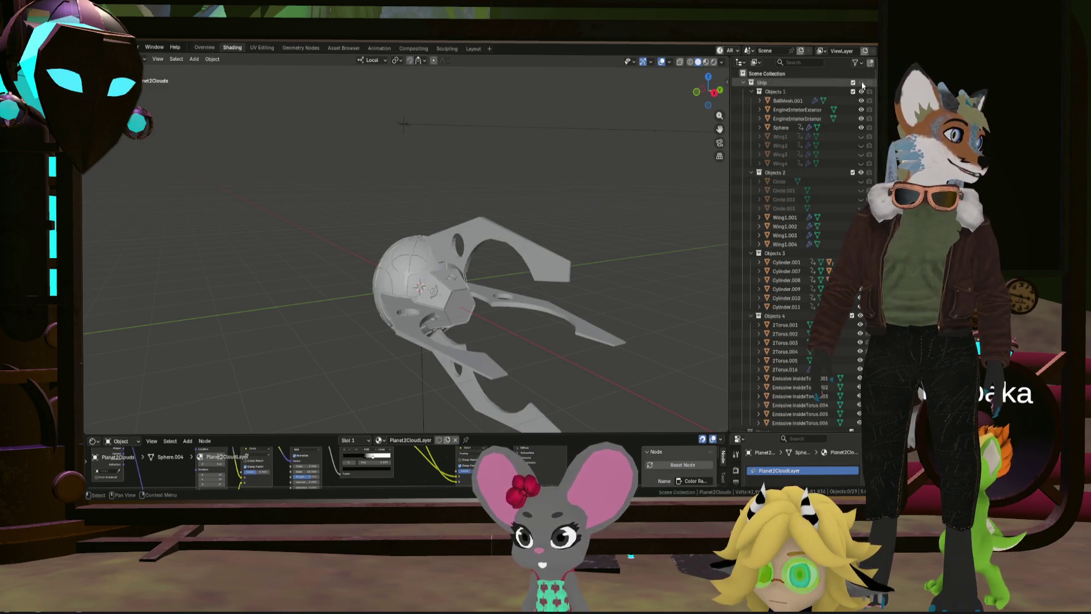
middle_click_drag(560, 295, 436, 312)
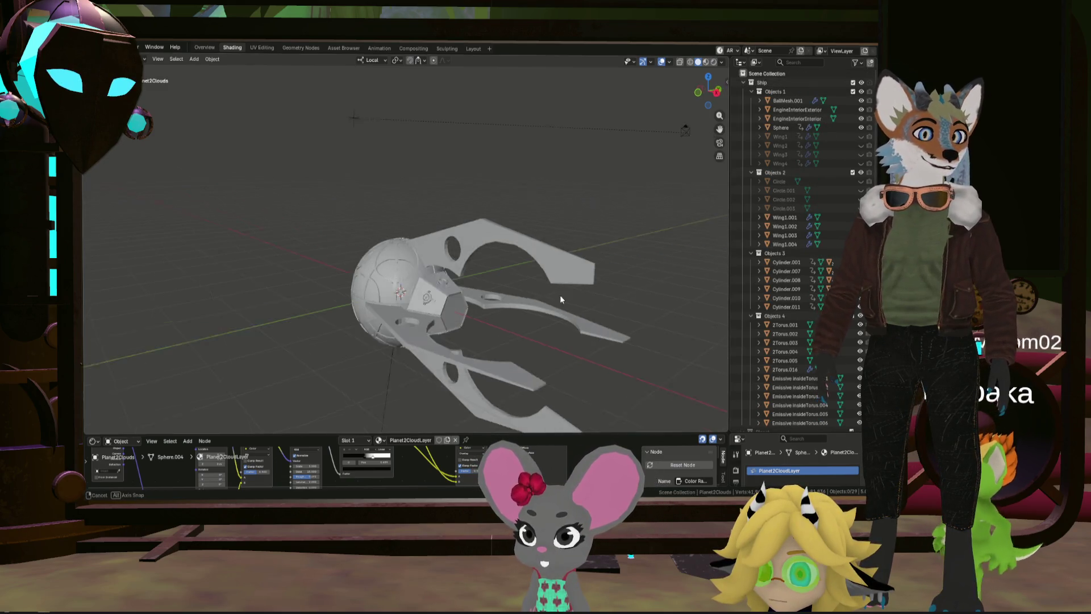
left_click(436, 313)
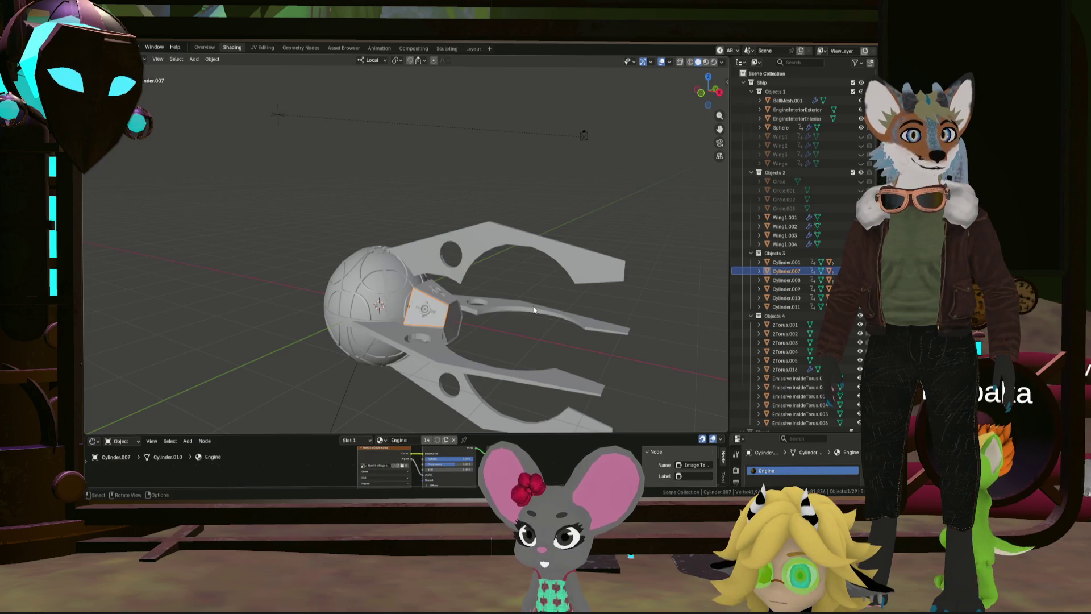
left_click(792, 307, "shift")
left_click(791, 325)
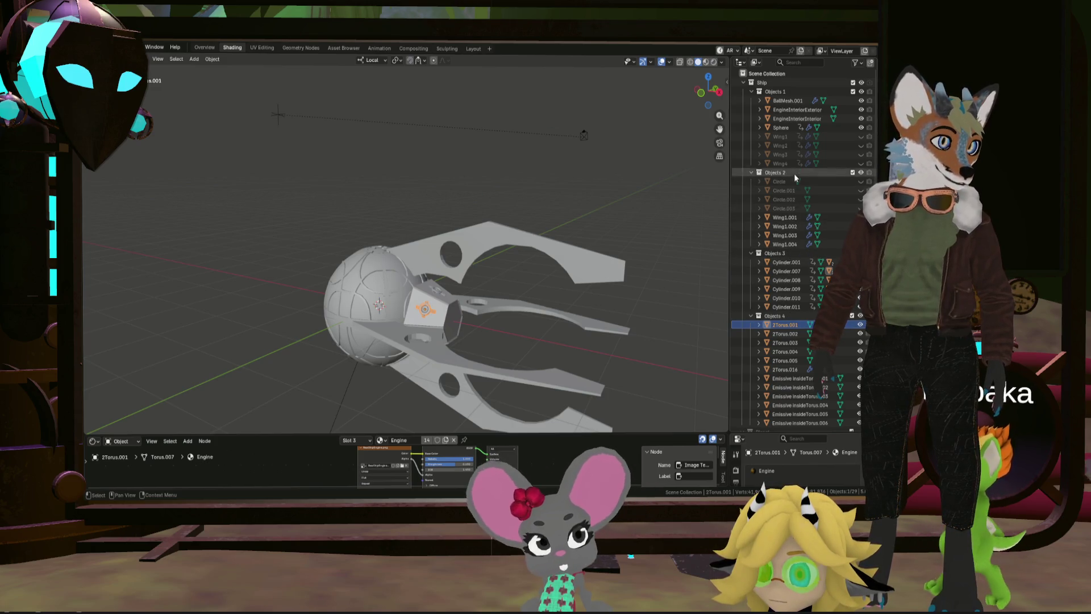
left_click(794, 101)
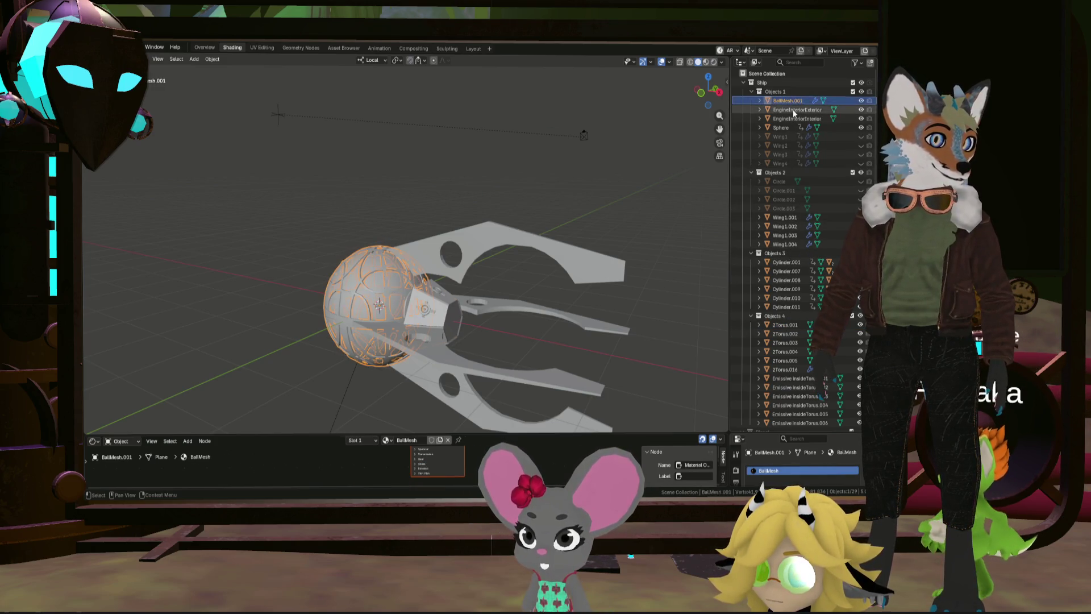
left_click(794, 110)
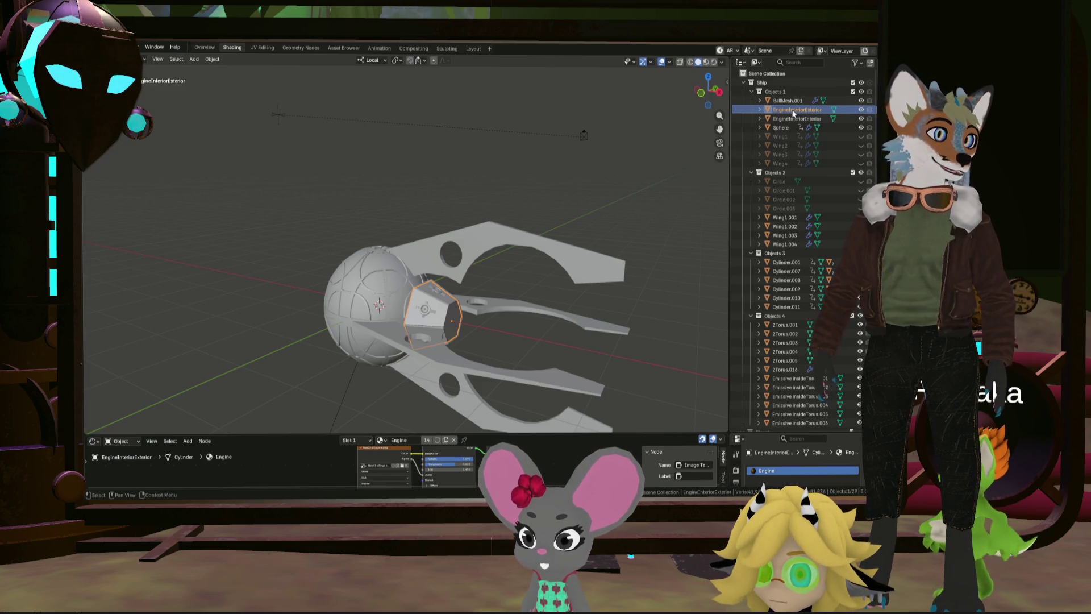
left_click(790, 118, "ctrl")
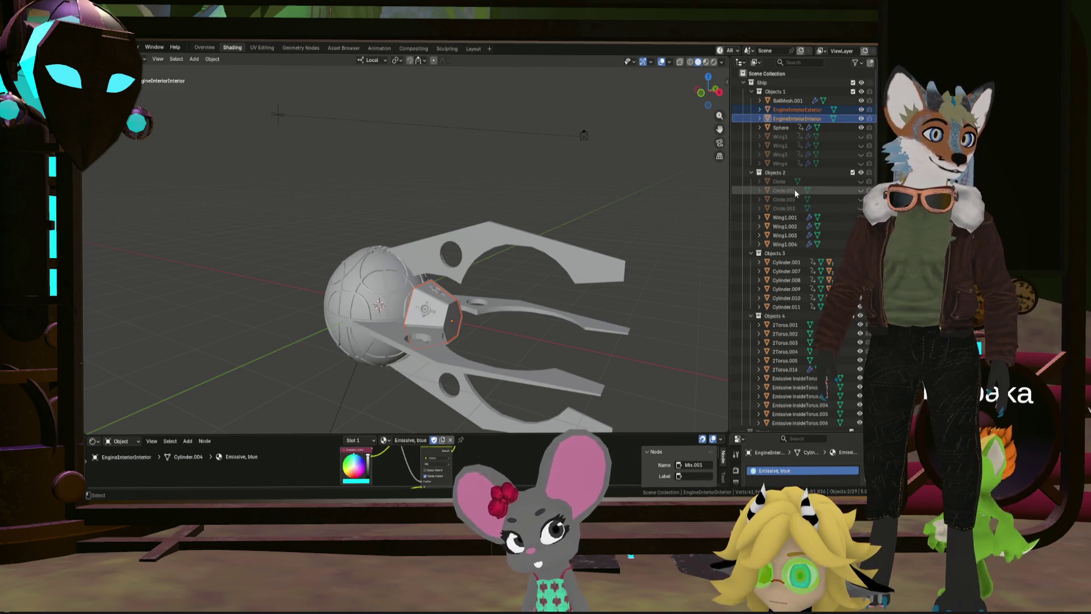
left_click(787, 127, "ctrl")
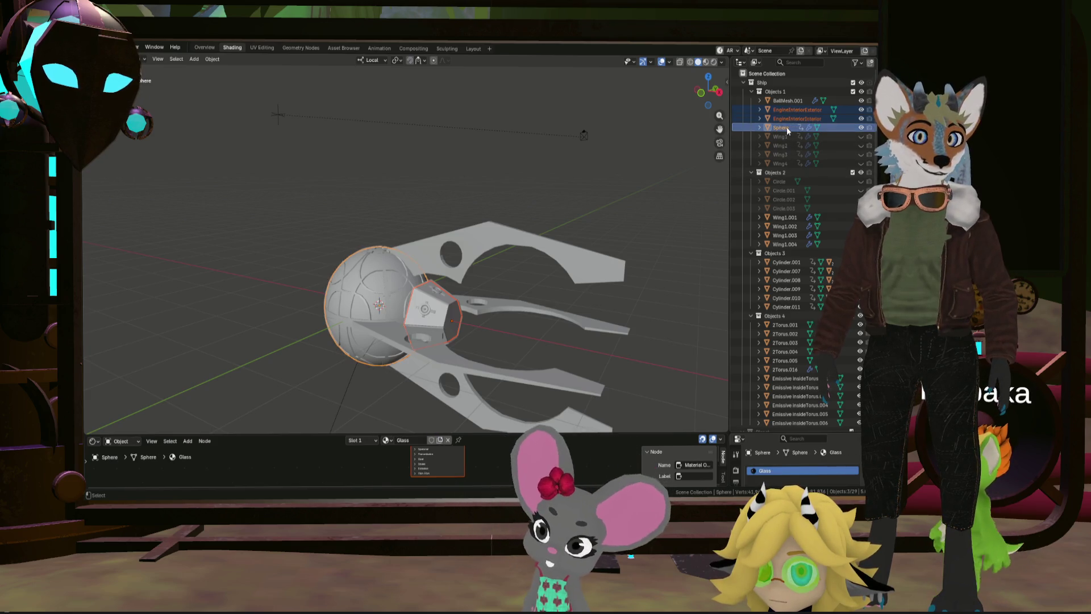
left_click(796, 220, "ctrl")
left_click(795, 219, "ctrl")
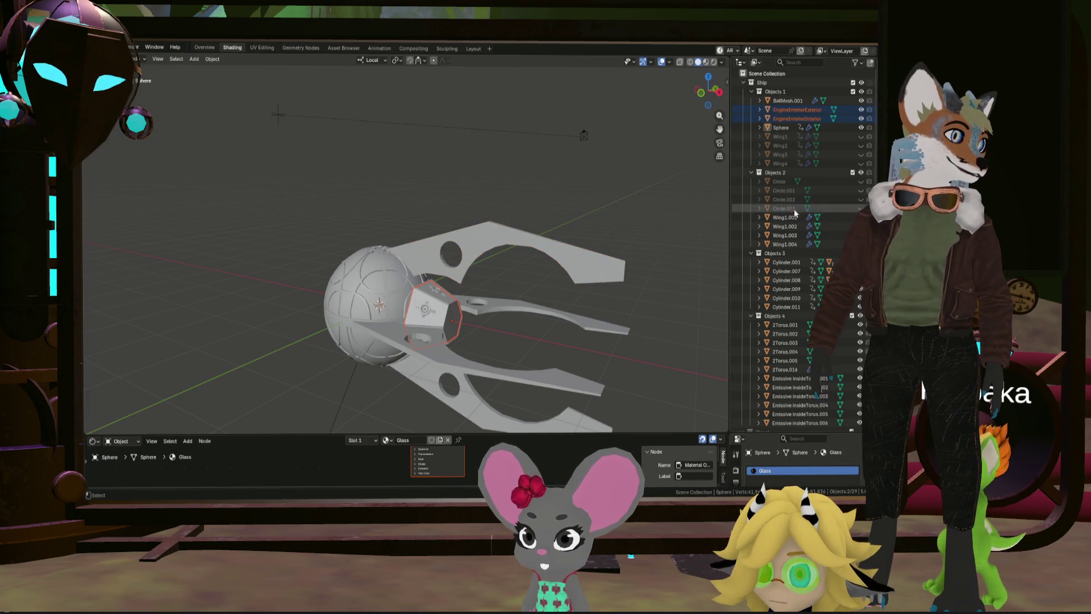
left_click(798, 265, "ctrl")
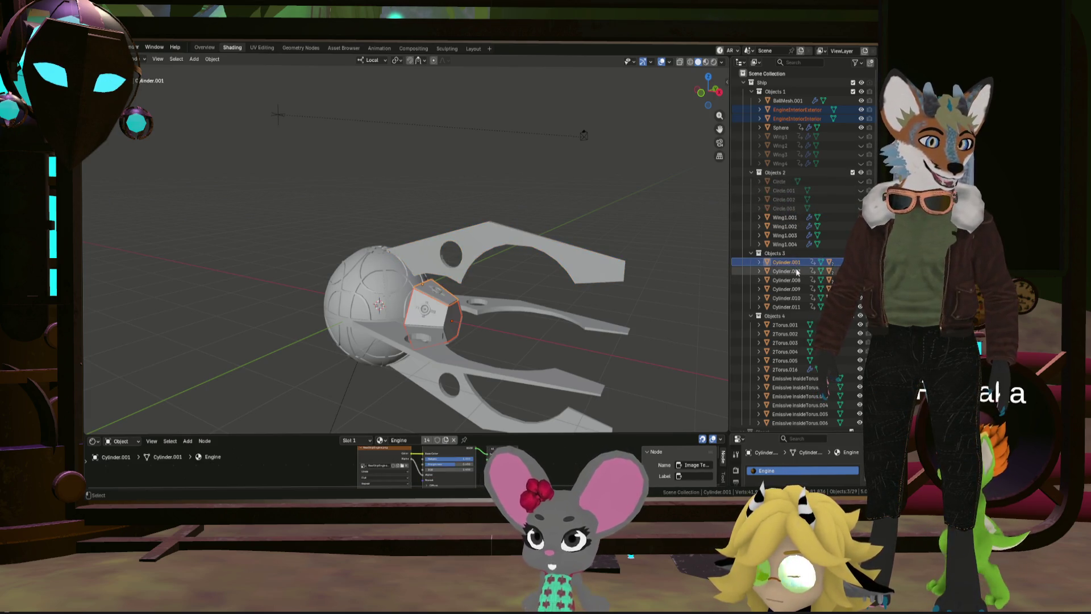
left_click(793, 326, "ctrl")
scroll(797, 358, "down", 3)
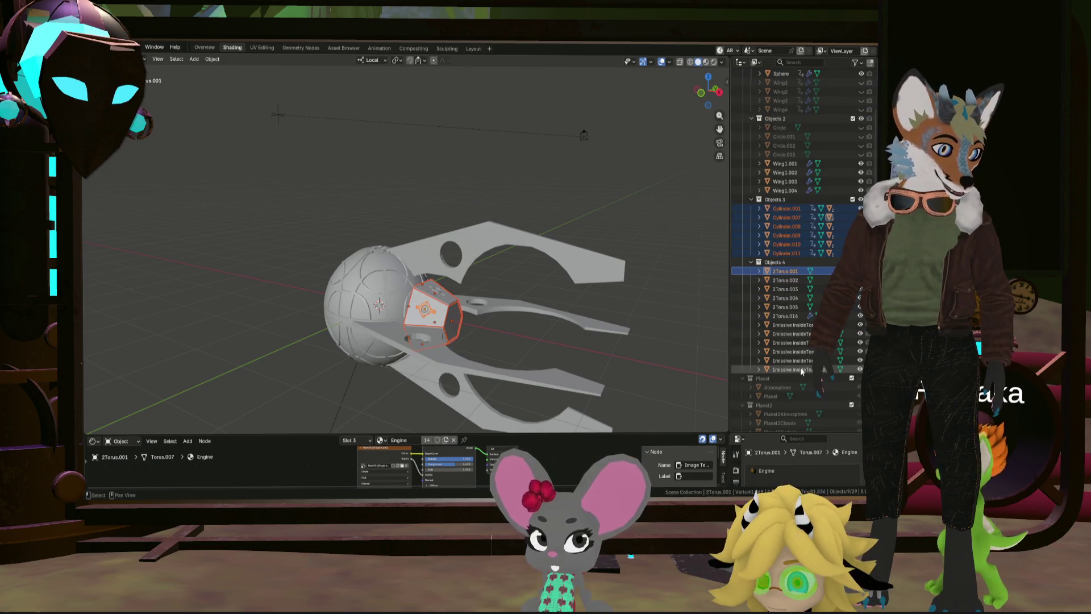
scroll(801, 369, "down", 1)
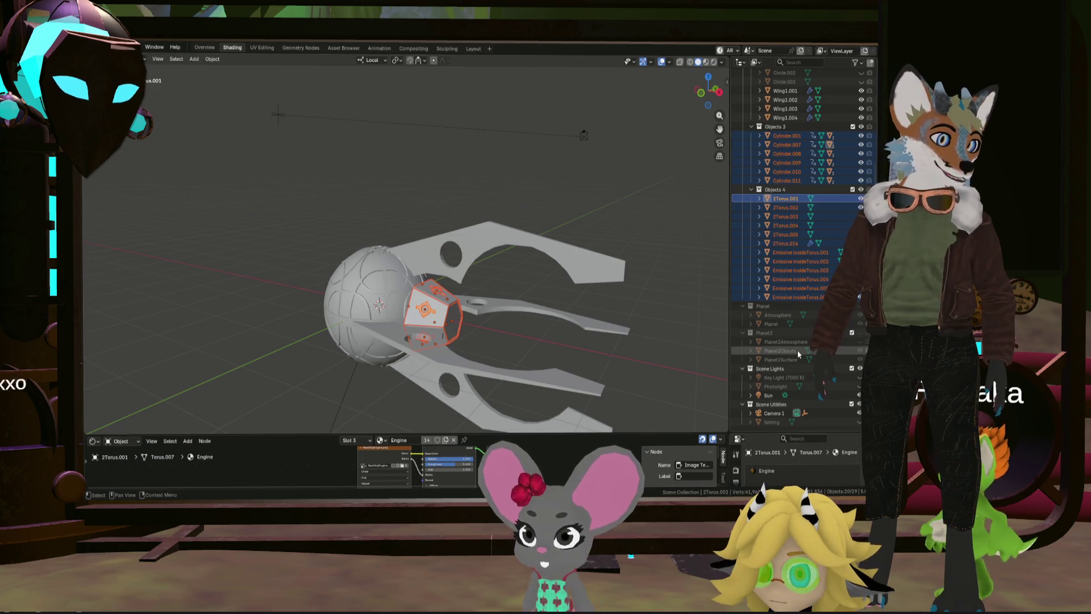
scroll(819, 251, "up", 4)
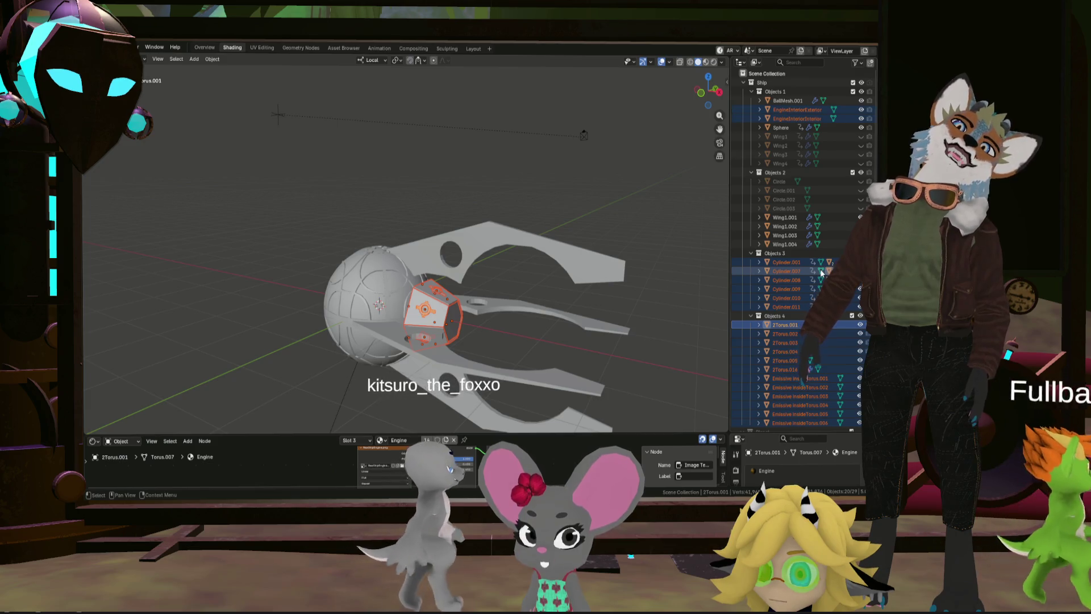
mouse_move(392, 290)
middle_mouse_down()
mouse_move(423, 311)
mouse_move(478, 311)
mouse_move(383, 257)
mouse_move(387, 162)
mouse_move(371, 253)
mouse_move(494, 303)
mouse_move(292, 104)
middle_mouse_up()
left_click(103, 48)
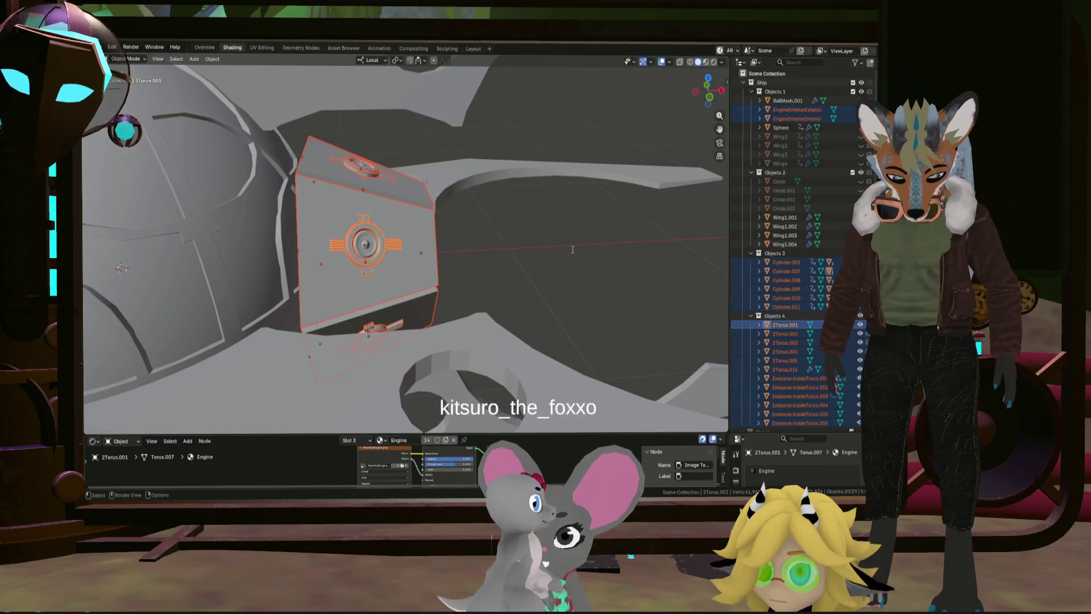
Step: Cancel a stray rename and bring up Blender's File menu over the engine close-up
key("F2")
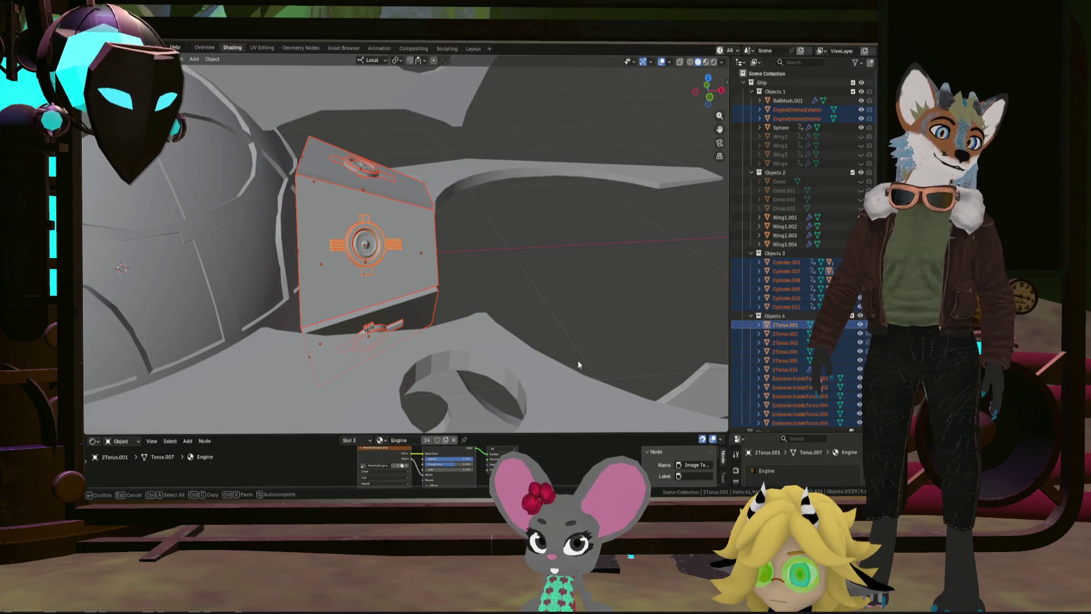
key("Return")
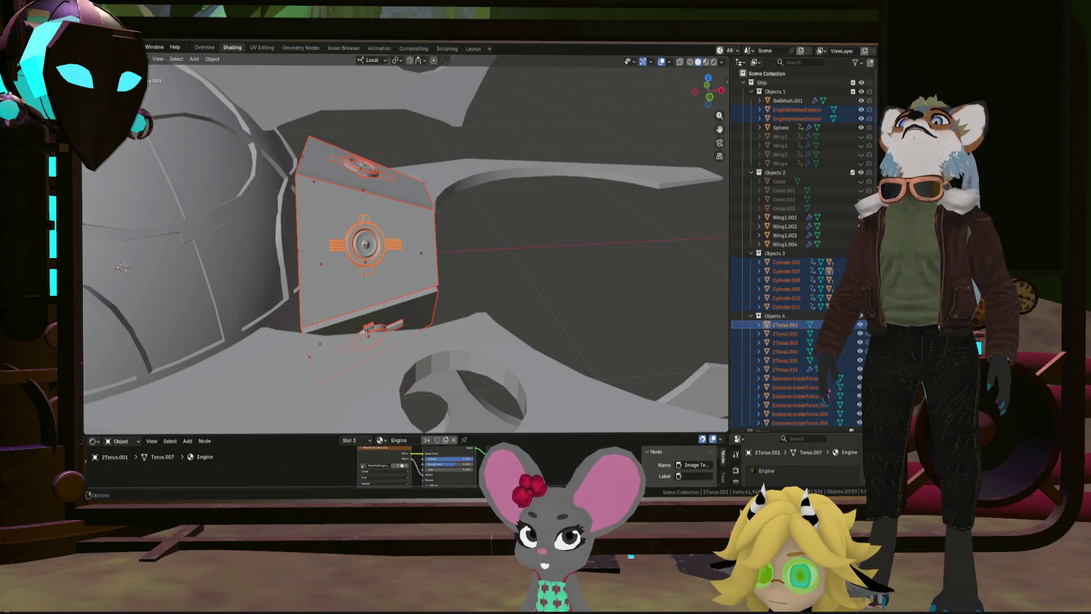
left_click(94, 47)
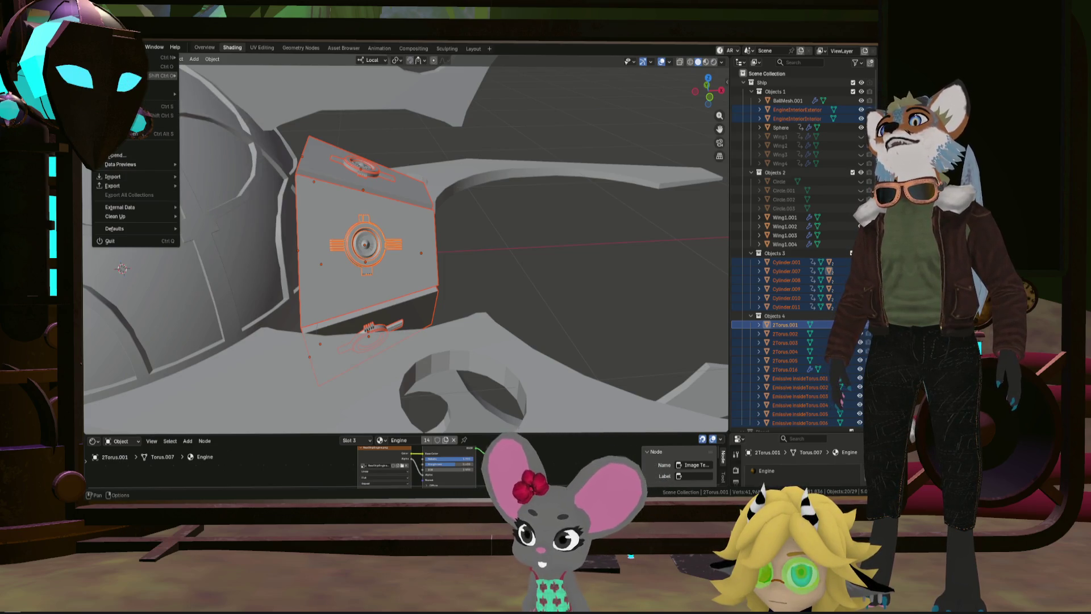
Step: Quit Blender without saving the ship concept changes
left_click(216, 88)
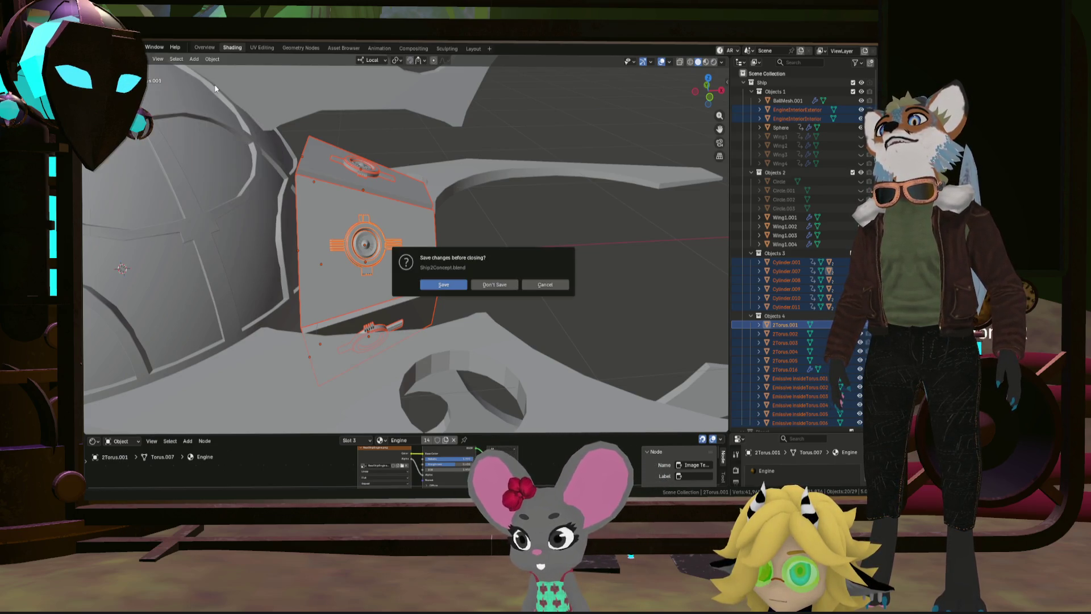
left_click(495, 284)
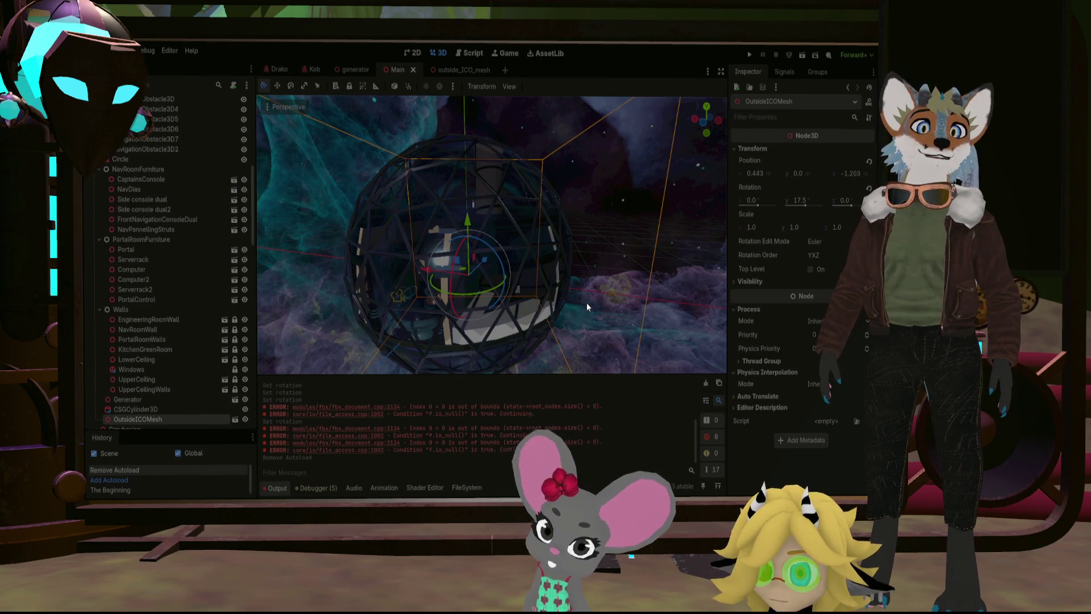
Step: Return to the Godot Project List and relaunch the Vipo project
key("ctrl+shift+q")
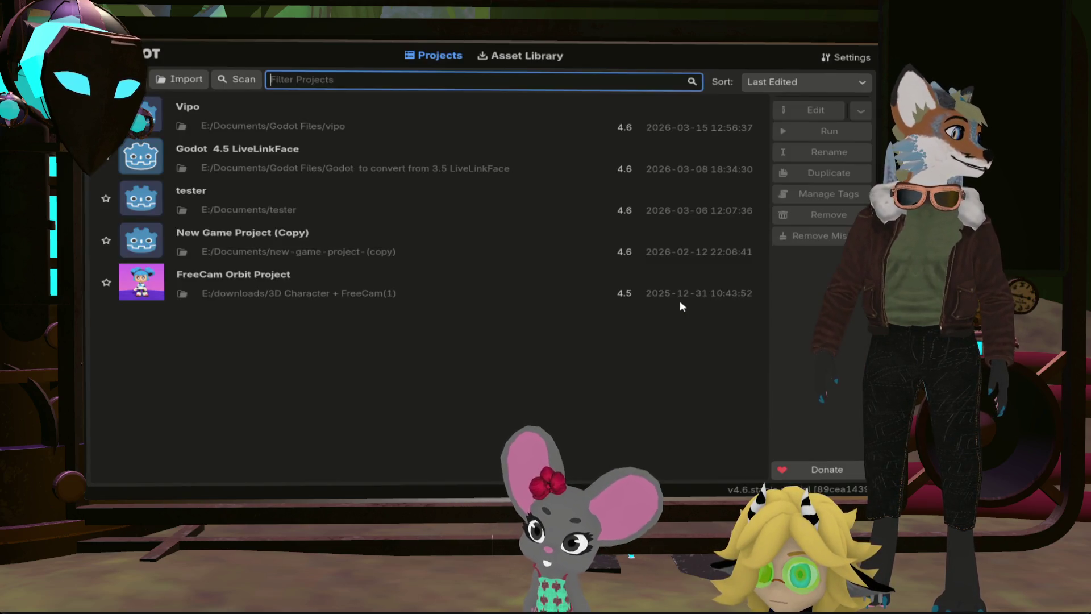
double_click(366, 127)
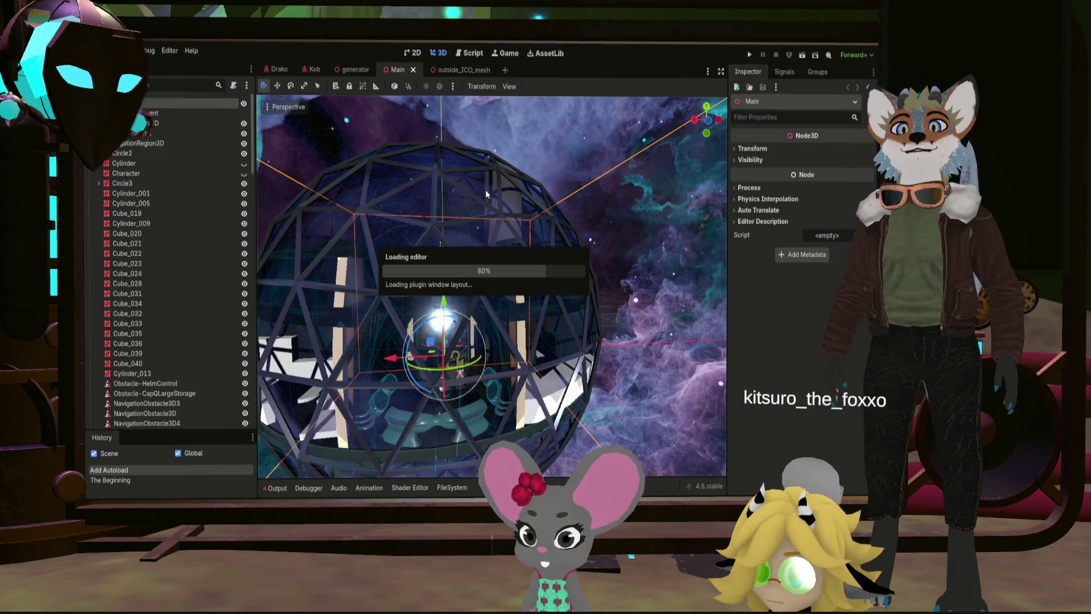
Step: Show the Output log and inspect the reloaded Main scene's sphere from several angles
left_click(278, 488)
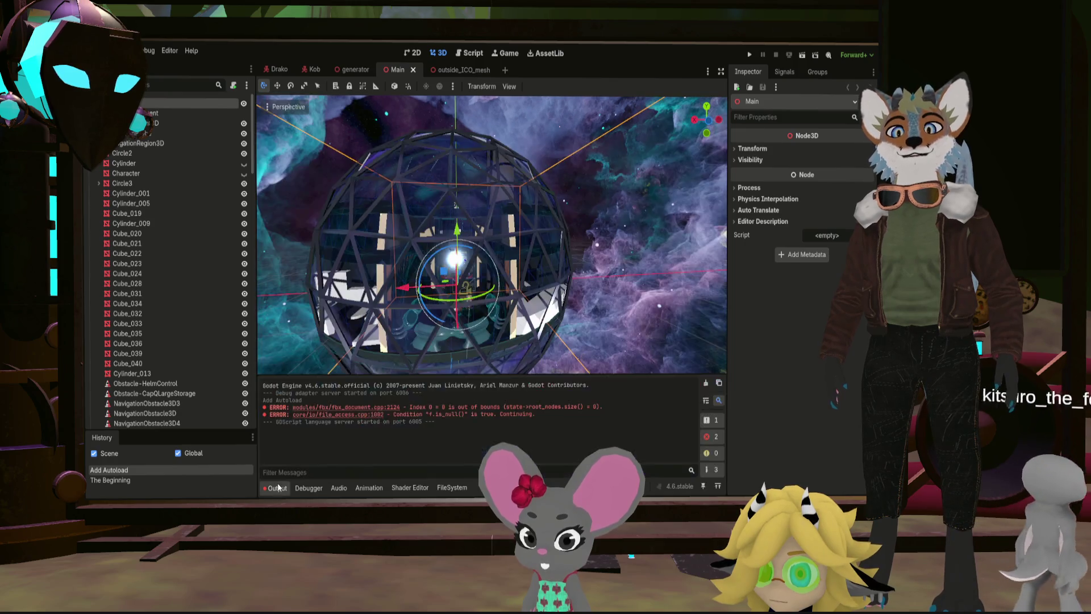
mouse_move(477, 304)
middle_mouse_down()
mouse_move(460, 298)
mouse_move(528, 318)
middle_mouse_up()
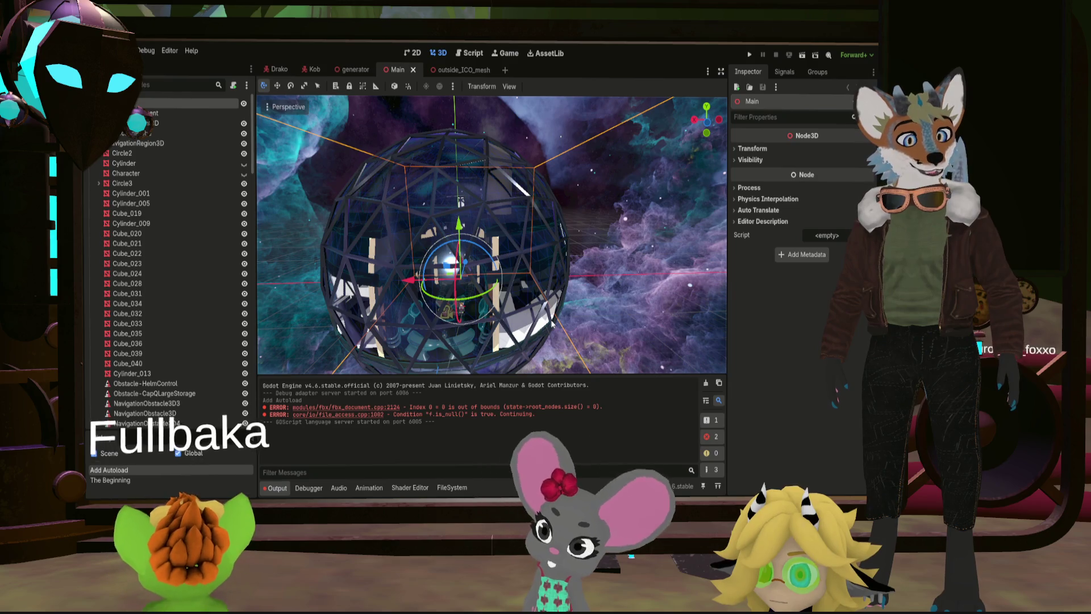
left_click(461, 281)
middle_click_drag(460, 281, 554, 260)
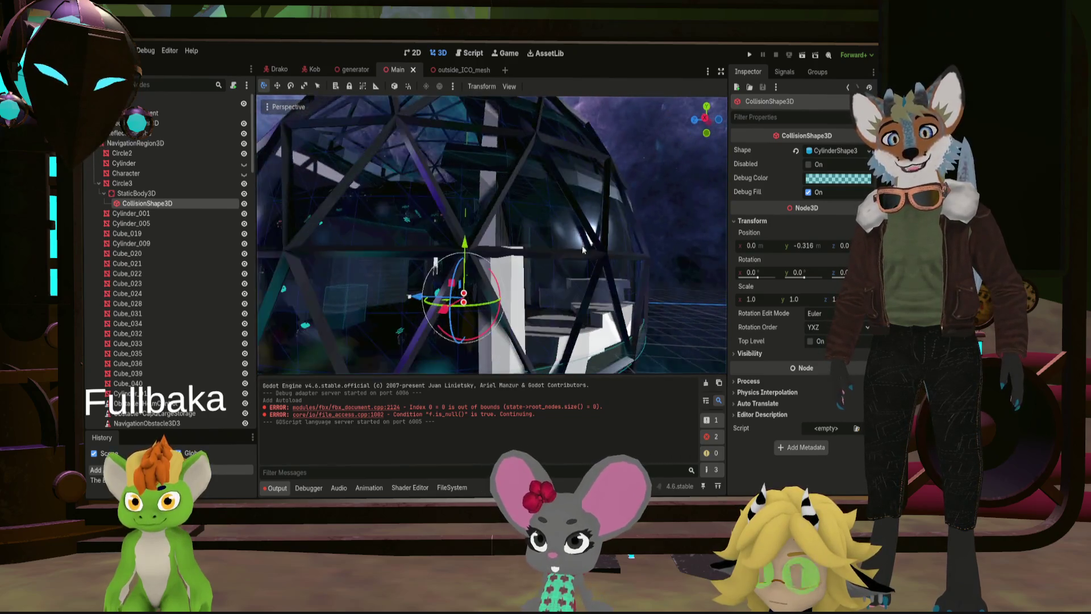
scroll(555, 261, "down", 3)
middle_click_drag(428, 234, 520, 242)
left_click(504, 233)
scroll(520, 243, "up", 3)
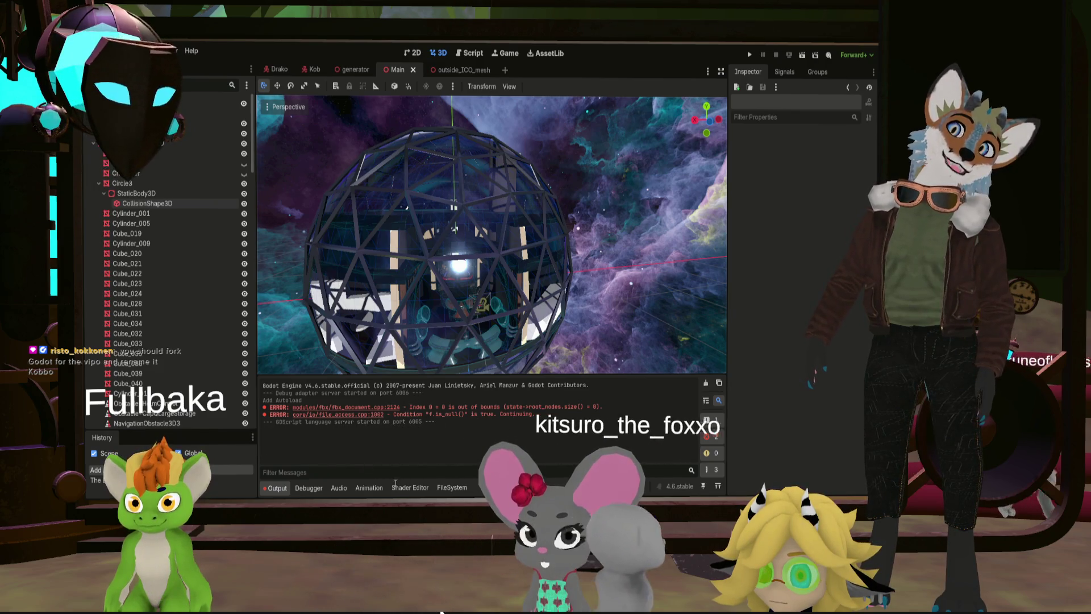
Step: Browse FileSystem into Walls/Fbxs and check OutsideICOMesh.fbx against the output log
left_click(452, 486)
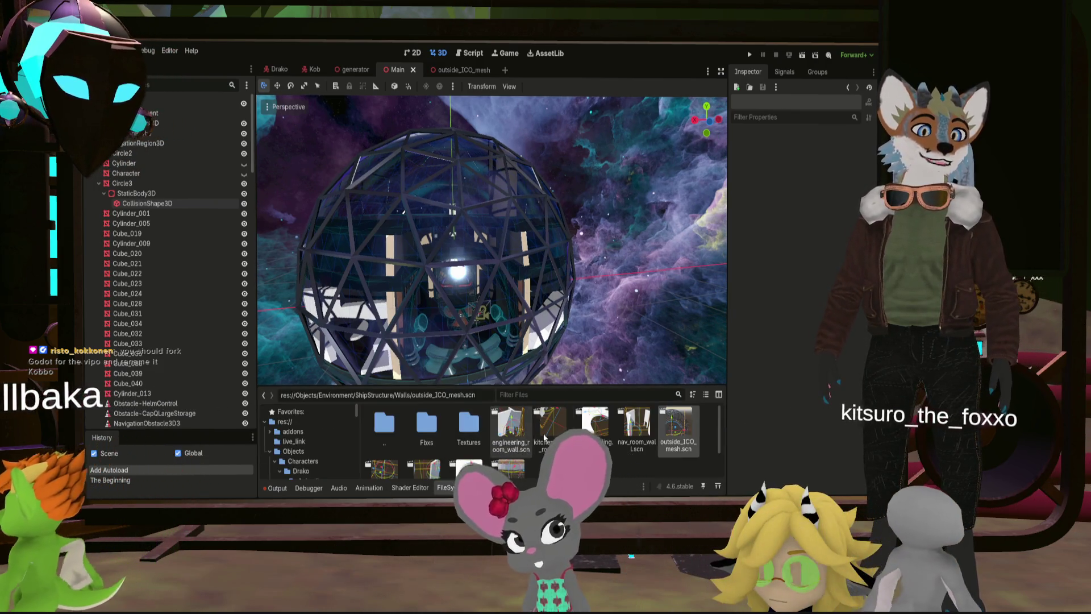
double_click(426, 424)
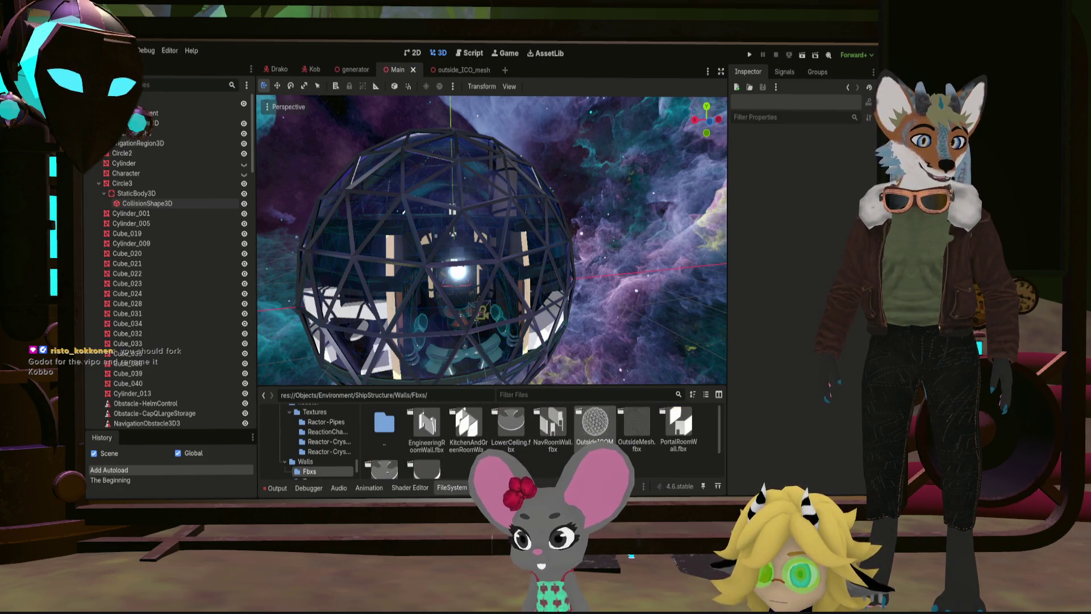
left_click(595, 426)
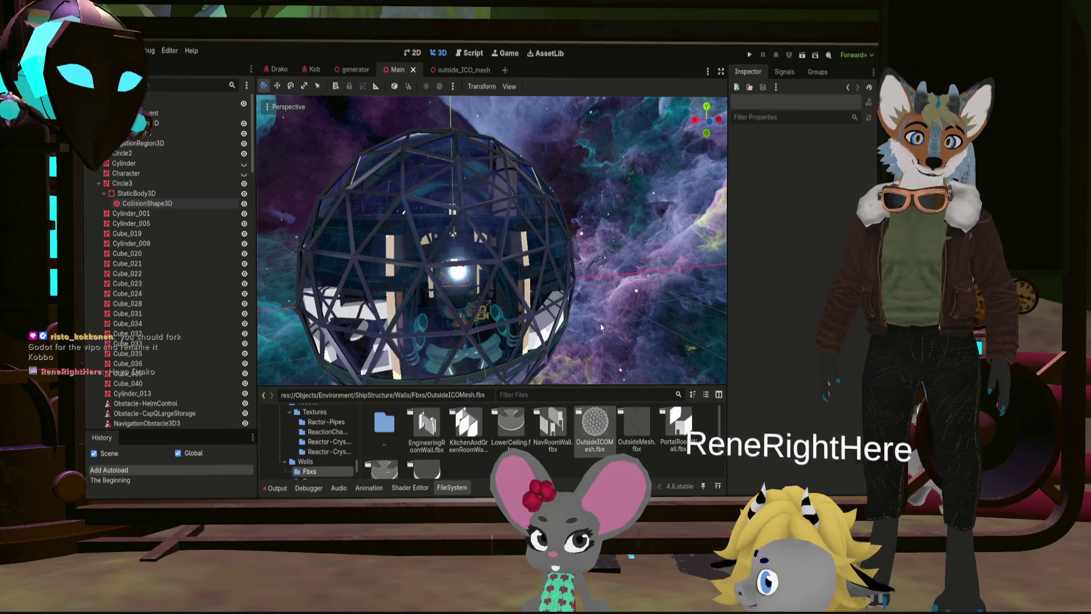
left_click(275, 488)
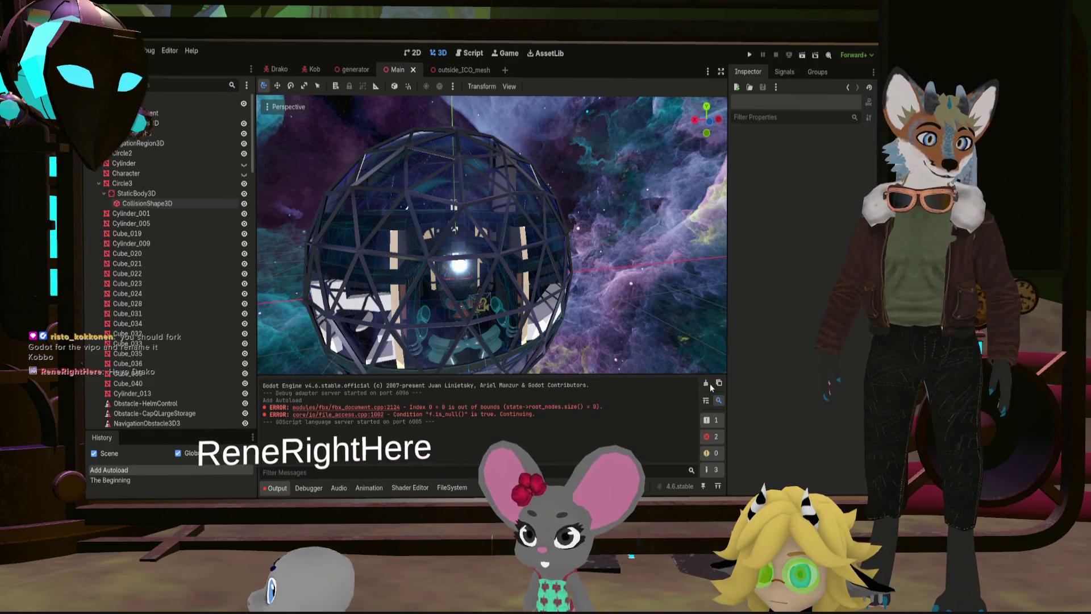
left_click(553, 294)
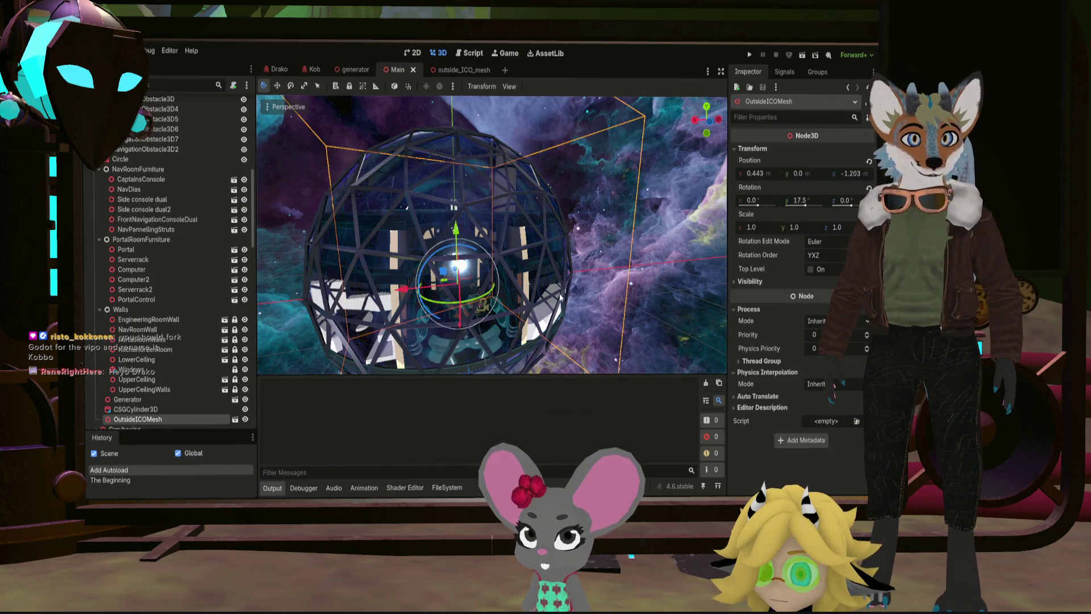
Step: Look over the sphere, then navigate FileSystem back up to the ShipStructure folder
left_click(640, 293)
mouse_move(640, 292)
middle_mouse_down()
mouse_move(641, 303)
mouse_move(512, 264)
middle_mouse_up()
scroll(463, 250, "up", 3)
scroll(463, 250, "down", 2)
middle_click_drag(383, 221, 321, 194)
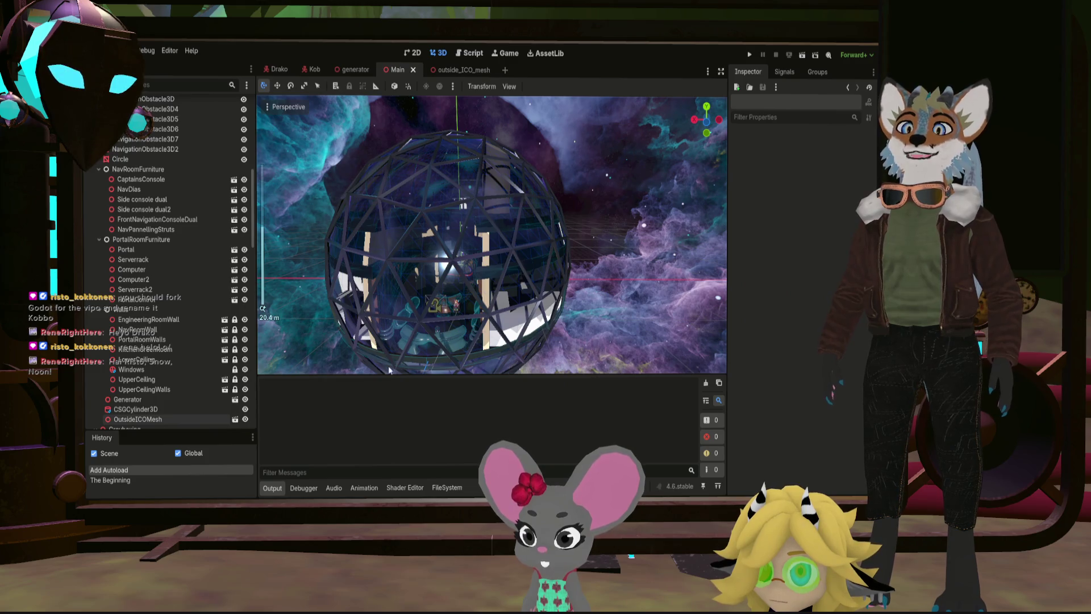
left_click(446, 488)
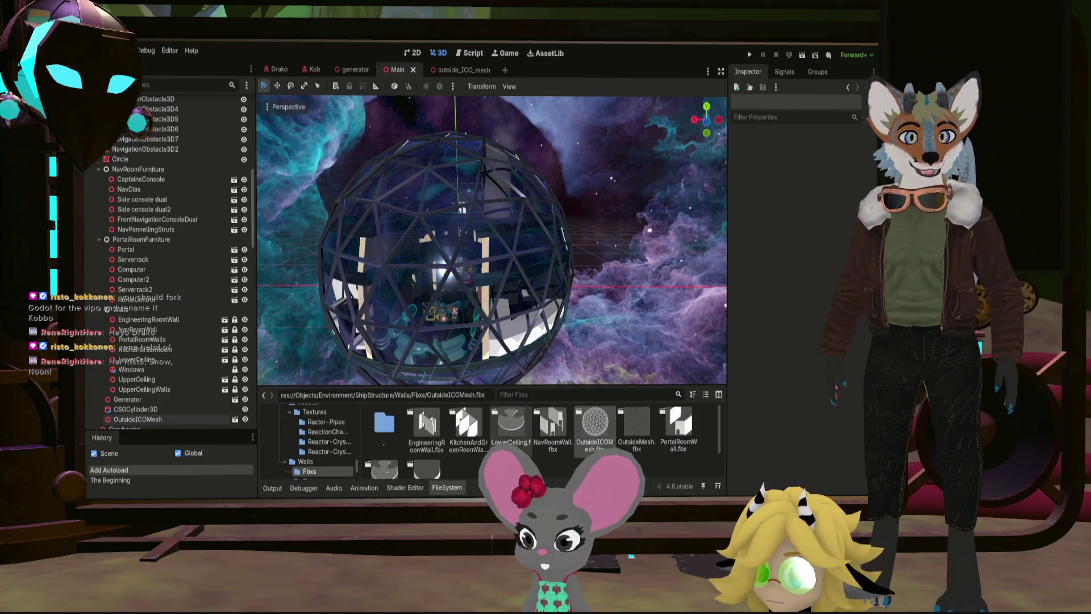
double_click(385, 430)
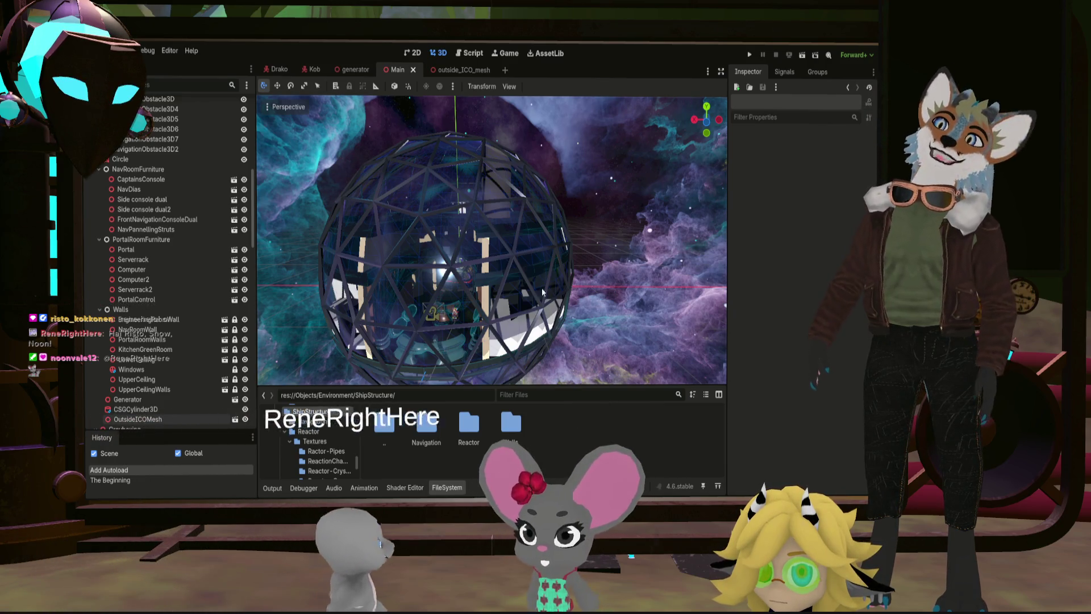
scroll(492, 241, "up", 2)
scroll(492, 241, "up", 2)
scroll(492, 240, "up", 2)
scroll(492, 240, "up", 2)
scroll(492, 240, "up", 2)
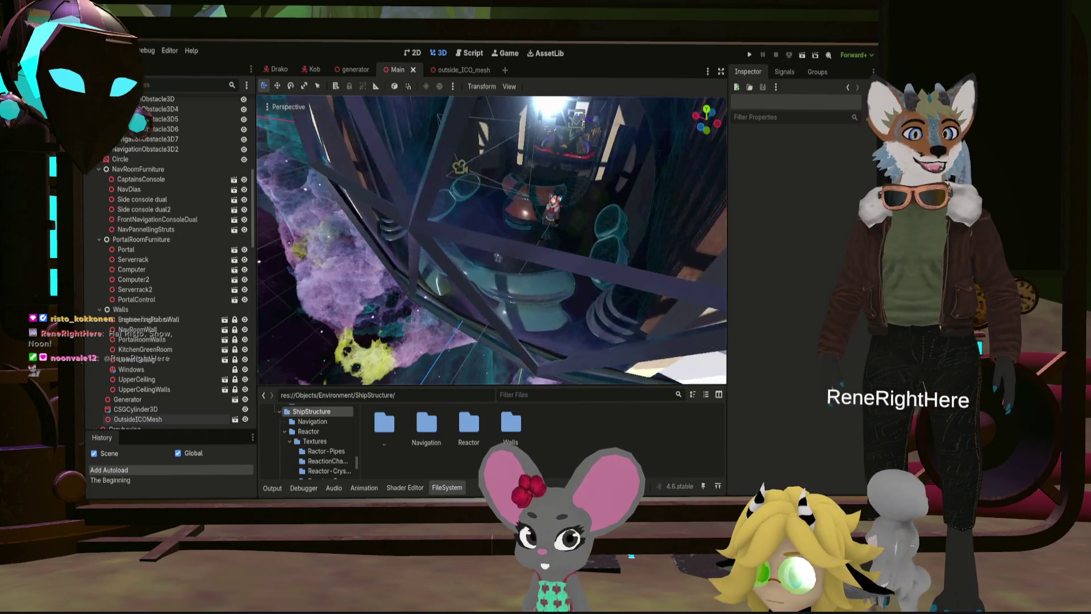
scroll(492, 240, "up", 2)
scroll(492, 240, "up", 2)
scroll(491, 241, "up", 1)
scroll(492, 241, "down", 2)
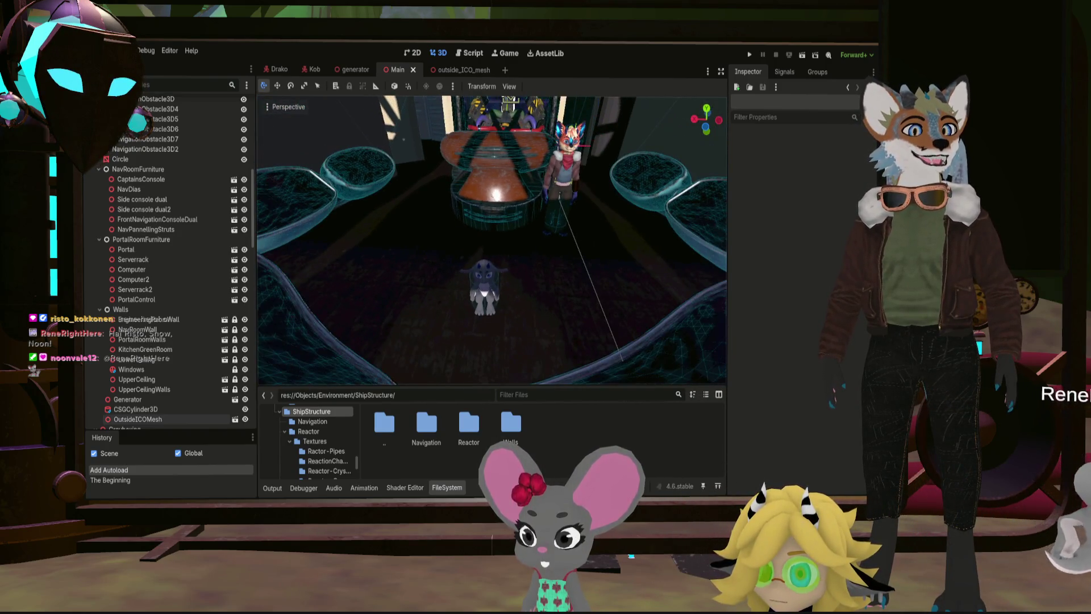
scroll(492, 240, "down", 1)
scroll(492, 240, "down", 2)
scroll(492, 241, "down", 2)
Step: Orbit around and above the geodesic sphere while Engine.fbx imports into ShipStructure
mouse_move(492, 241)
middle_mouse_down()
mouse_move(358, 241)
mouse_move(461, 241)
mouse_move(419, 240)
middle_mouse_up()
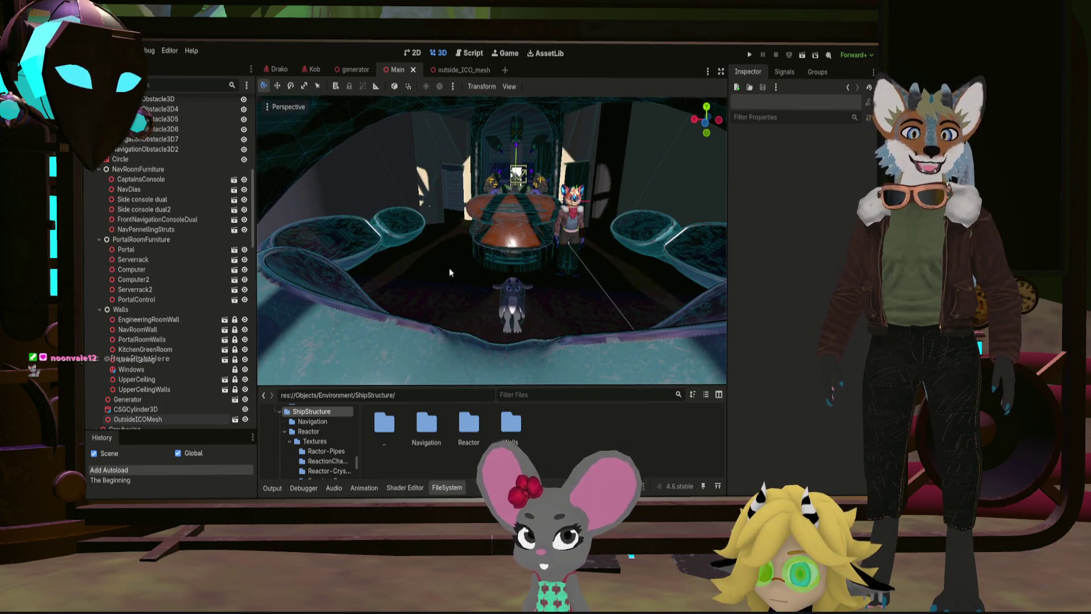
scroll(384, 282, "down", 3)
middle_click_drag(384, 281, 432, 275)
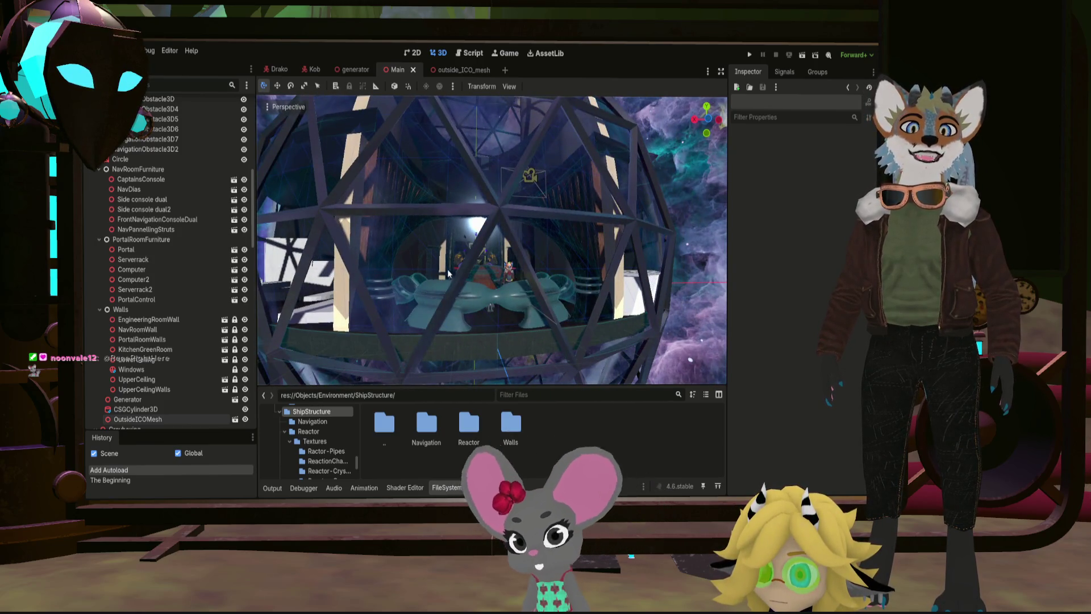
scroll(433, 274, "down", 3)
scroll(433, 274, "down", 3)
scroll(432, 274, "down", 3)
middle_click_drag(433, 274, 460, 271)
scroll(492, 241, "up", 2)
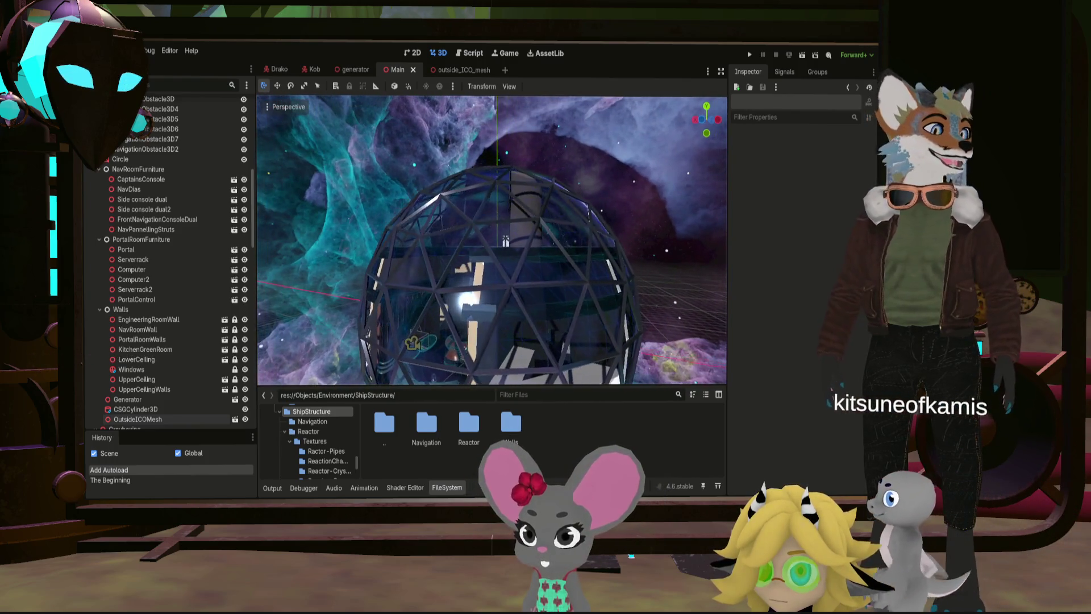
middle_click_drag(514, 235, 437, 300)
scroll(436, 300, "up", 3)
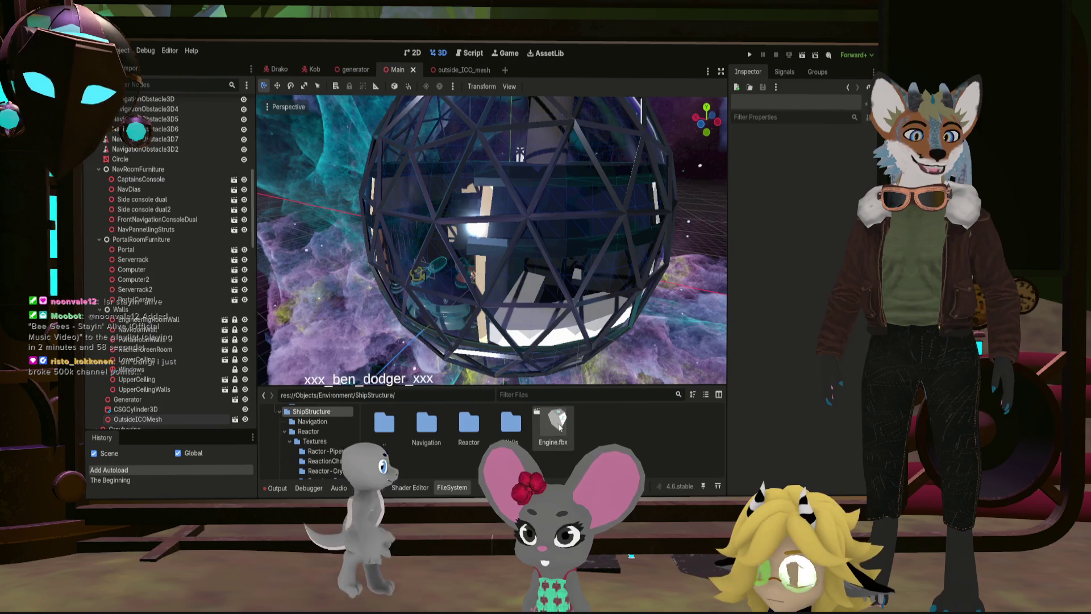
Step: Instance Engine.fbx into the Main scene and move it about 14 m along Z
middle_click_drag(528, 282, 559, 295)
scroll(472, 278, "down", 6)
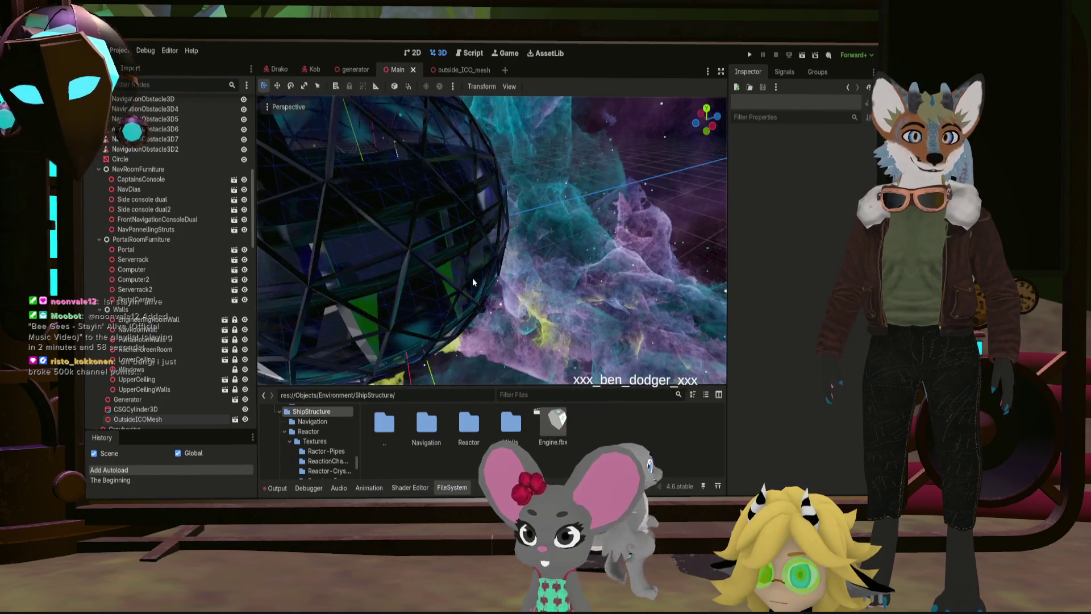
middle_click_drag(473, 280, 563, 353)
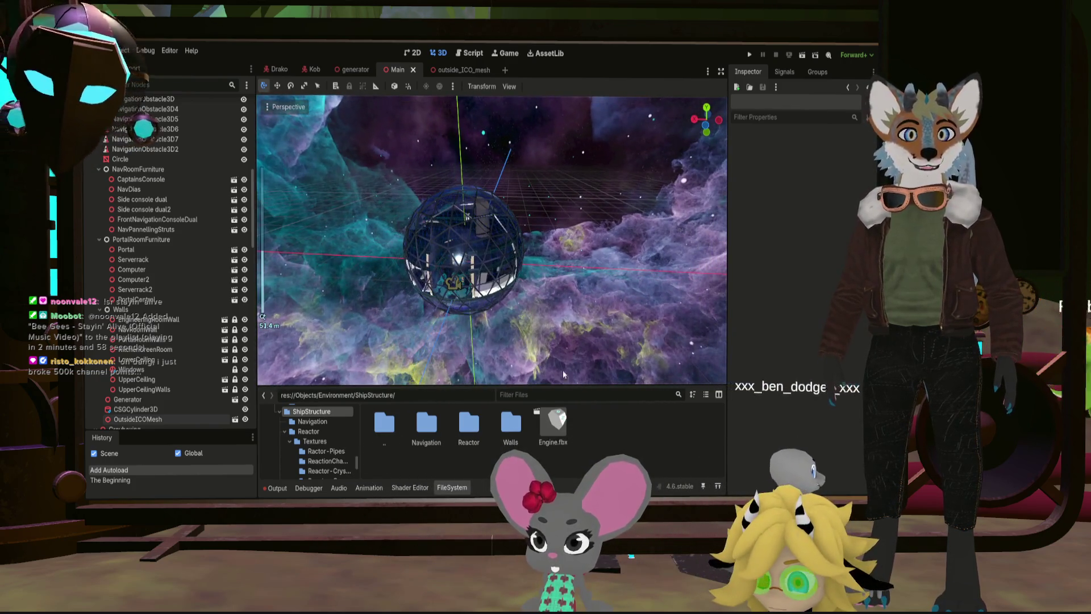
scroll(156, 221, "up", 5)
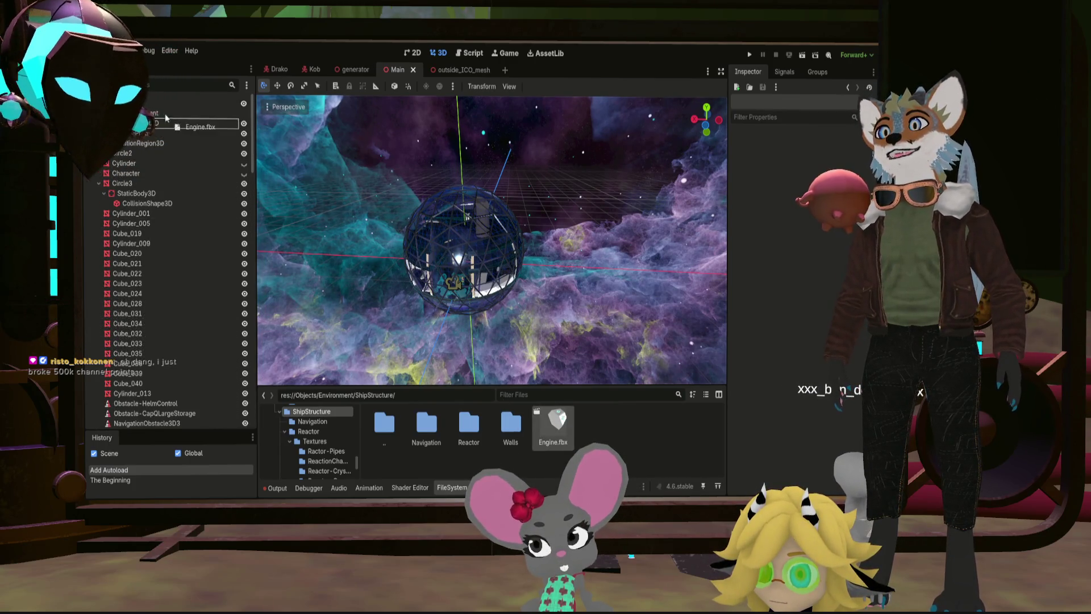
left_click_drag(556, 420, 170, 124)
middle_click_drag(460, 258, 461, 235)
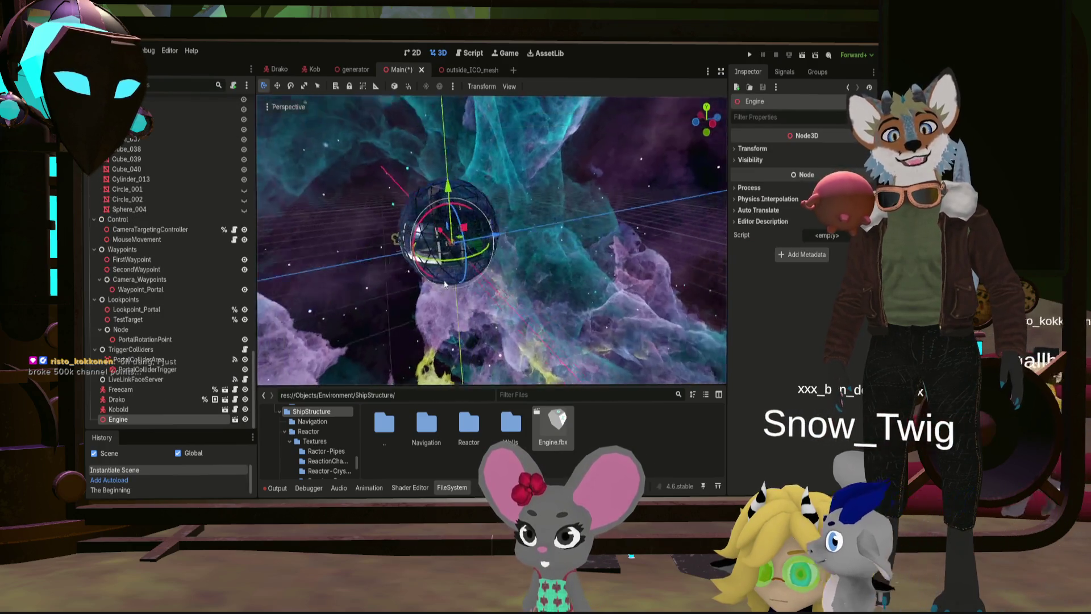
scroll(461, 234, "up", 3)
left_click_drag(462, 235, 556, 236)
scroll(555, 234, "up", 5)
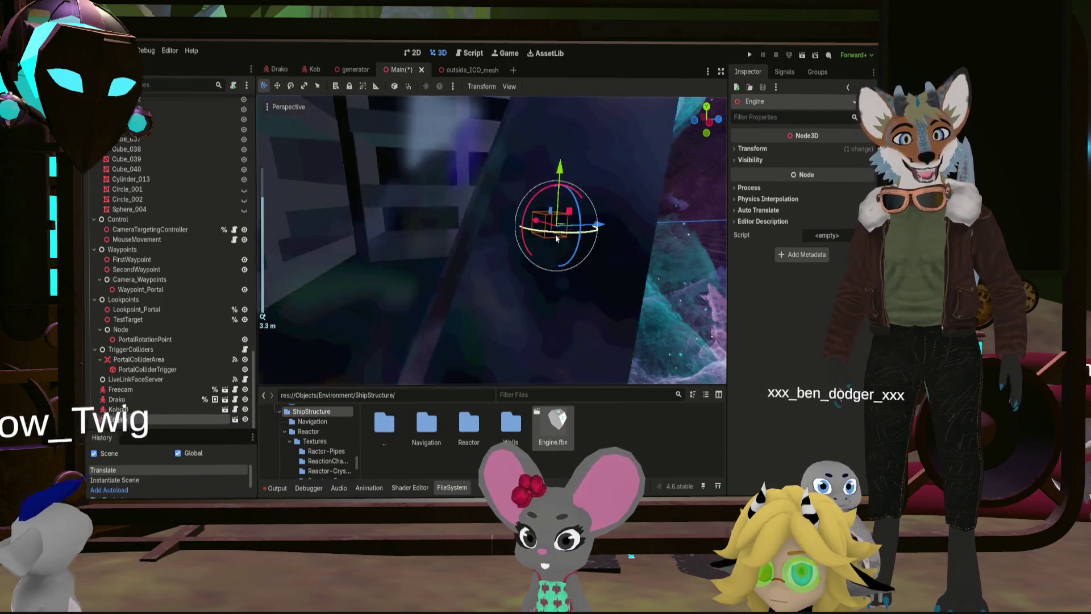
middle_click_drag(413, 263, 602, 240)
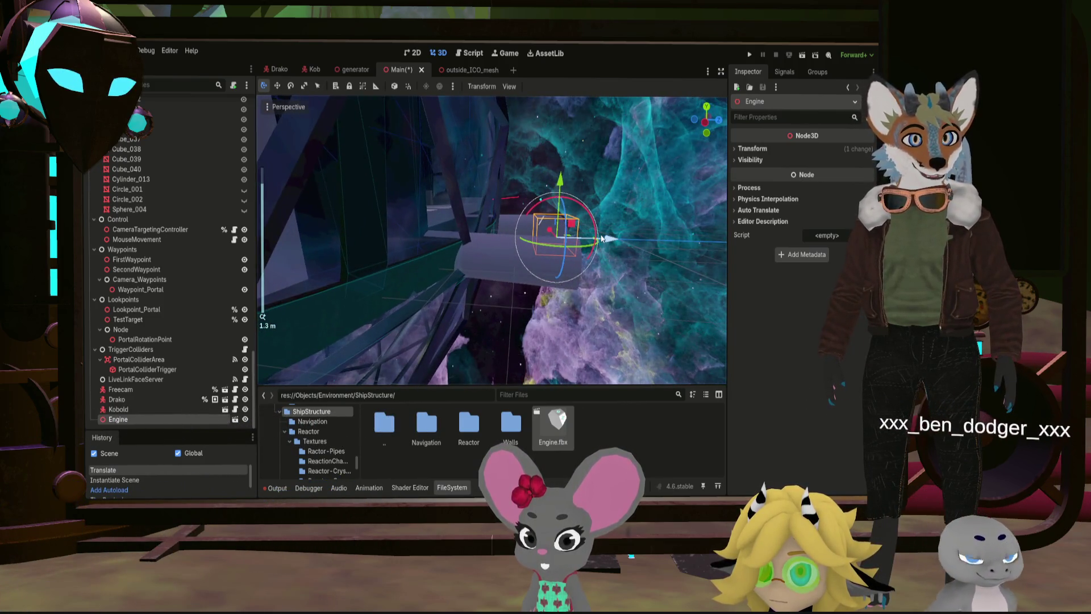
scroll(573, 241, "down", 3)
scroll(573, 241, "down", 4)
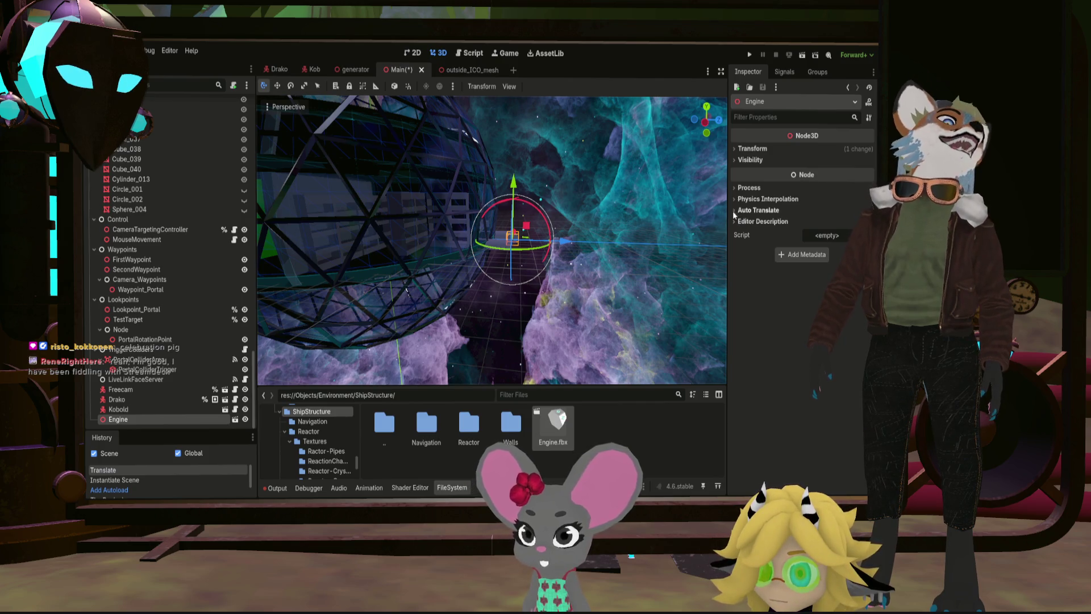
Step: Set the Engine's Y rotation to -90, scale to 25.5, and push it back to about Z -13
left_click(736, 149)
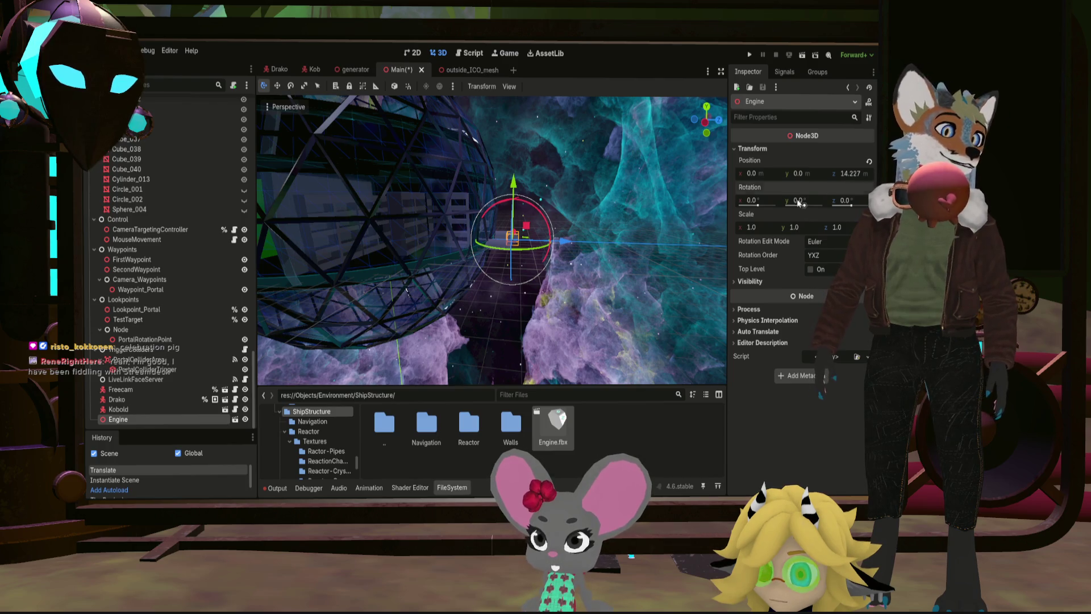
type("90")
key("Return")
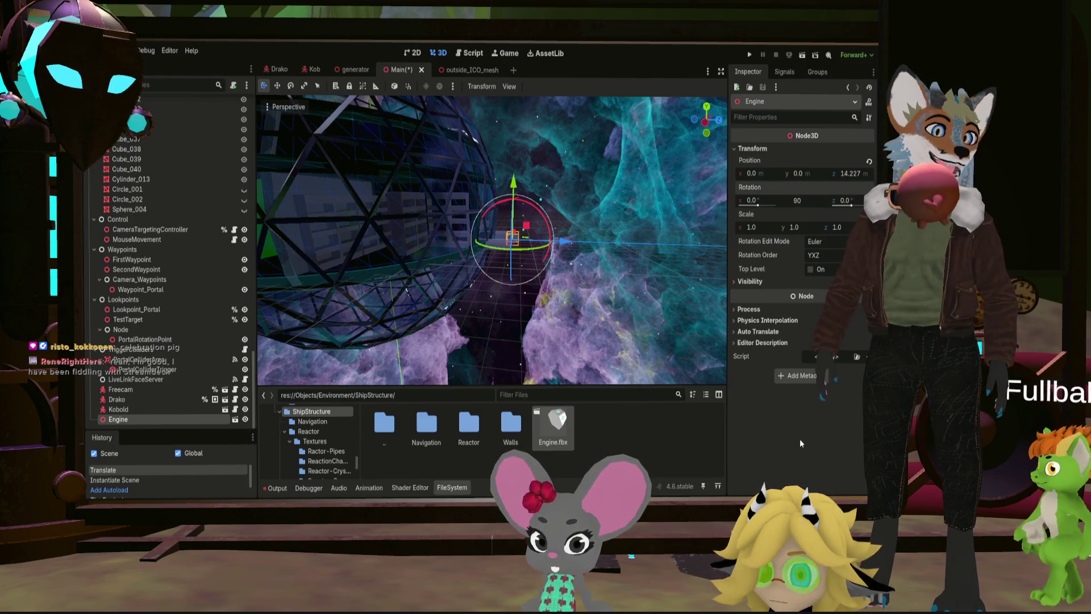
left_click(789, 205)
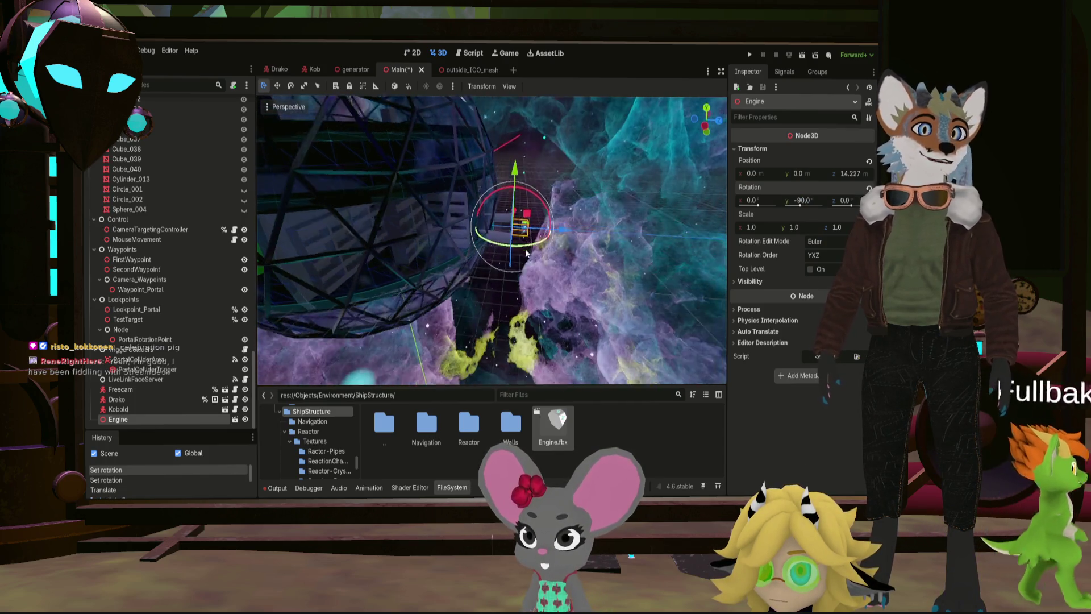
middle_click_drag(512, 256, 552, 229)
scroll(551, 229, "up", 2)
scroll(552, 229, "down", 8)
scroll(552, 228, "down", 8)
type("25.5")
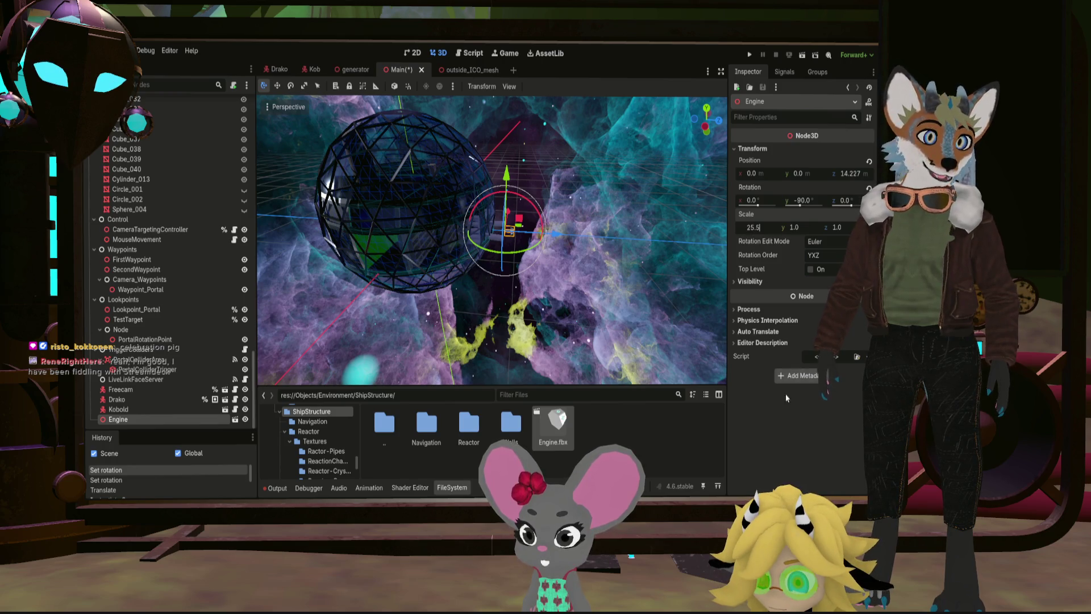
key("Return")
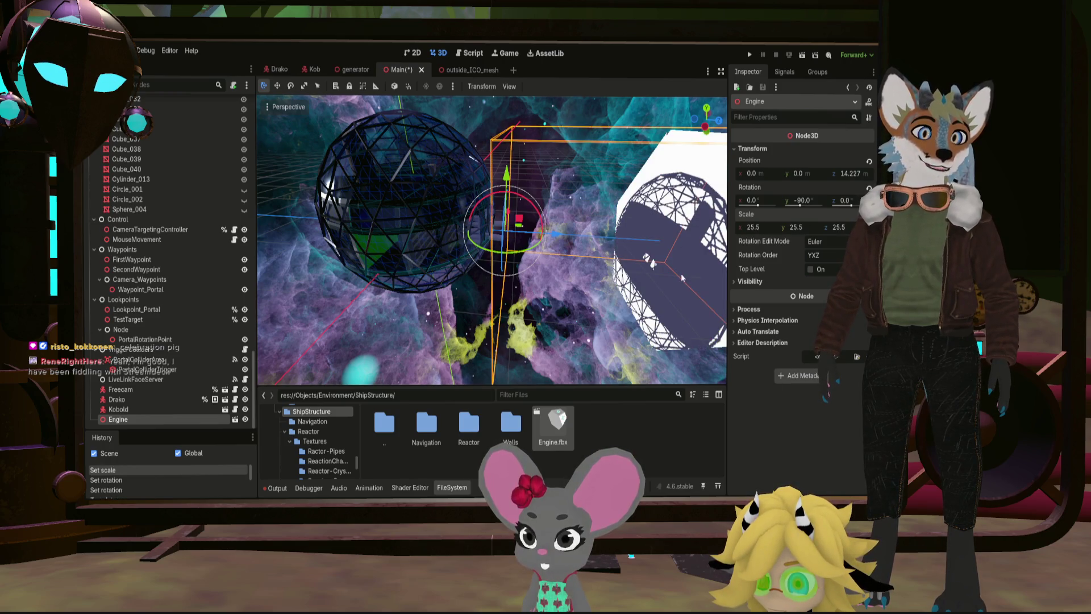
scroll(619, 252, "down", 3)
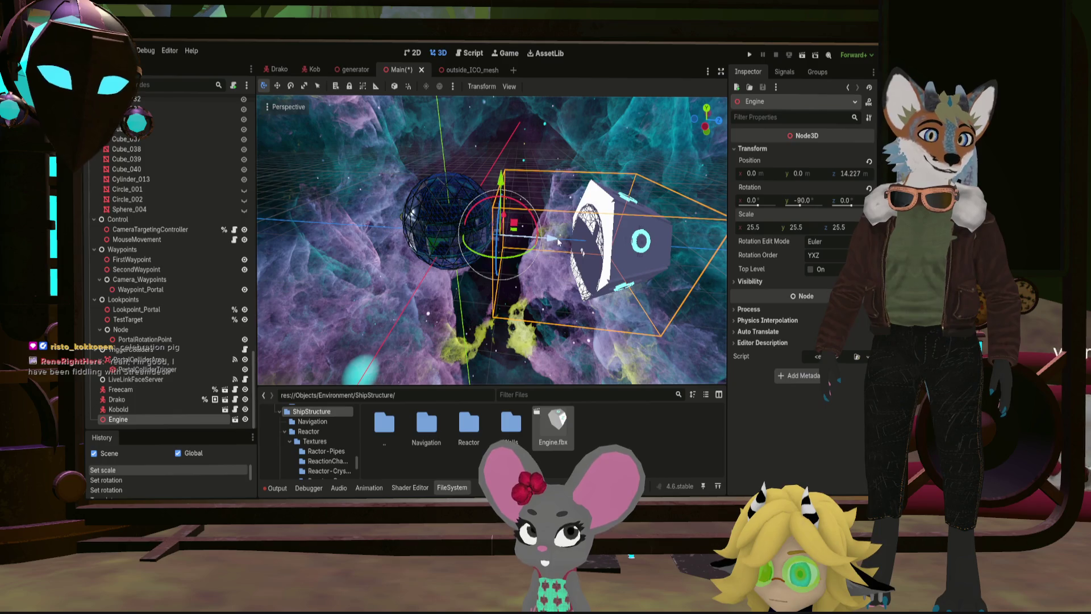
left_click_drag(558, 243, 462, 235)
middle_click_drag(477, 270, 455, 228)
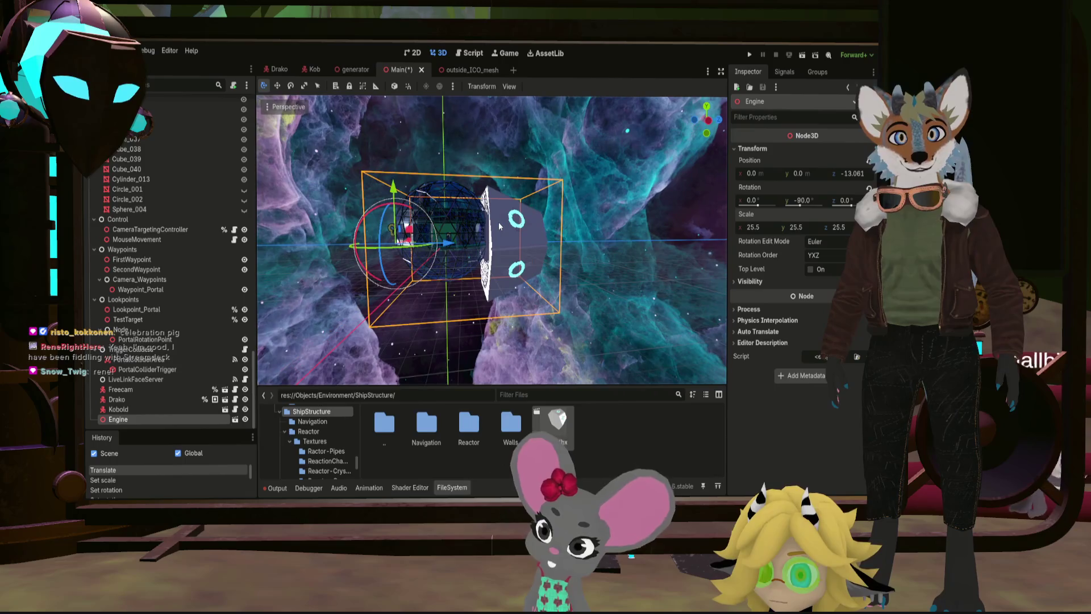
Step: Raise the Engine, reduce its scale from 25.5 down to 14, and bring it forward along Z
middle_click_drag(455, 228, 499, 222)
left_click_drag(396, 200, 396, 175)
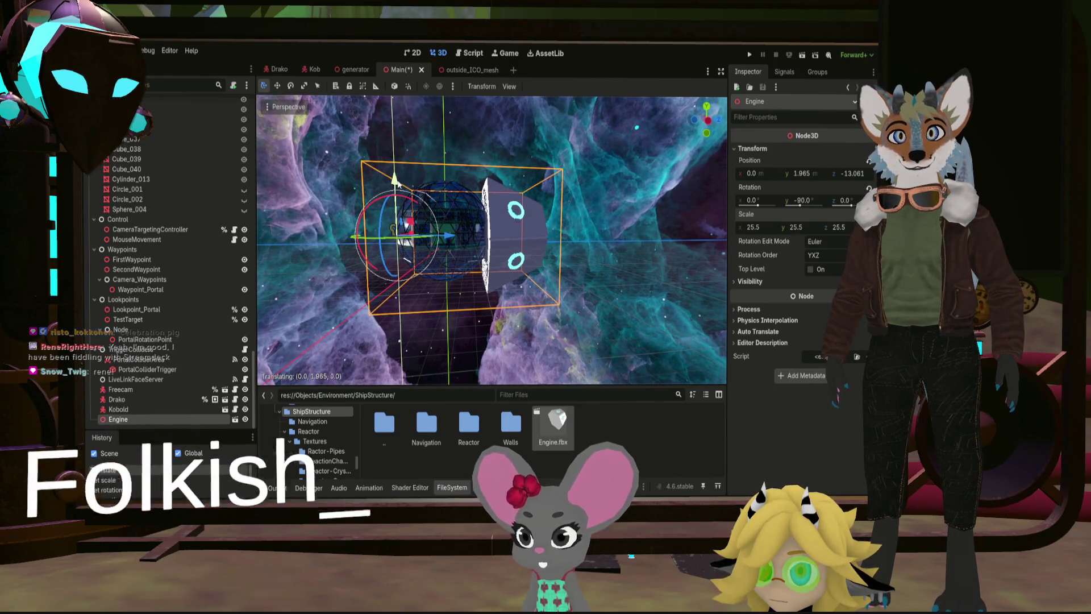
scroll(595, 229, "up", 2)
scroll(551, 230, "up", 2)
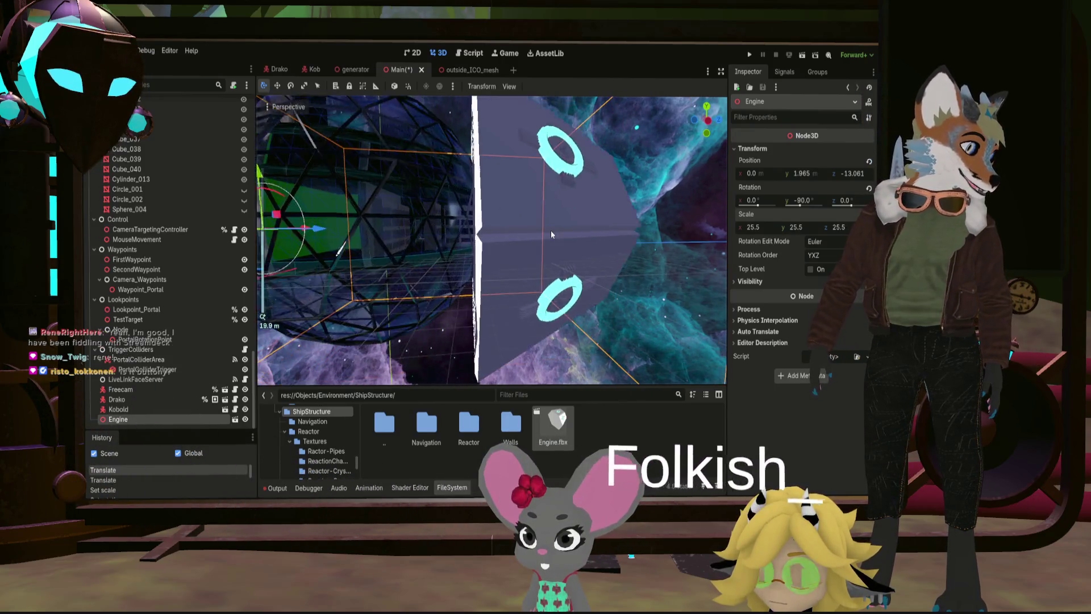
middle_click_drag(550, 230, 552, 248)
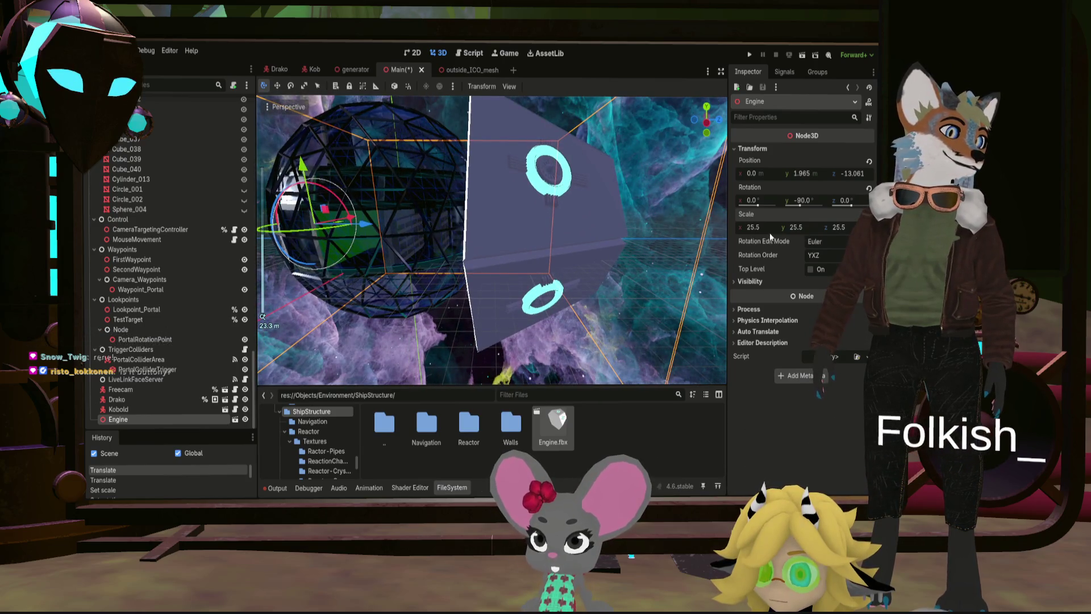
left_click_drag(749, 228, 733, 227)
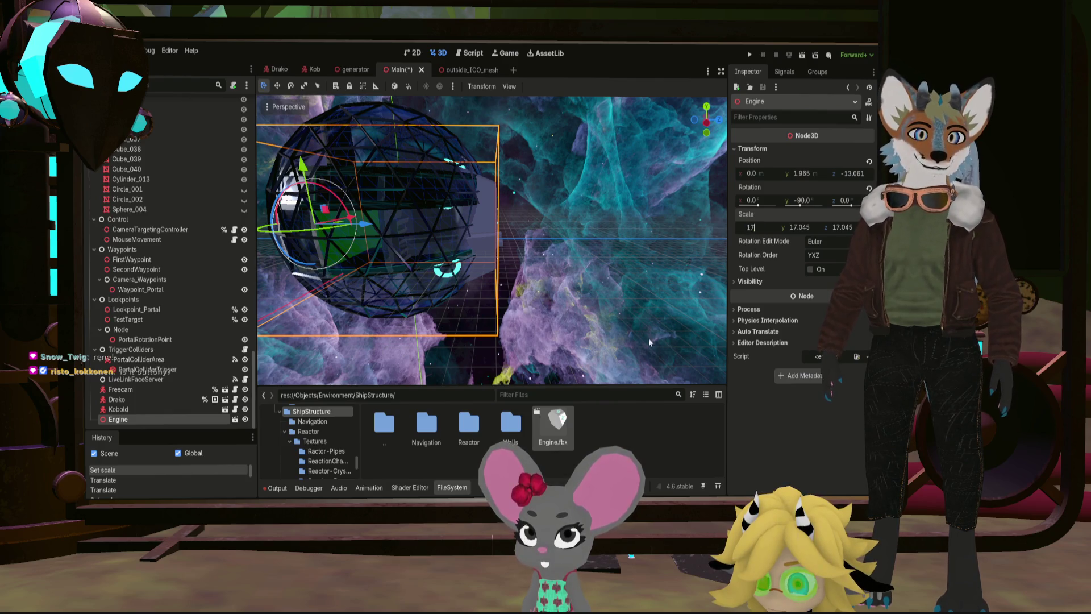
left_click(537, 302)
left_click(489, 235)
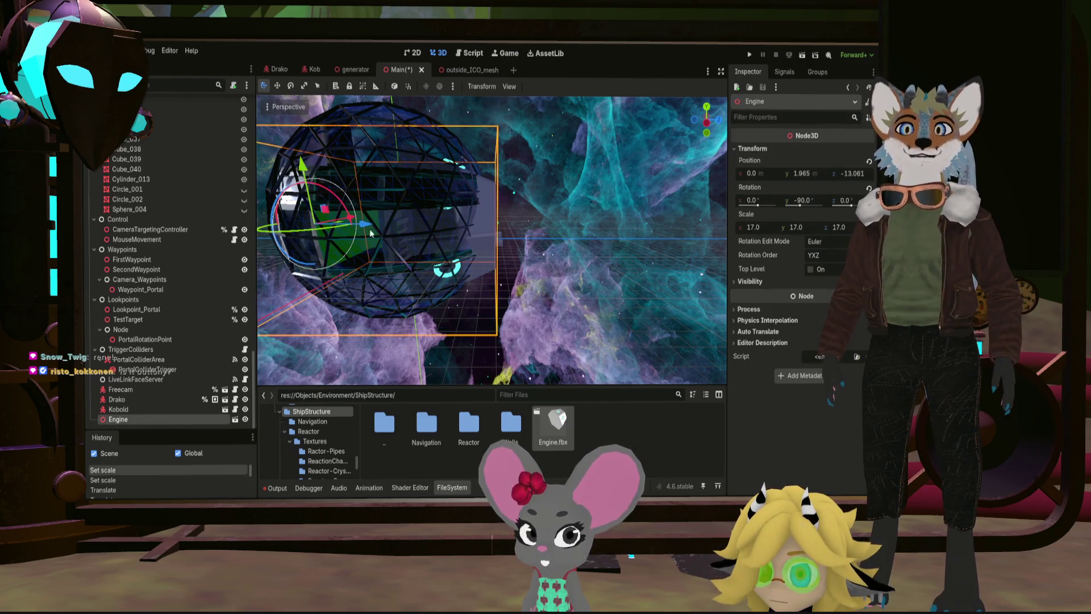
left_click_drag(363, 225, 418, 219)
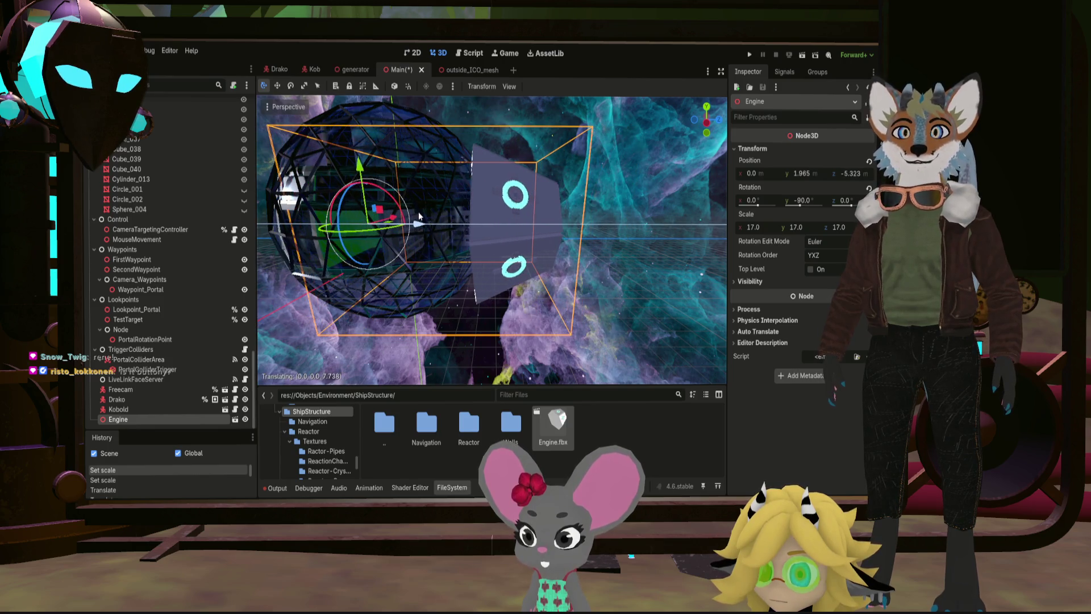
left_click_drag(351, 177, 353, 145)
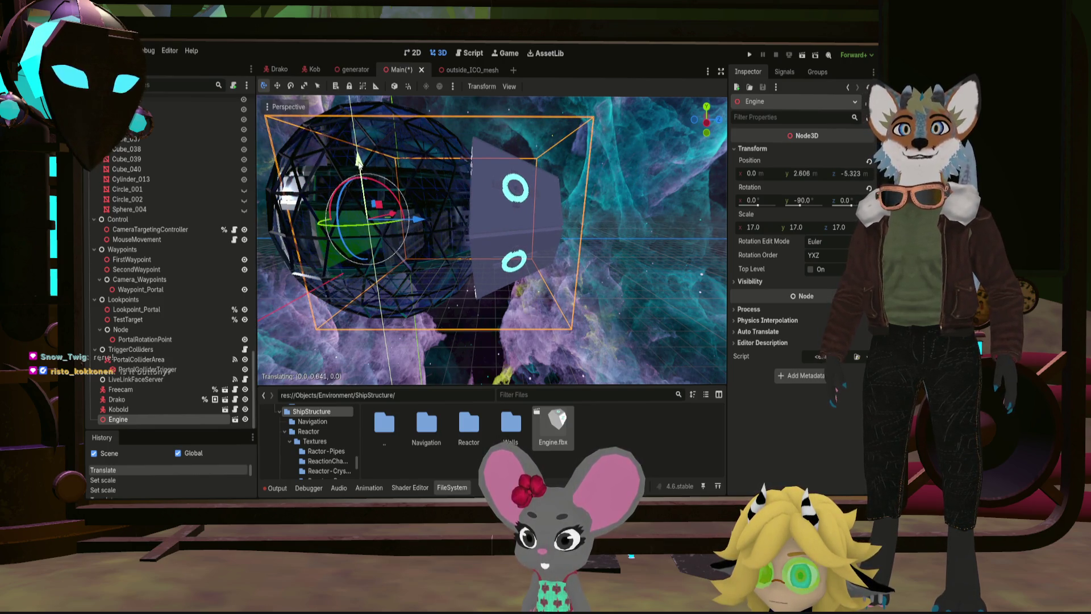
scroll(446, 271, "down", 3)
middle_click_drag(551, 192, 597, 205)
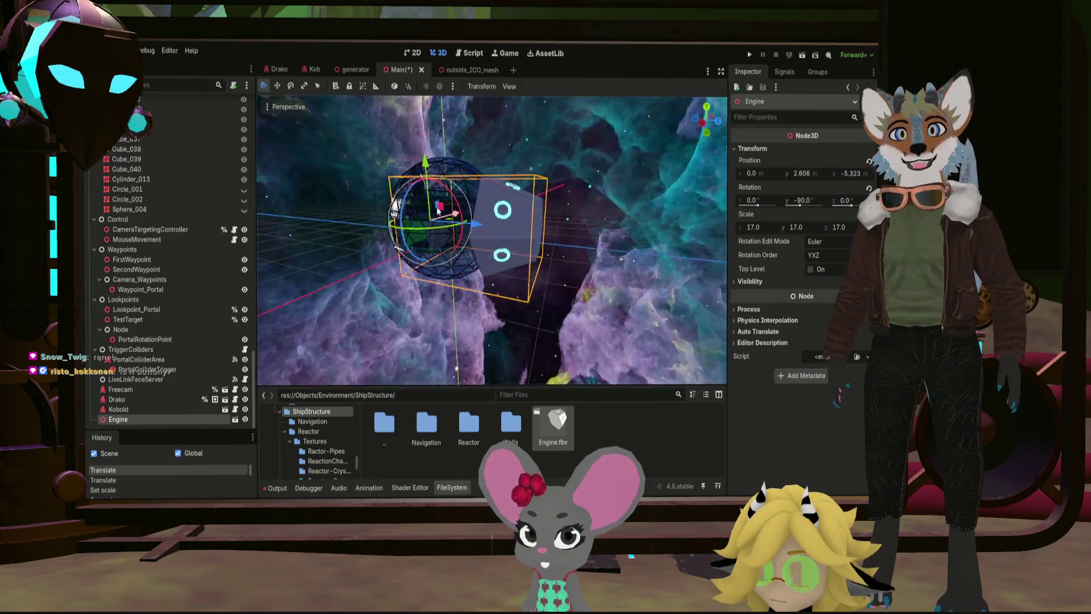
mouse_move(751, 227)
left_mouse_down()
mouse_move(725, 228)
mouse_move(754, 241)
left_mouse_up()
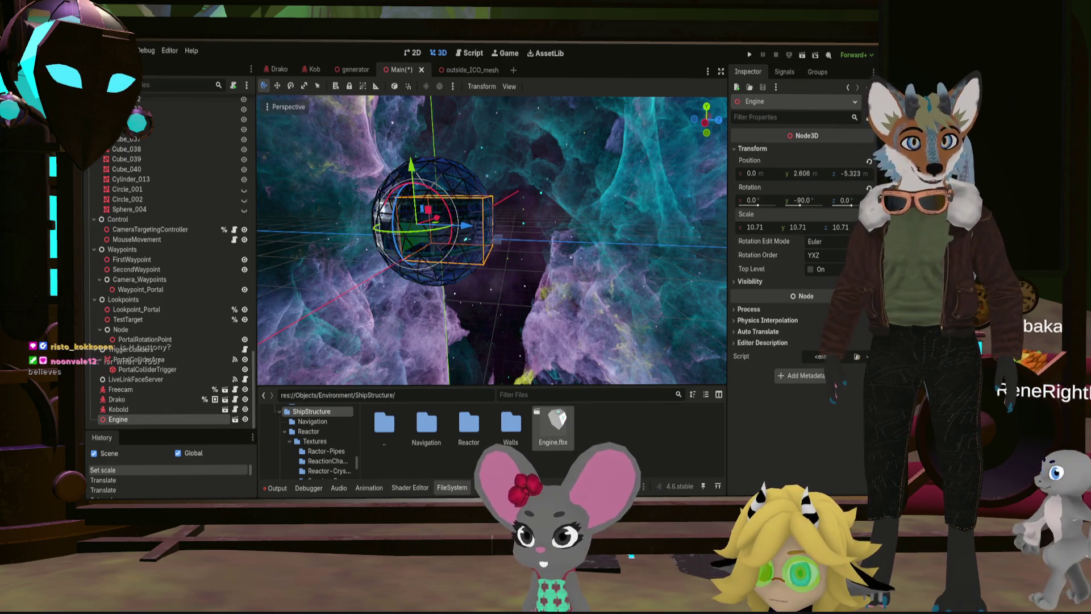
left_click(753, 227)
key("Return")
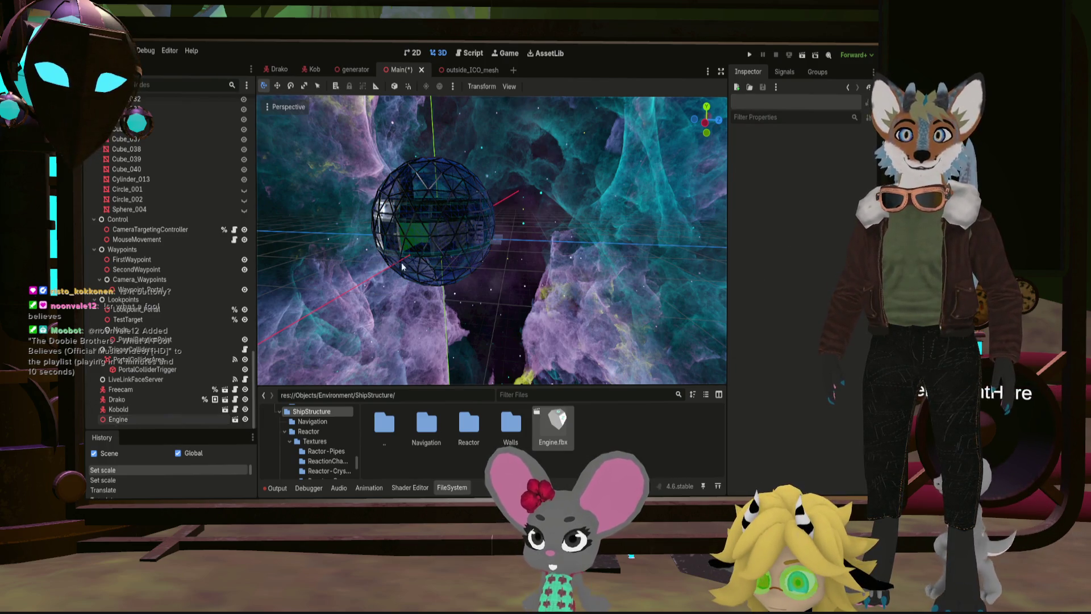
Step: Settle the Engine at scale 12 near Y 2.6, Z -0.3 beside the sphere
left_click(118, 419)
left_click_drag(439, 224, 490, 236)
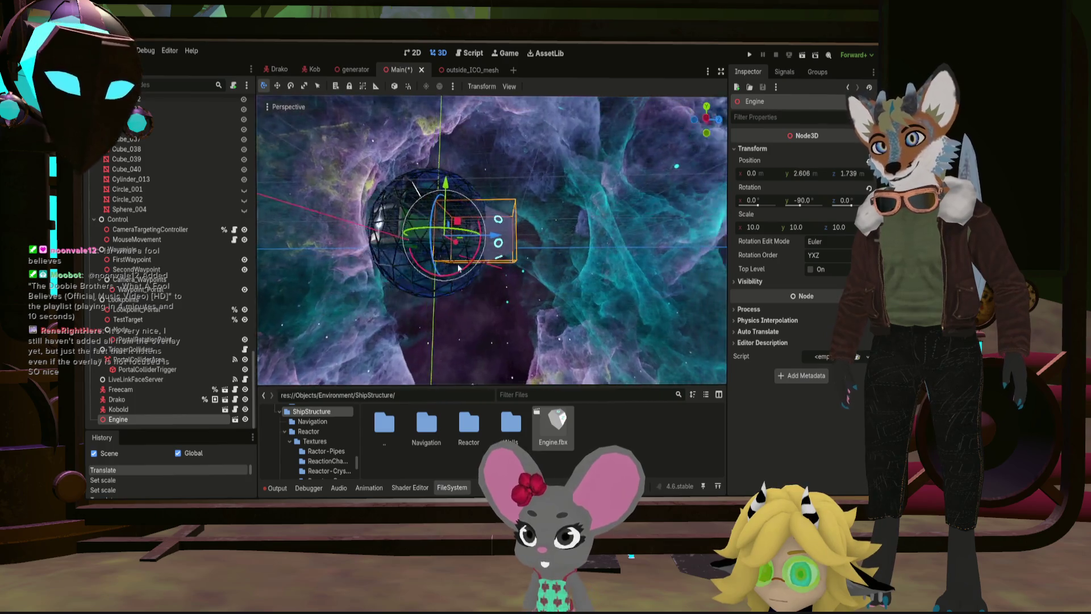
mouse_move(491, 235)
middle_mouse_down()
mouse_move(448, 302)
mouse_move(539, 244)
mouse_move(438, 200)
mouse_move(357, 181)
mouse_move(300, 186)
mouse_move(350, 220)
middle_mouse_up()
scroll(539, 244, "up", 2)
scroll(493, 240, "down", 5)
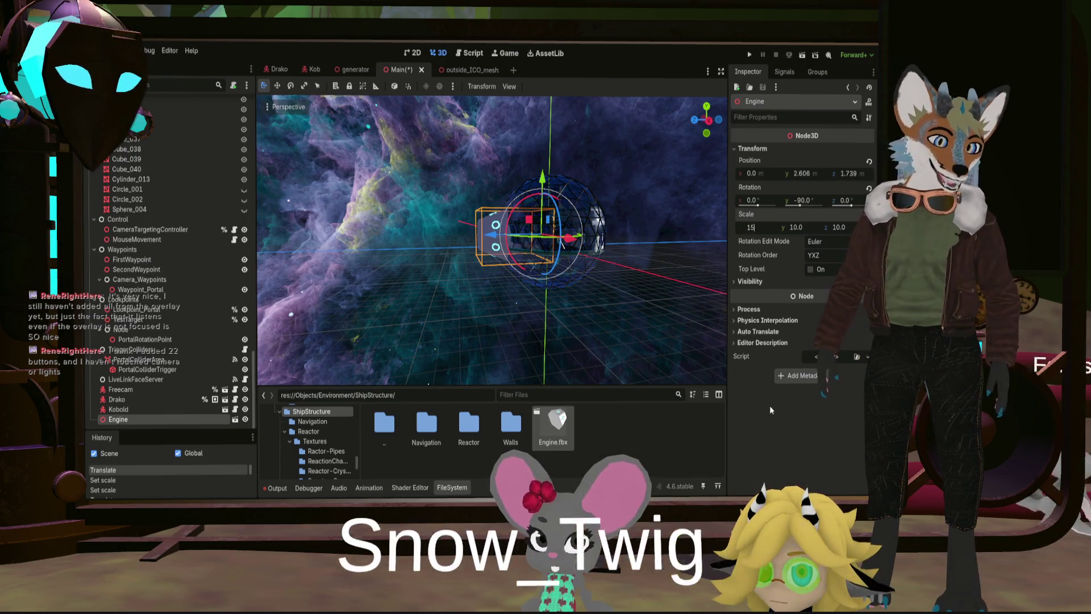
type("15")
key("Return")
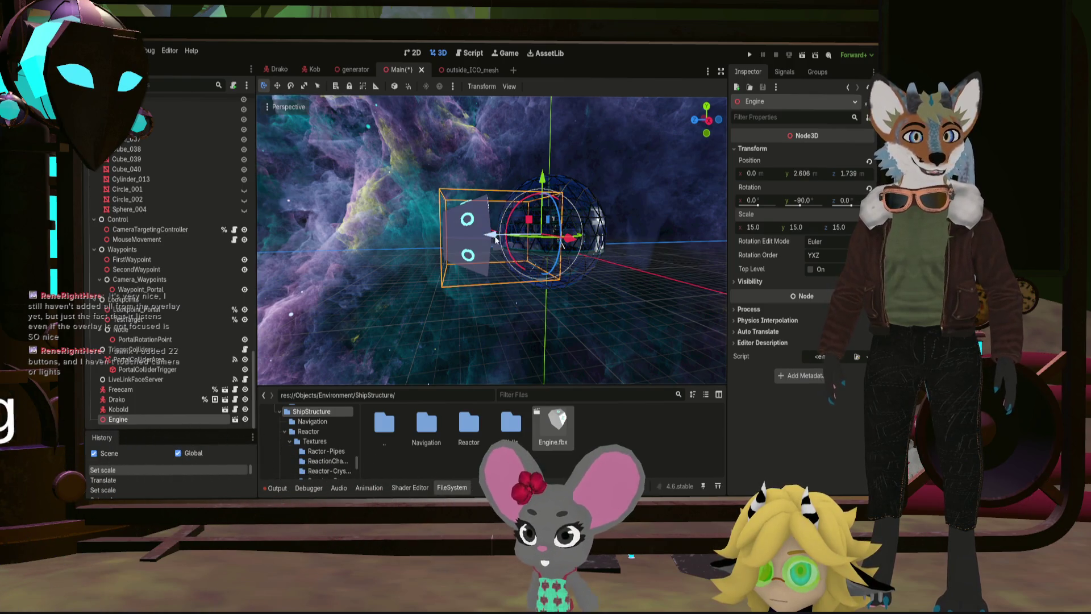
left_click_drag(487, 235, 512, 242)
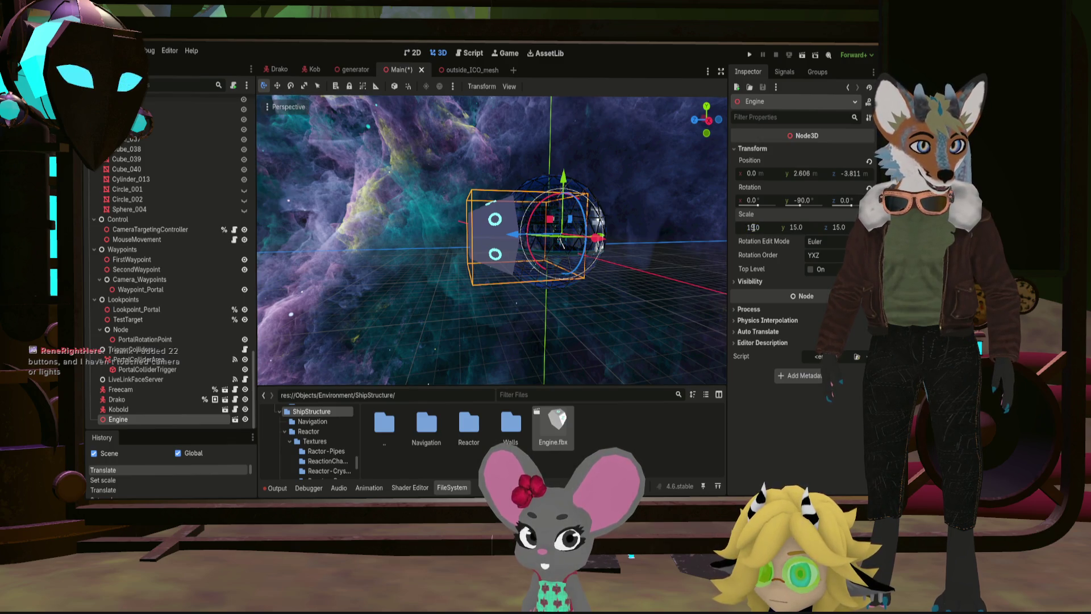
key("Return")
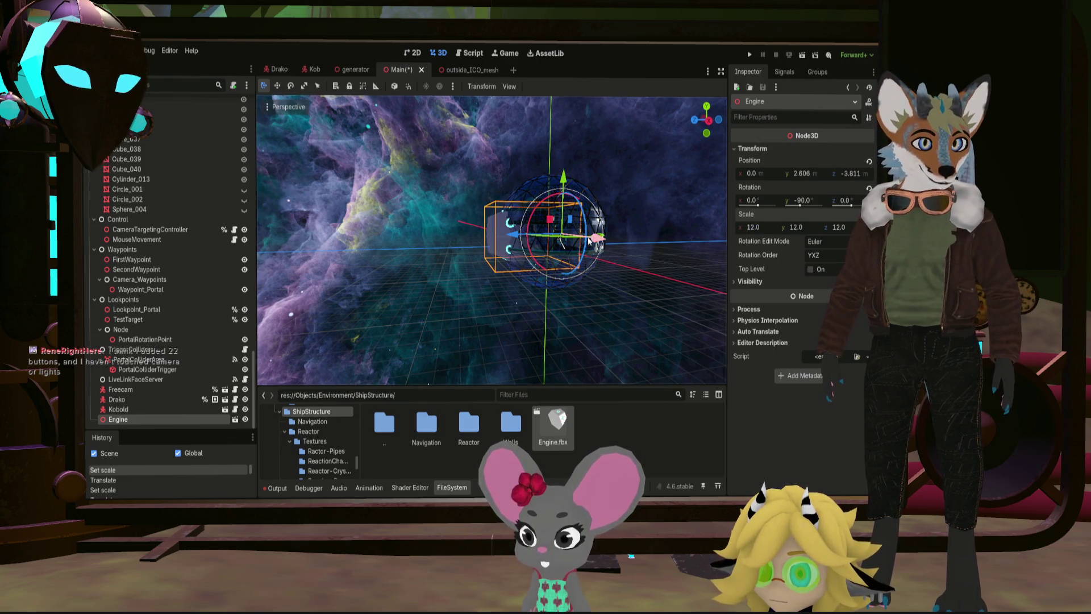
left_click_drag(516, 239, 502, 244)
mouse_move(503, 244)
middle_mouse_down()
mouse_move(491, 229)
mouse_move(462, 264)
mouse_move(458, 254)
middle_mouse_up()
scroll(491, 229, "up", 3)
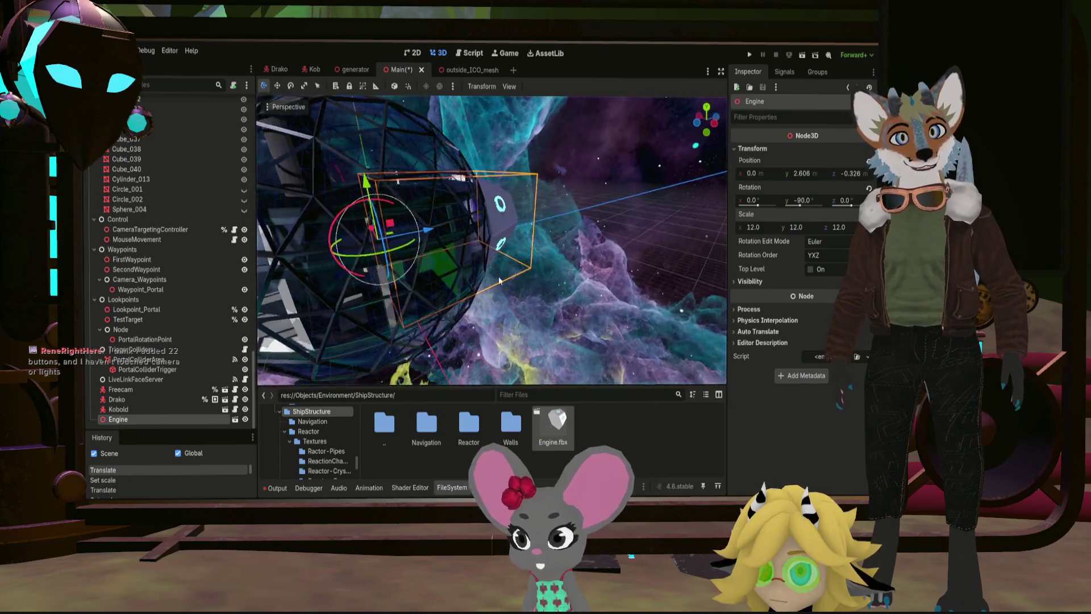
scroll(458, 254, "down", 3)
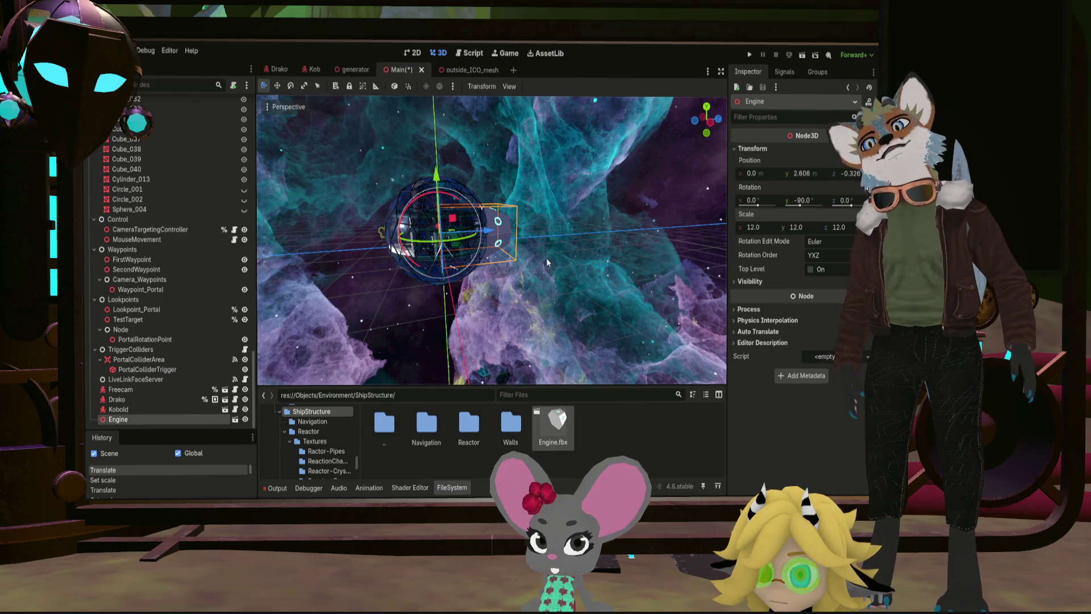
mouse_move(549, 259)
middle_mouse_down()
mouse_move(388, 253)
mouse_move(527, 259)
middle_mouse_up()
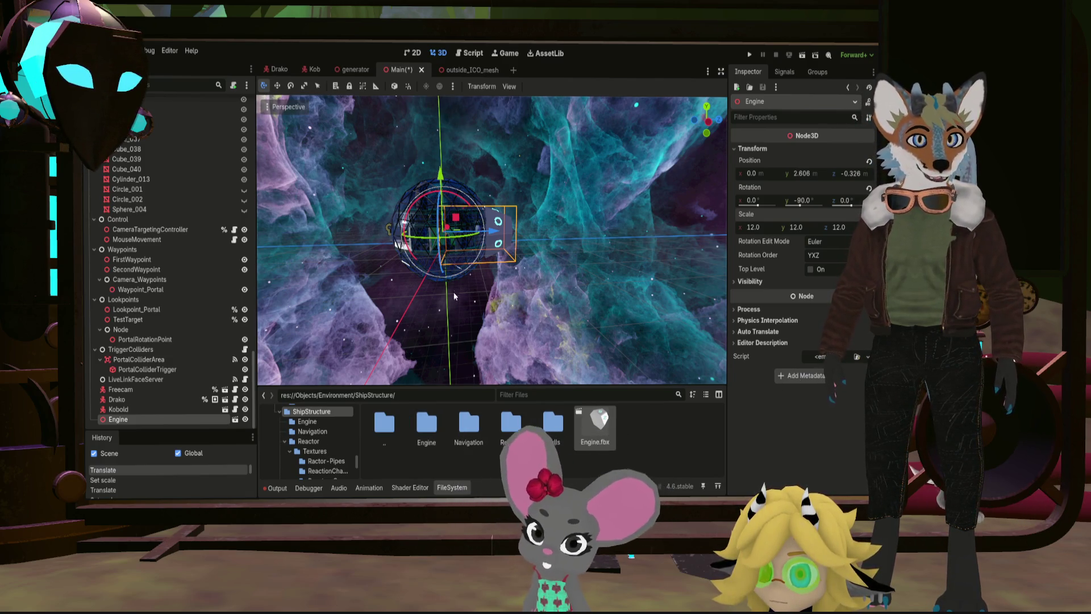
Step: Remove the Engine instance from Main and open Engine.fbx from the Engine folder as a new scene
double_click(430, 421)
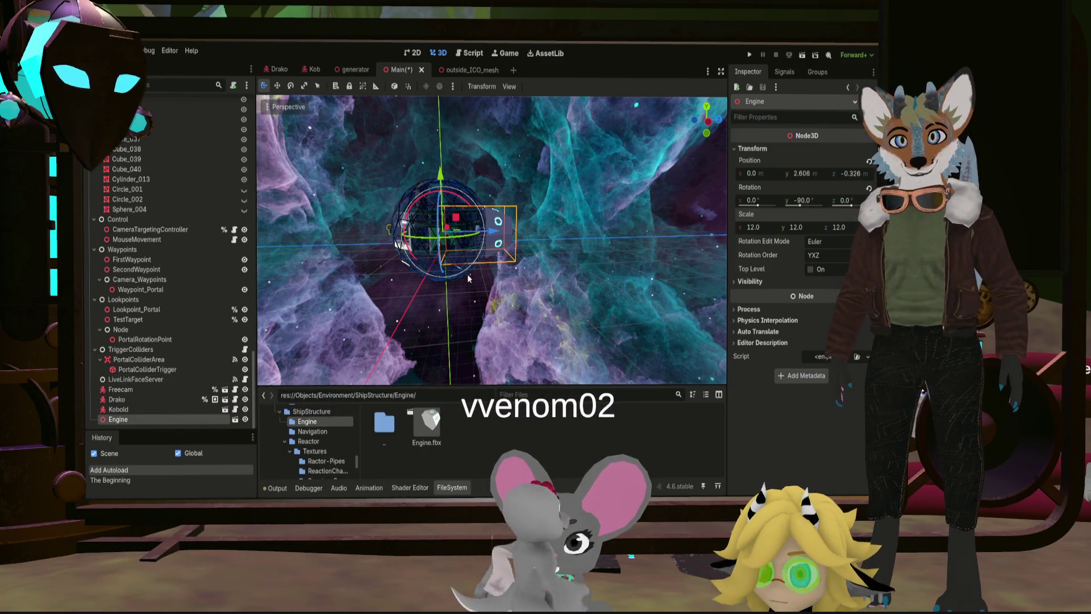
key("Delete")
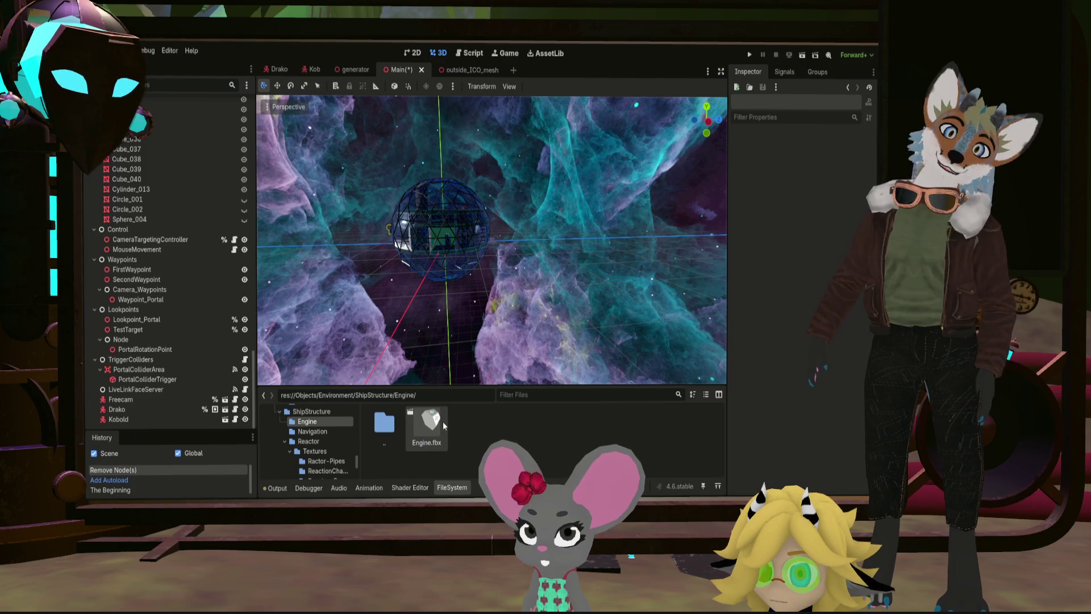
left_click(436, 425)
left_click_drag(435, 425, 489, 263)
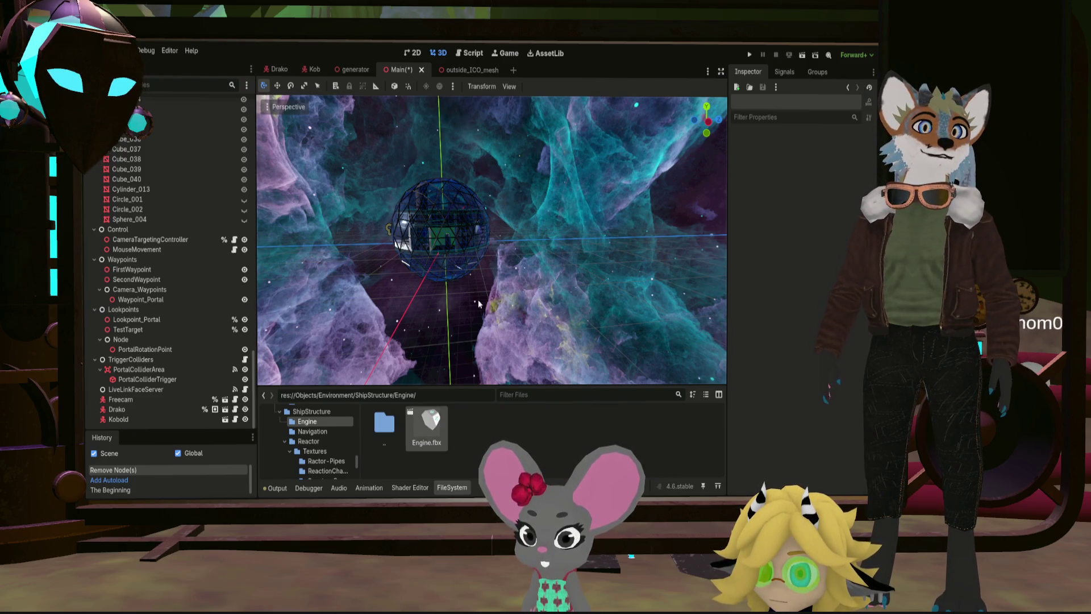
mouse_move(520, 152)
middle_mouse_down()
mouse_move(563, 250)
mouse_move(326, 220)
mouse_move(314, 227)
mouse_move(343, 241)
middle_mouse_up()
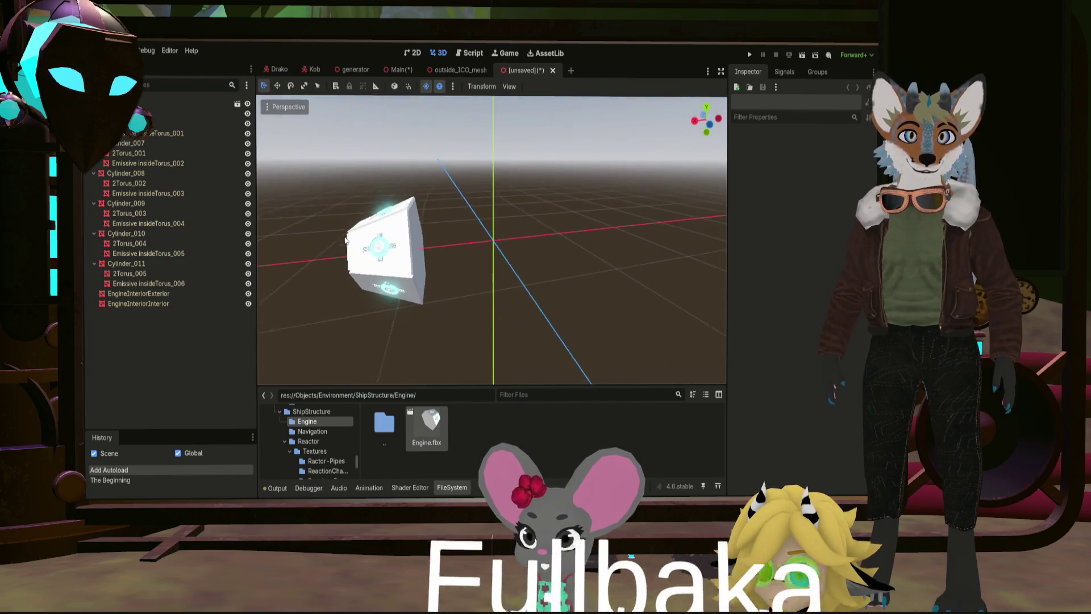
Step: Copy all engine nodes into a new scene under a Node3D root
left_click(405, 252)
middle_click_drag(454, 275, 400, 256)
scroll(400, 255, "down", 2)
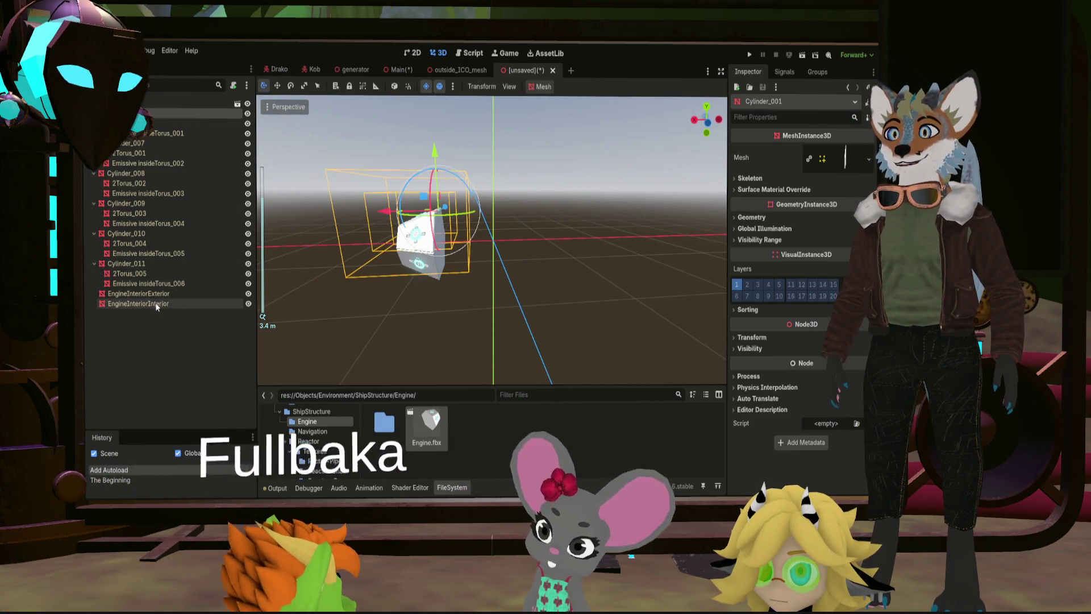
left_click(157, 305, "shift")
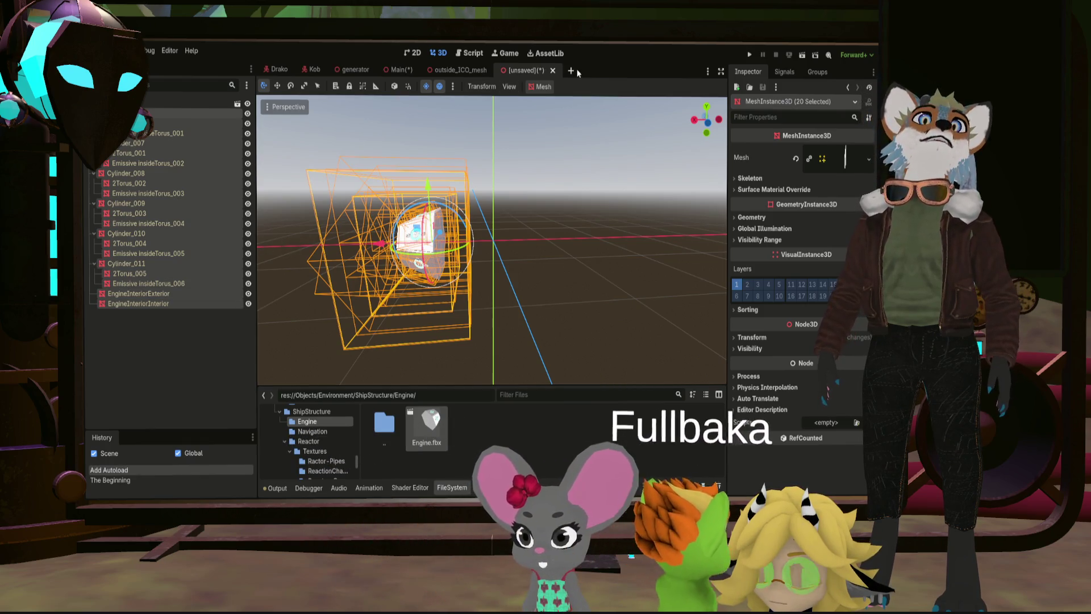
left_click(572, 71)
left_click(156, 132)
key("ctrl+v")
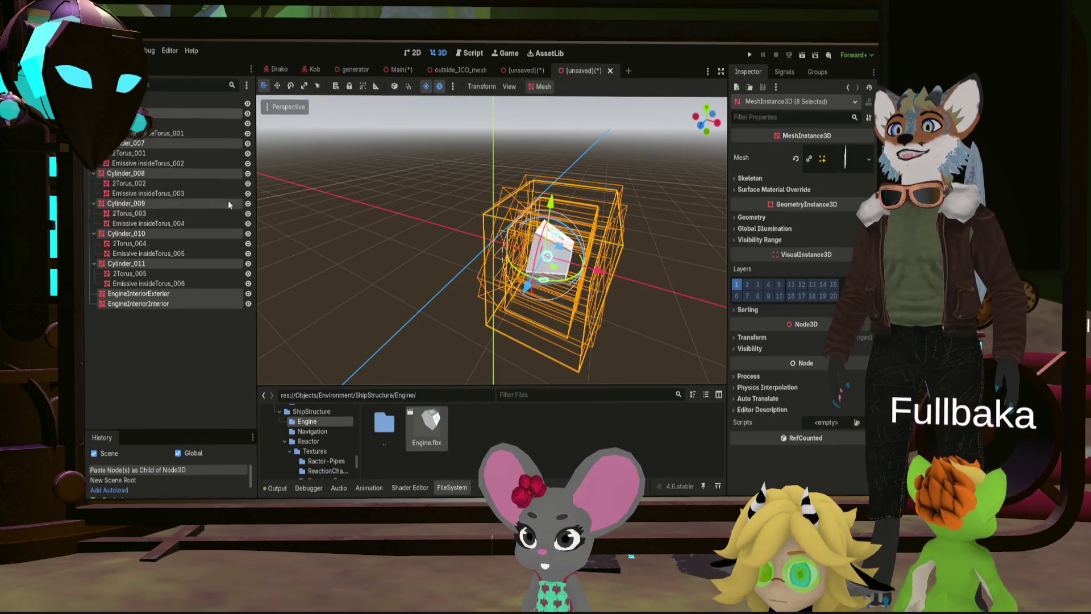
Step: Set Cylinder_001's scale to 112 in the Inspector transform
left_click(195, 355)
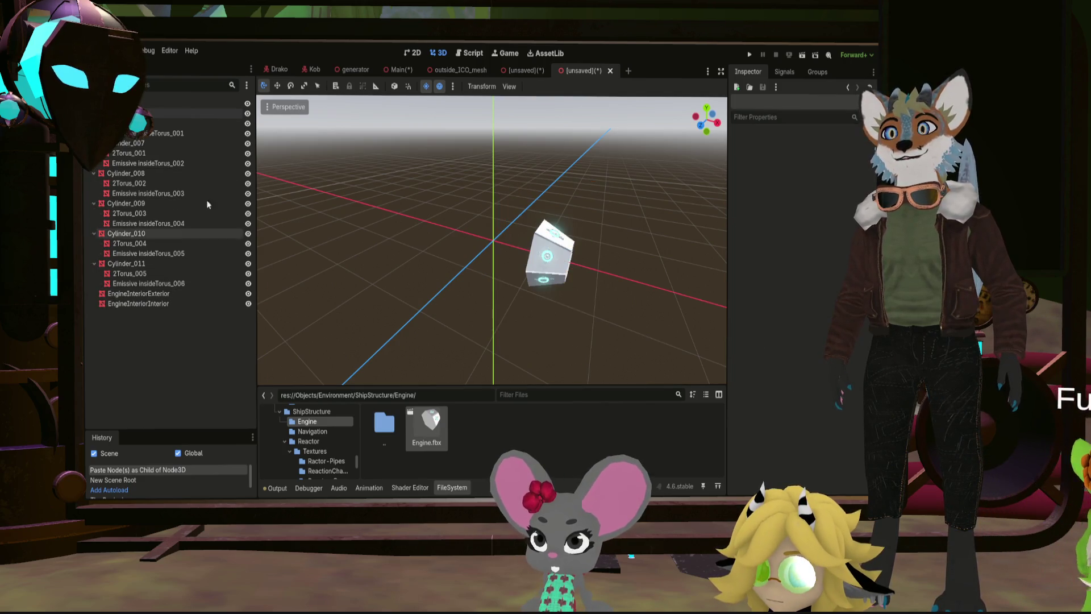
mouse_move(378, 175)
middle_mouse_down()
mouse_move(421, 198)
mouse_move(482, 192)
middle_mouse_up()
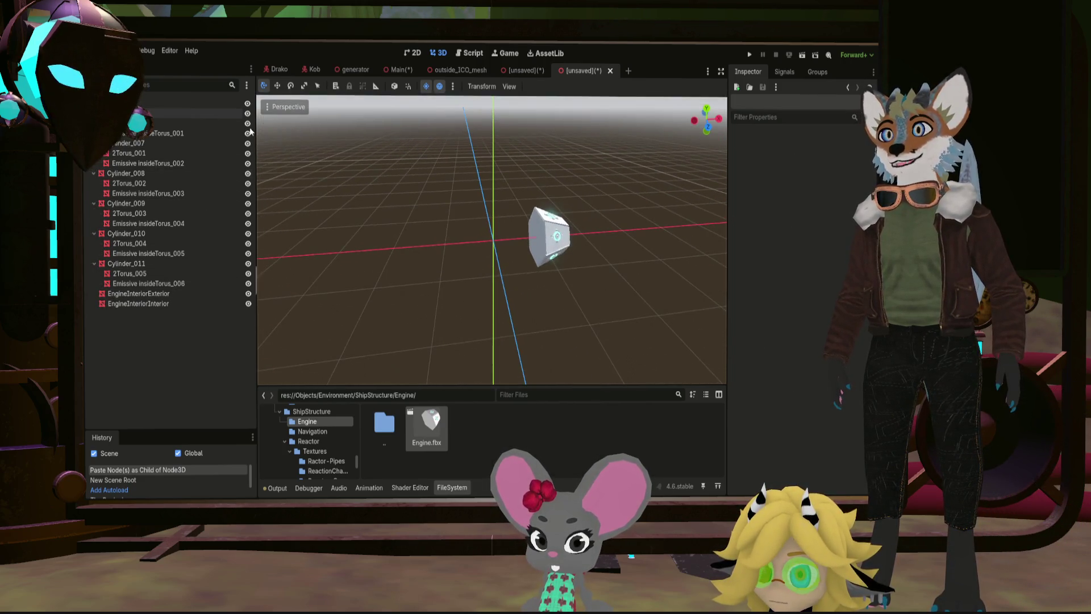
left_click(166, 115)
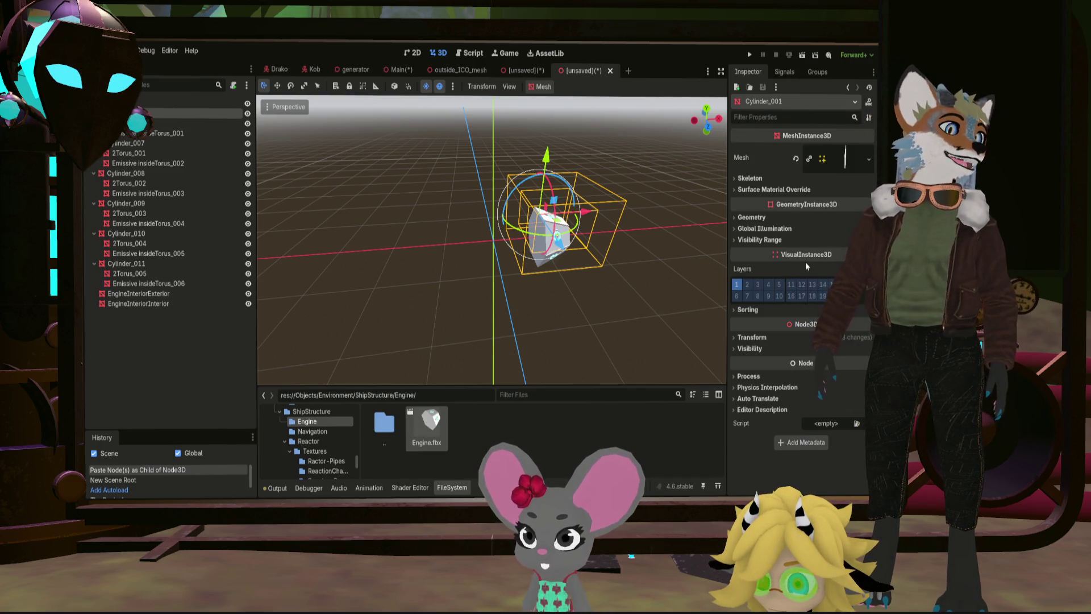
left_click(747, 338)
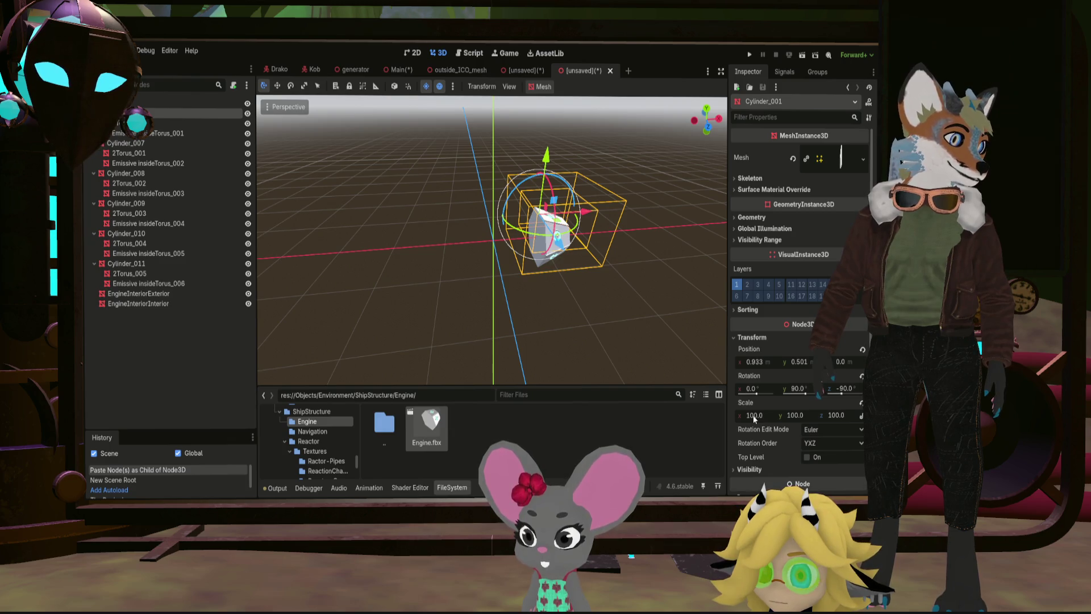
left_click(753, 416)
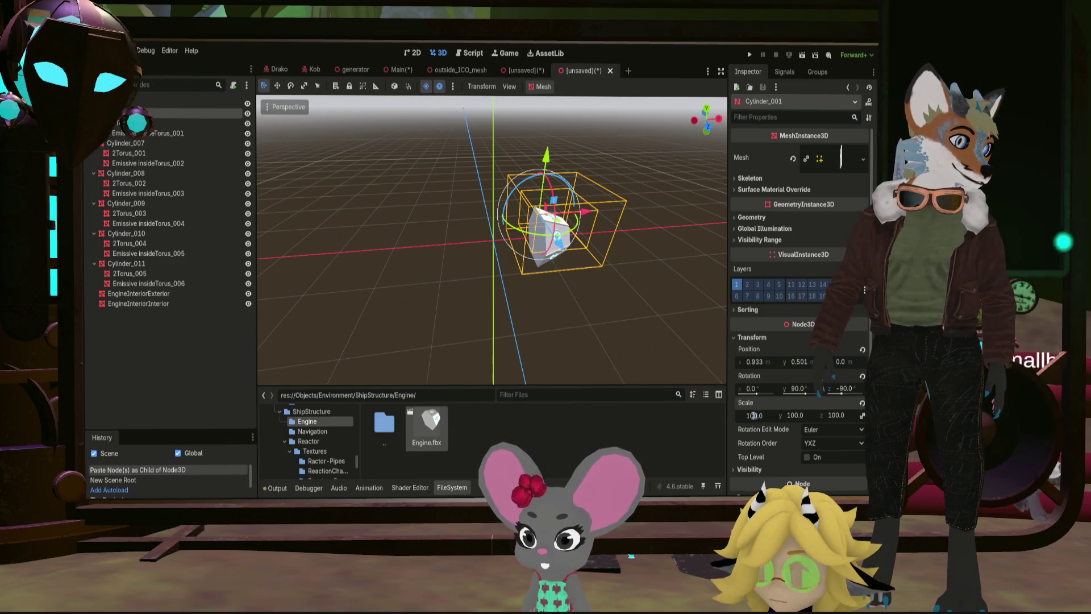
type("110")
key("Return")
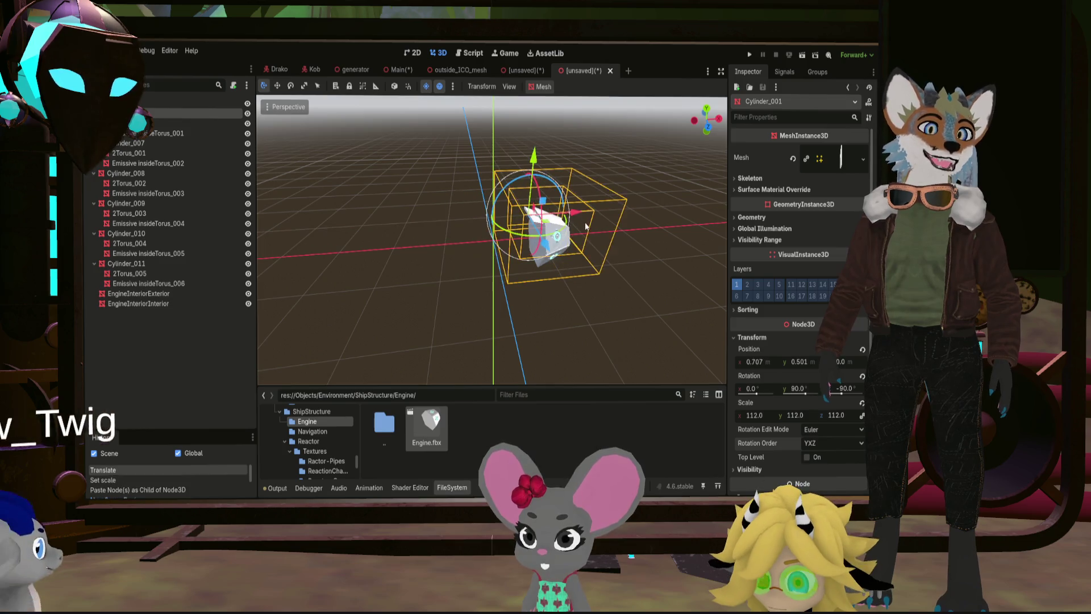
Step: Reposition Cylinder_001, then slide all meshes left along the X axis
left_click_drag(554, 209, 585, 222)
key("ctrl+a")
left_click_drag(590, 234, 551, 242)
mouse_move(590, 261)
middle_mouse_down()
mouse_move(478, 226)
mouse_move(398, 257)
mouse_move(465, 247)
middle_mouse_up()
scroll(426, 256, "up", 3)
scroll(454, 259, "up", 3)
scroll(463, 236, "down", 5)
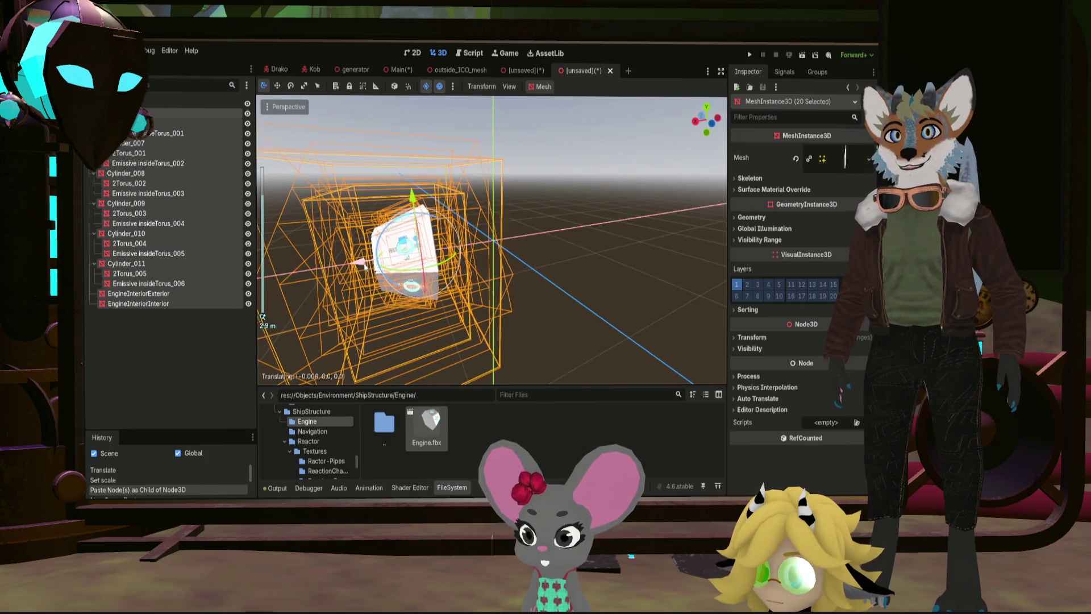
Step: Nudge the selected meshes along X, checking alignment from the rear orthogonal view
key("g")
key("x")
left_click(461, 255)
middle_click_drag(461, 255, 710, 124)
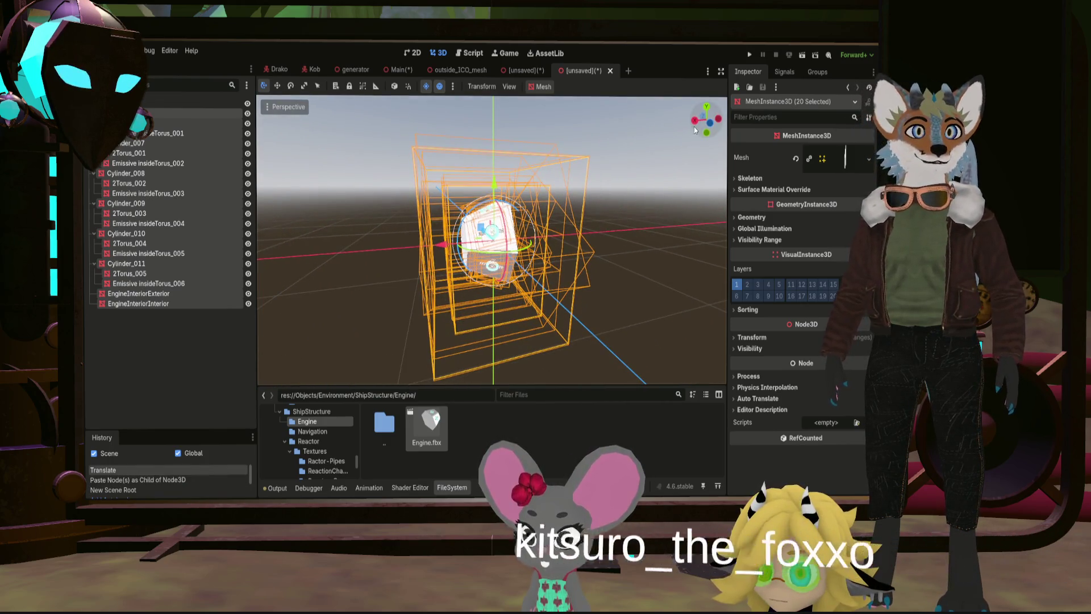
left_click(710, 124)
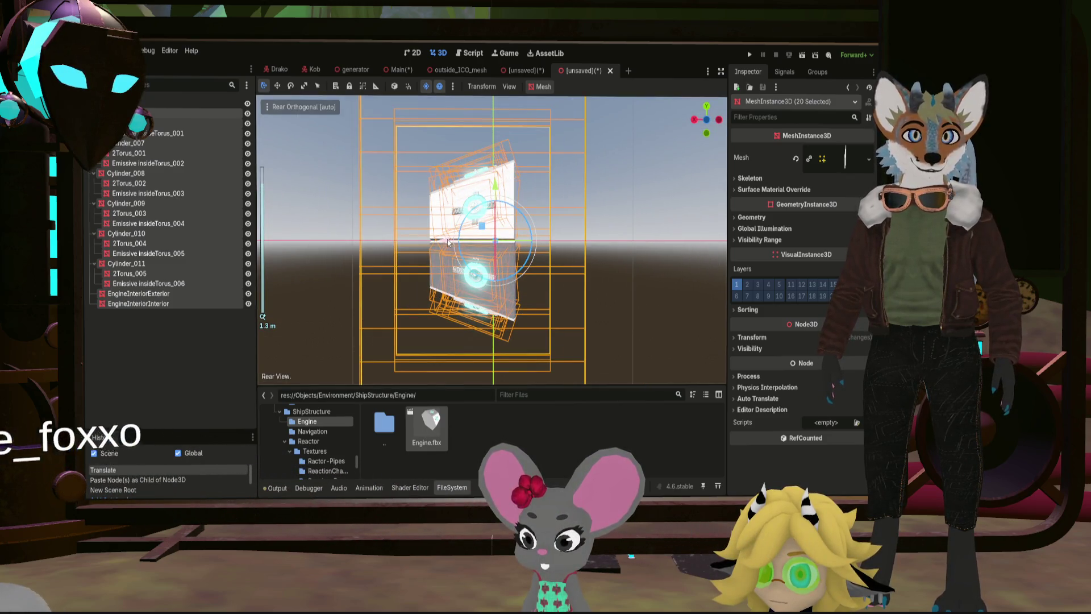
key("g")
key("x")
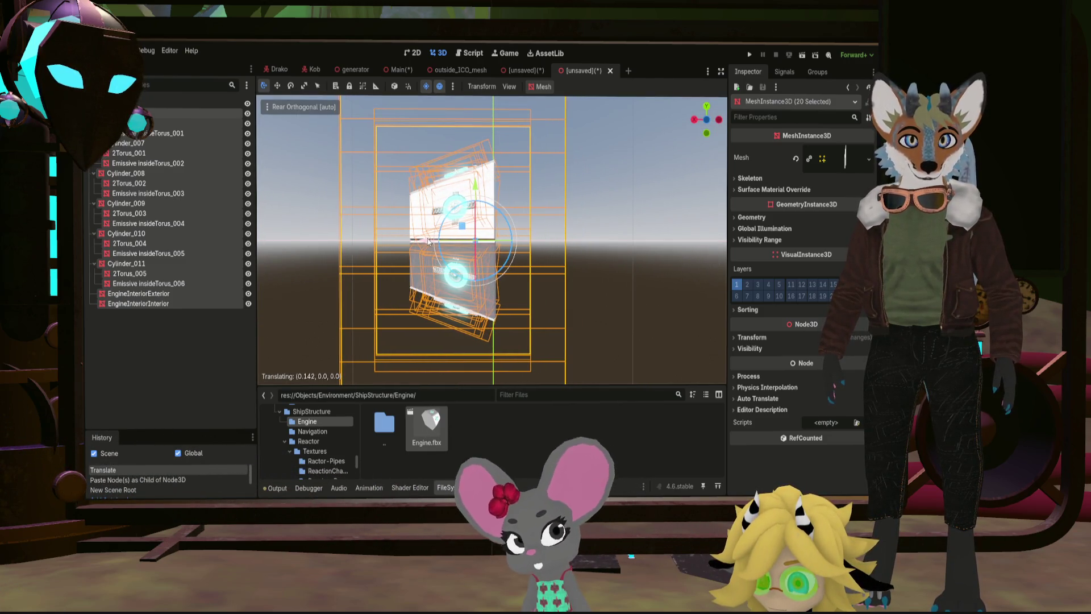
left_click(430, 242)
middle_click_drag(431, 241, 618, 230)
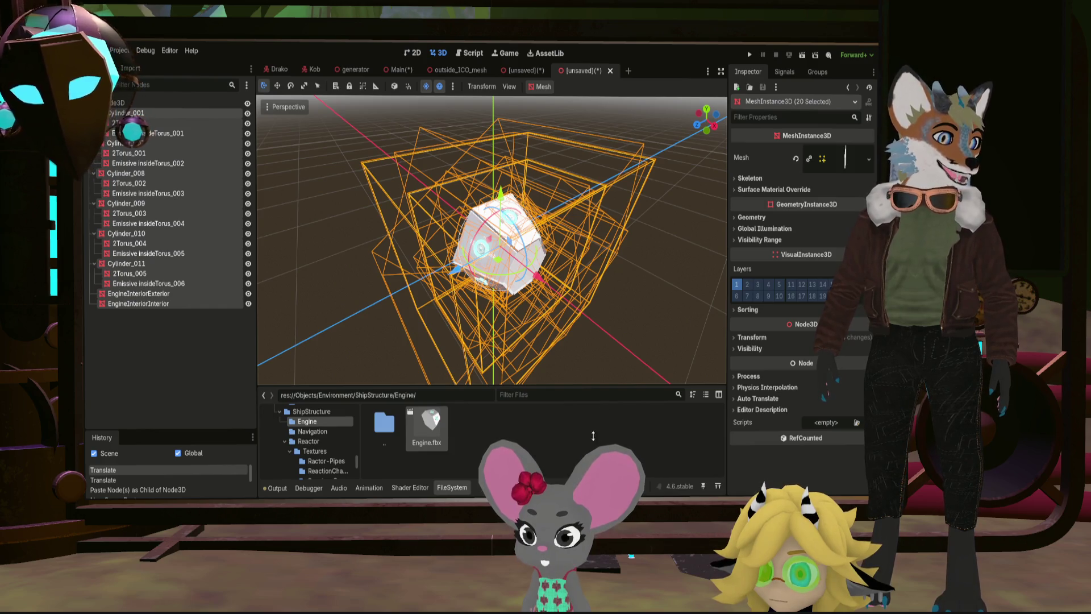
Step: Save the scene as Engine.scn with its root node renamed Engine
key("ctrl+s")
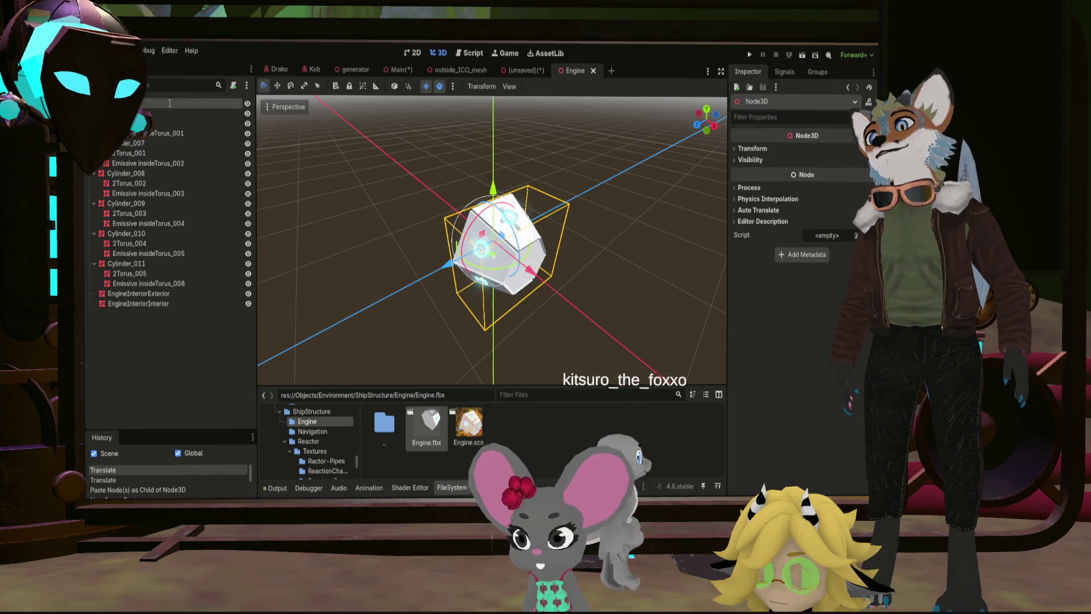
key("Return")
key("ctrl+s")
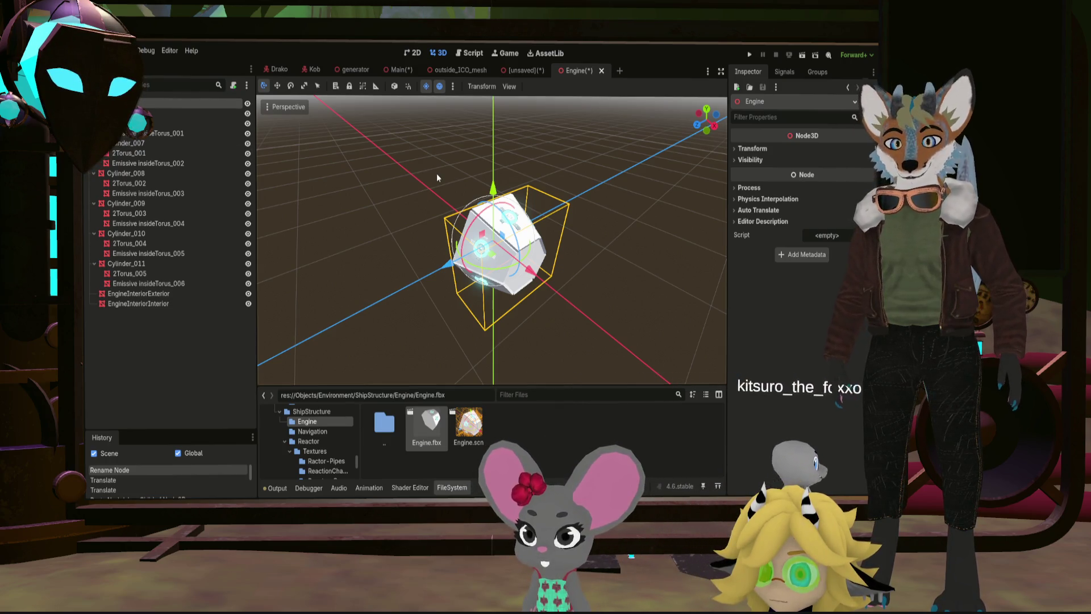
middle_click_drag(473, 283, 419, 234)
left_click(406, 242)
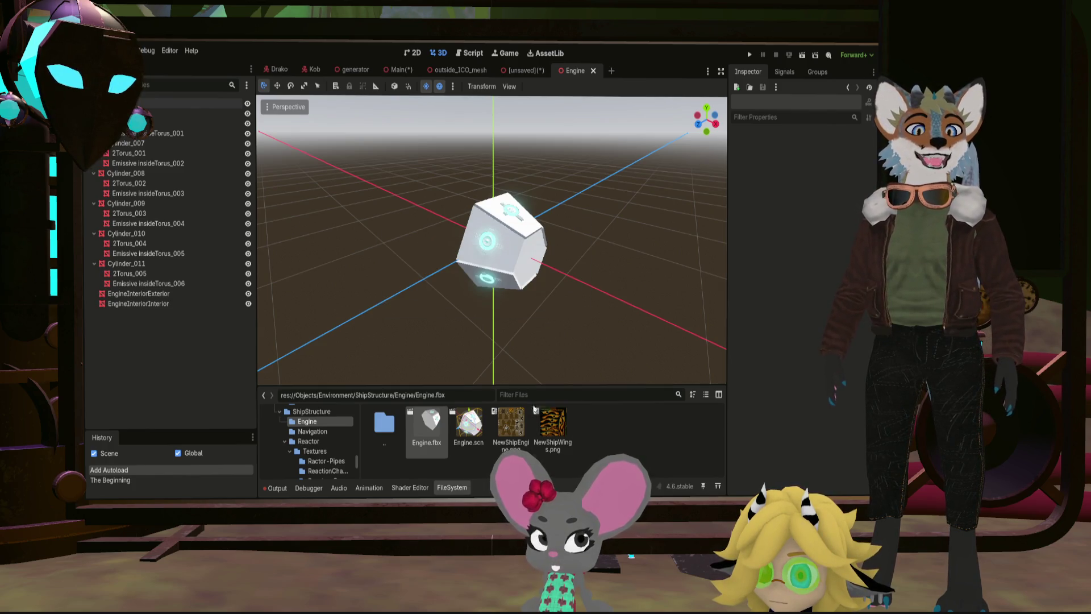
Step: Select the Cylinder_001 mesh after the ship textures finish importing
left_click(120, 113)
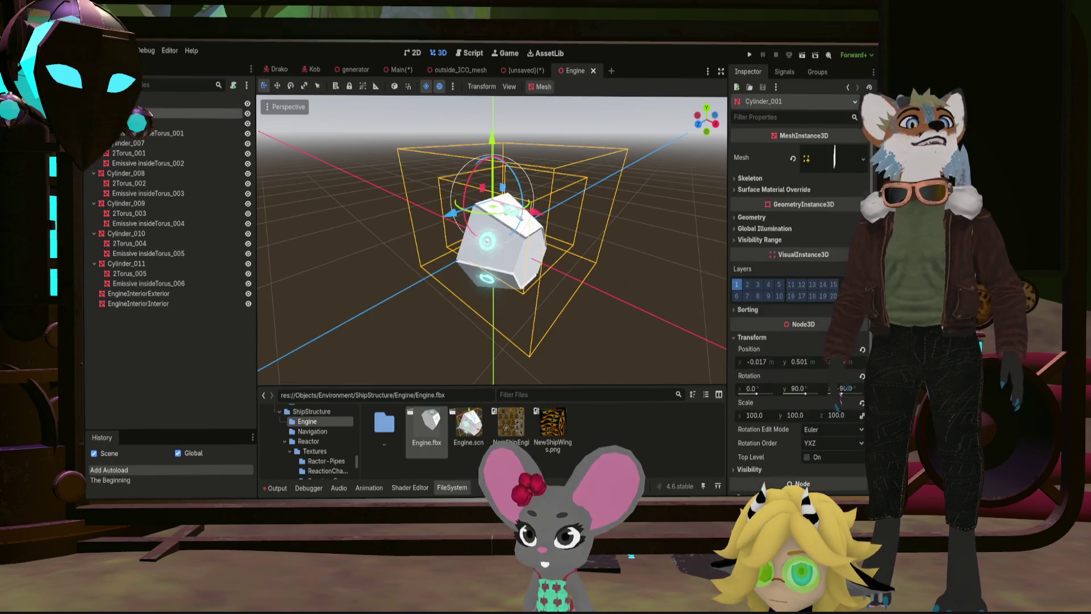
Step: Assign NewShipEngine.png as the albedo texture of Cylinder_001's Surface 0 material
left_click(836, 157)
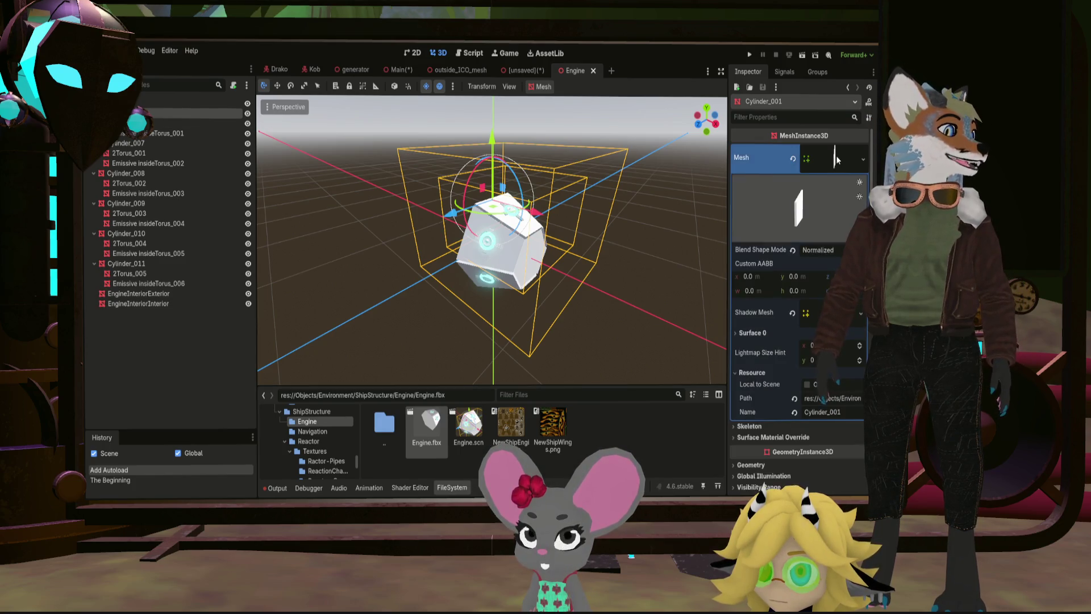
scroll(798, 294, "down", 3)
scroll(797, 294, "up", 2)
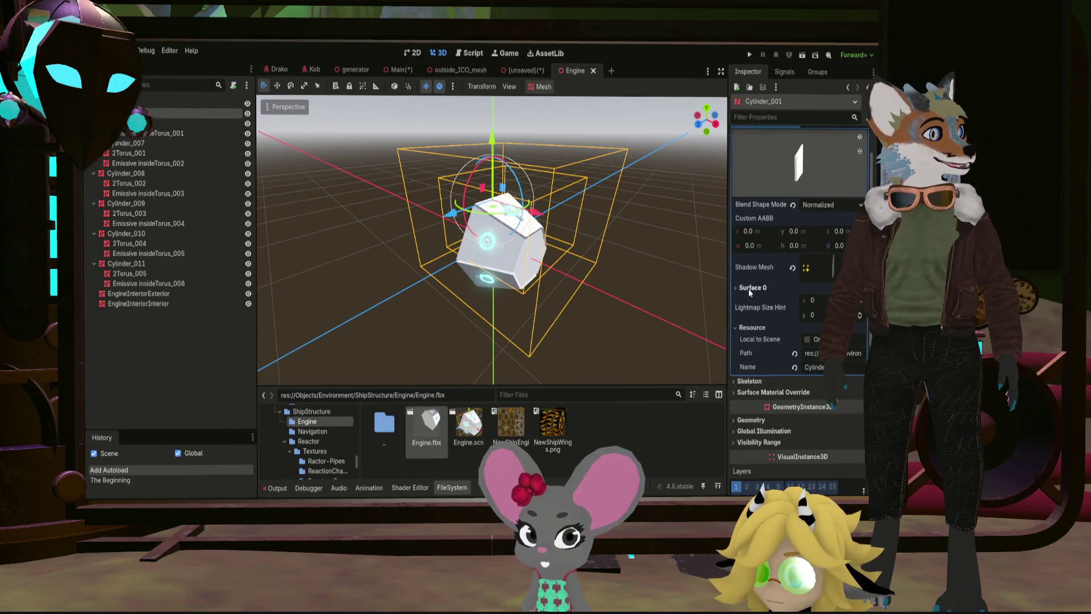
left_click(753, 288)
left_click(831, 321)
scroll(785, 364, "down", 2)
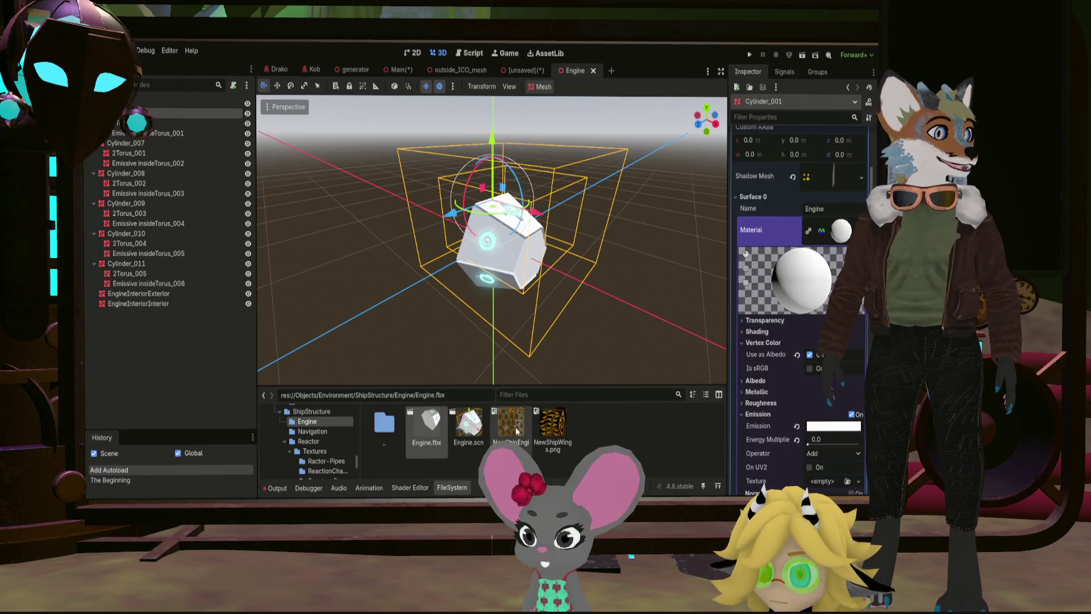
left_click(740, 380)
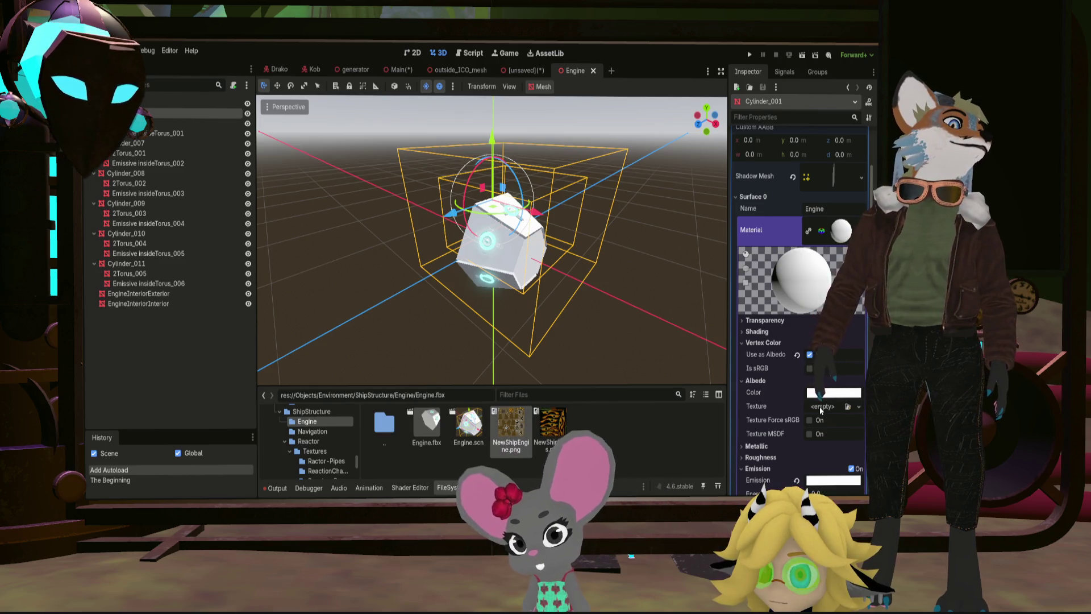
left_click_drag(510, 423, 819, 407)
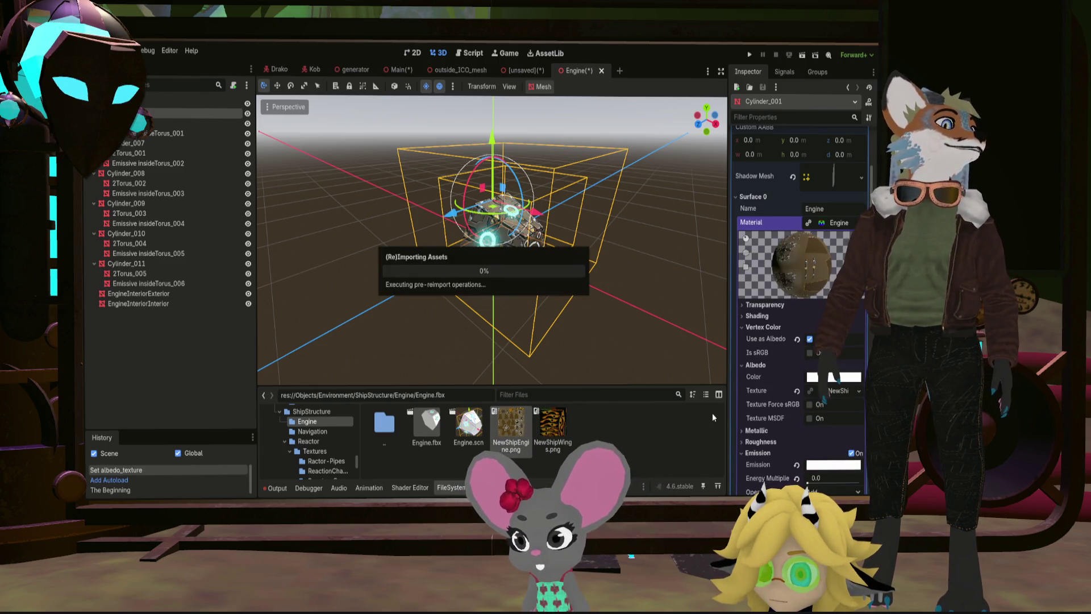
mouse_move(495, 248)
middle_mouse_down()
mouse_move(478, 240)
mouse_move(506, 271)
middle_mouse_up()
scroll(477, 239, "up", 3)
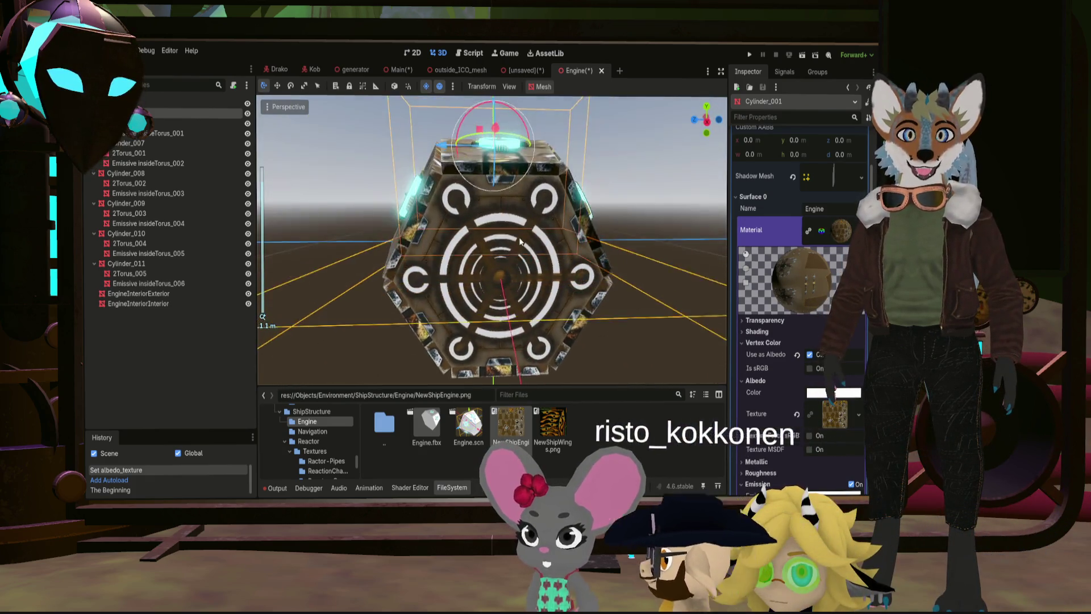
scroll(506, 271, "up", 3)
scroll(505, 271, "up", 2)
scroll(506, 271, "down", 5)
mouse_move(506, 271)
middle_mouse_down()
mouse_move(597, 268)
mouse_move(569, 269)
middle_mouse_up()
scroll(598, 269, "down", 3)
scroll(569, 270, "down", 2)
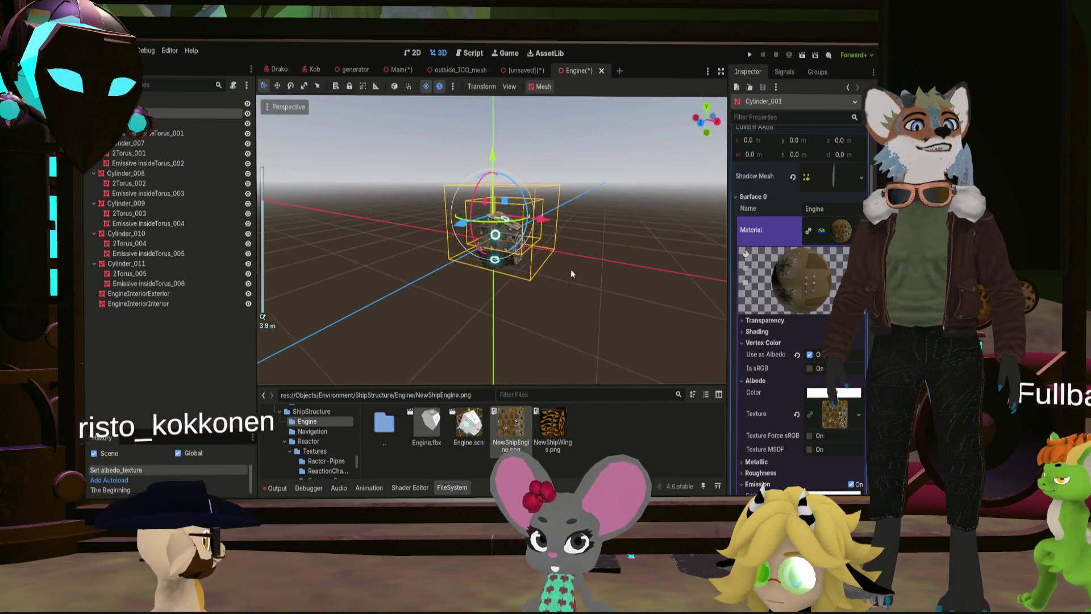
left_click(483, 272)
scroll(483, 272, "up", 3)
scroll(502, 224, "up", 4)
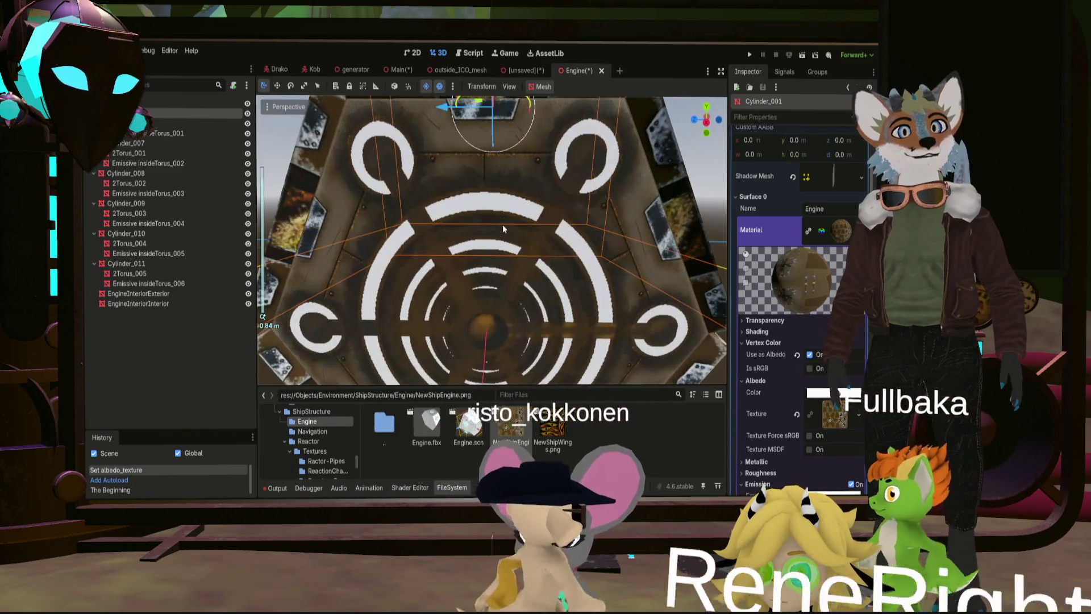